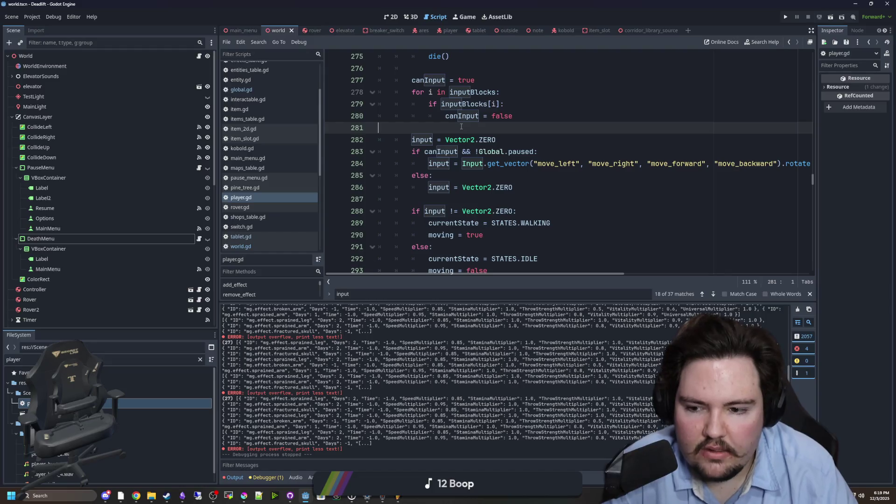
# Step: Run the game once, then search player.gd for the breathing code
pyautogui.scroll(-15, 404, 102)
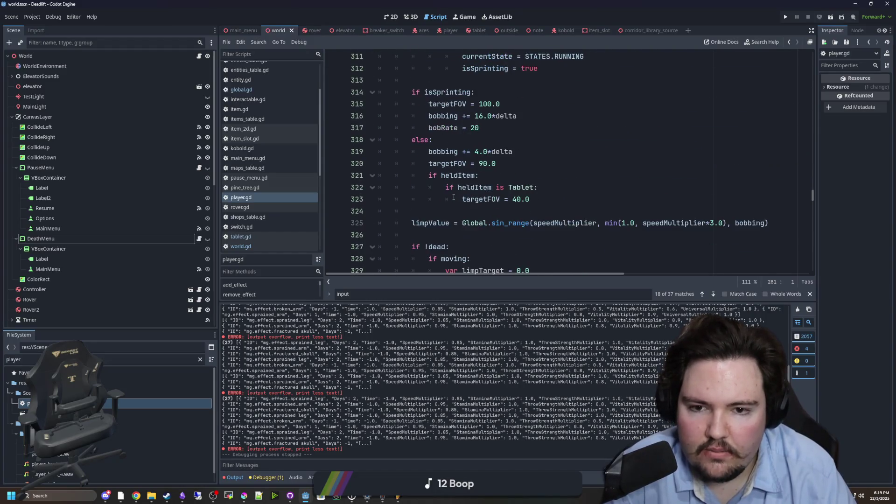
pyautogui.click(785, 18)
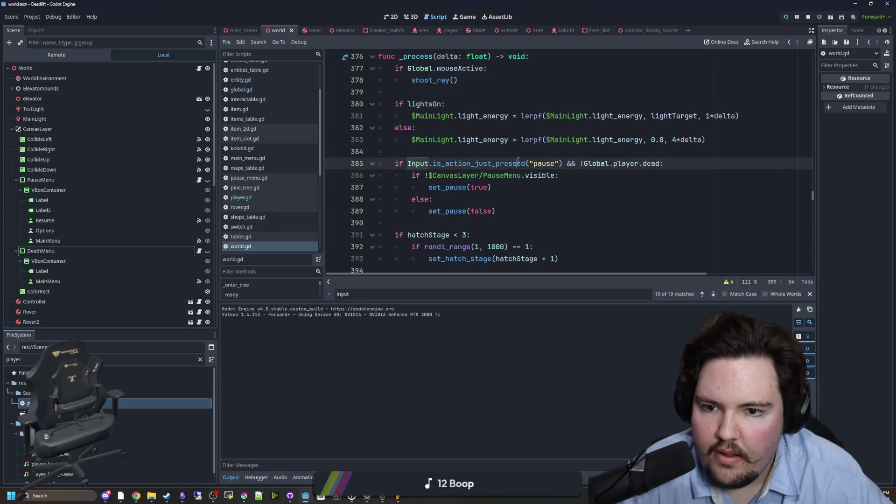
pyautogui.write('breathing')
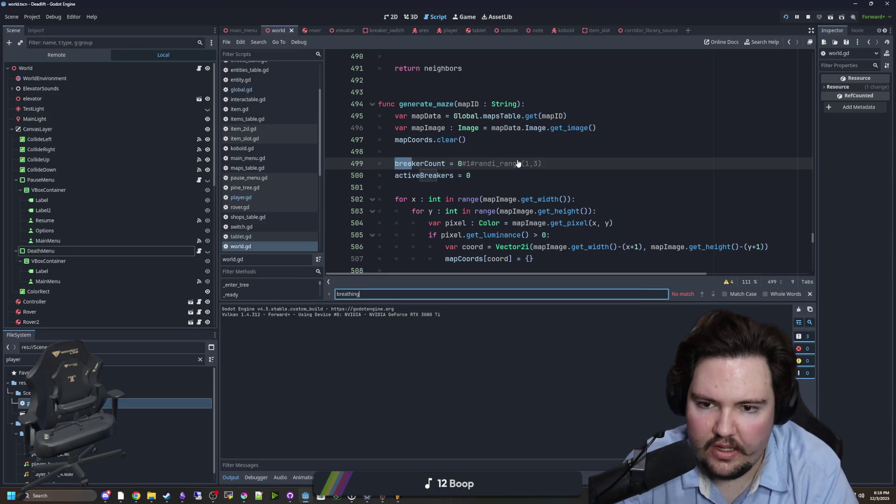
pyautogui.hotkey('alt', 'Left')
pyautogui.hotkey('alt', 'Left')
pyautogui.hotkey('alt', 'Left')
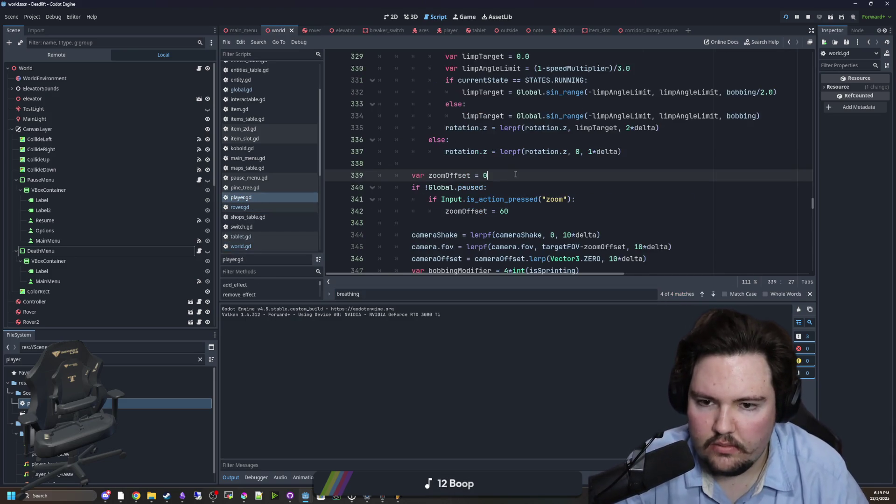
pyautogui.press('BackSpace')
pyautogui.press('BackSpace')
pyautogui.press('BackSpace')
pyautogui.write('eathiung')
# Step: Remove the if !dead / else wrapper, un-indent the breathing volume lines, and cut the old stop call
pyautogui.click(467, 199)
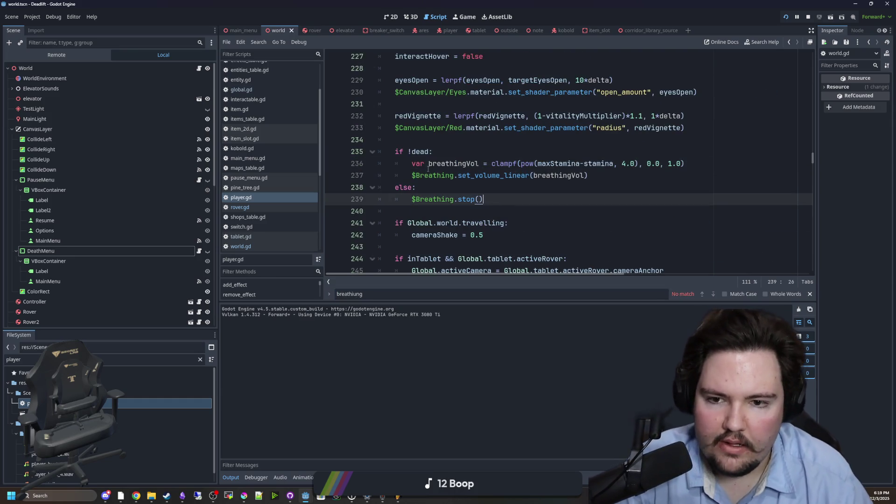
pyautogui.click(420, 152)
pyautogui.hotkey('ctrl', 'shift', 'k')
pyautogui.click(414, 175)
pyautogui.press('BackSpace')
pyautogui.press('BackSpace')
pyautogui.press('BackSpace')
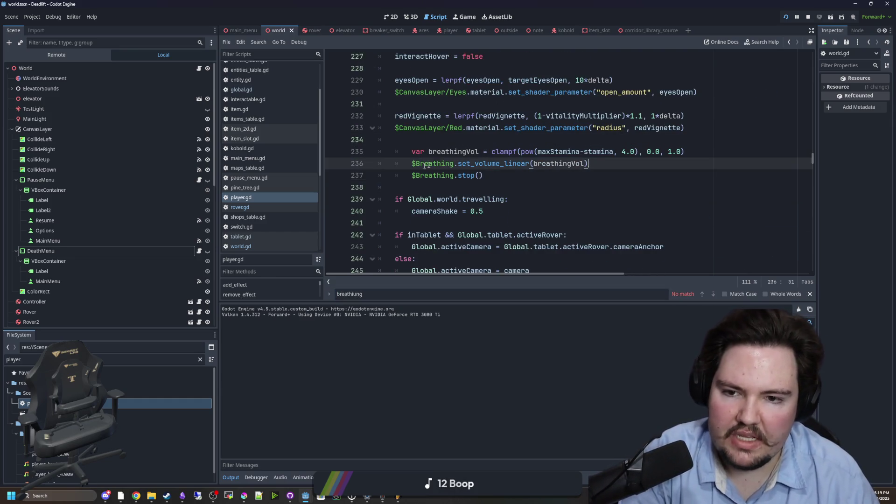
pyautogui.press('Up')
pyautogui.press('Up')
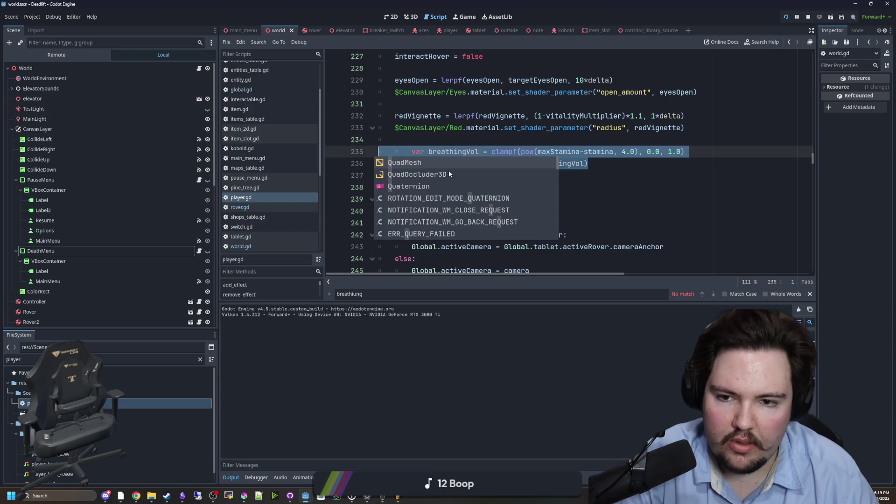
pyautogui.hotkey('shift', 'Down')
pyautogui.hotkey('shift', 'Down')
pyautogui.hotkey('shift', 'Tab')
pyautogui.moveTo(483, 175); pyautogui.dragTo(412, 175)
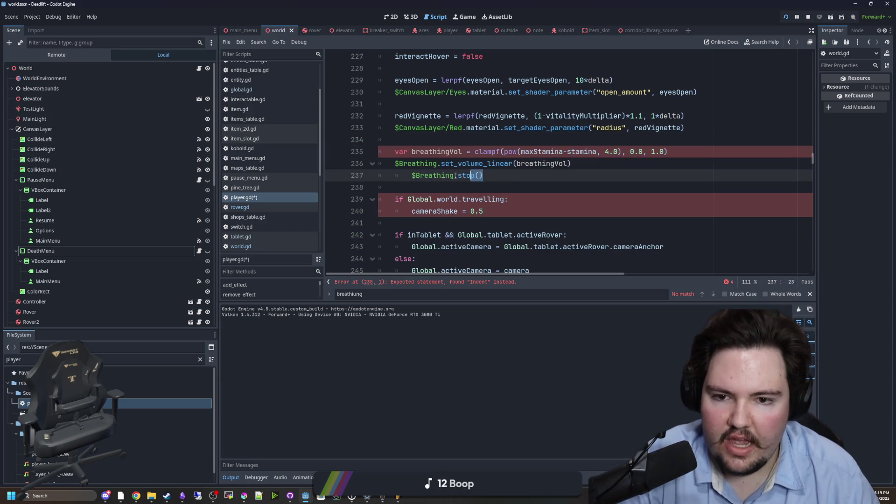
pyautogui.press('BackSpace')
pyautogui.press('BackSpace')
pyautogui.press('BackSpace')
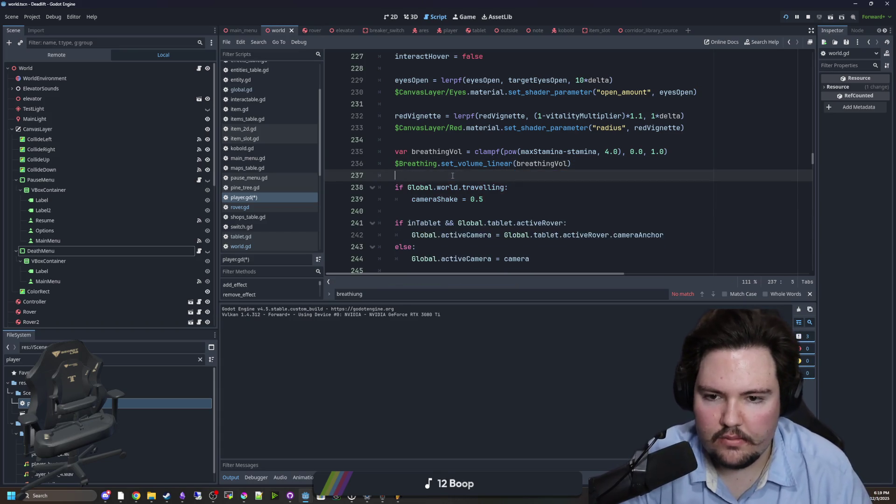
# Step: Paste $Breathing.stop() into the die() function and save player.gd
pyautogui.hotkey('ctrl', 'f')
pyautogui.write('die')
pyautogui.click(495, 223)
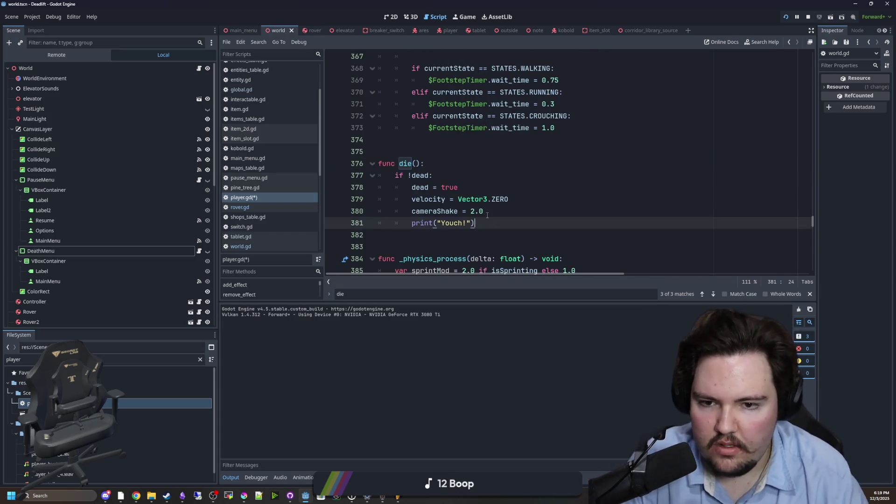
pyautogui.press('Return')
pyautogui.write('$Breathing.stop()')
pyautogui.press('Up')
pyautogui.press('Up')
pyautogui.press('Up')
pyautogui.hotkey('ctrl', 's')
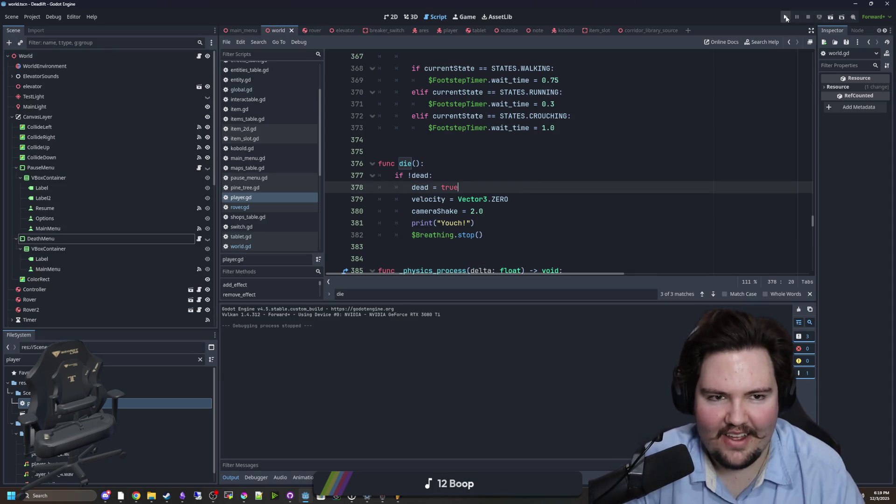
# Step: Run the project, start a new game, walk forward with W until dying, then return to player.gd
pyautogui.click(786, 17)
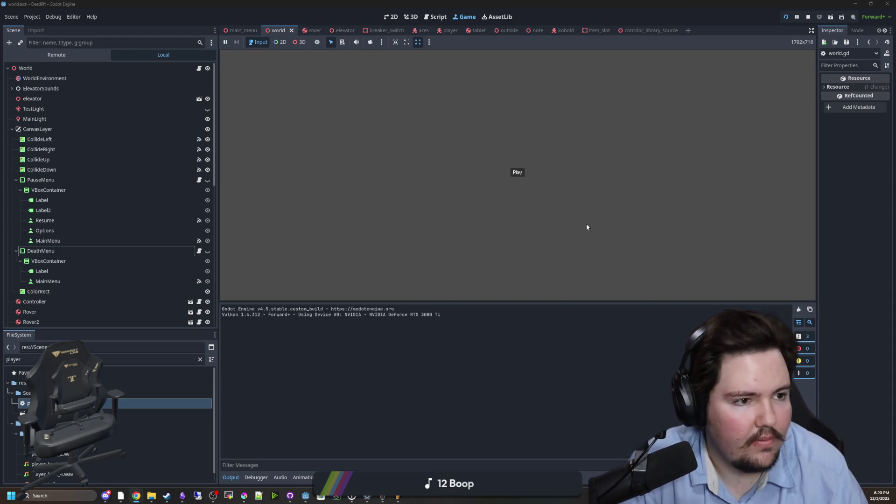
pyautogui.click(516, 174)
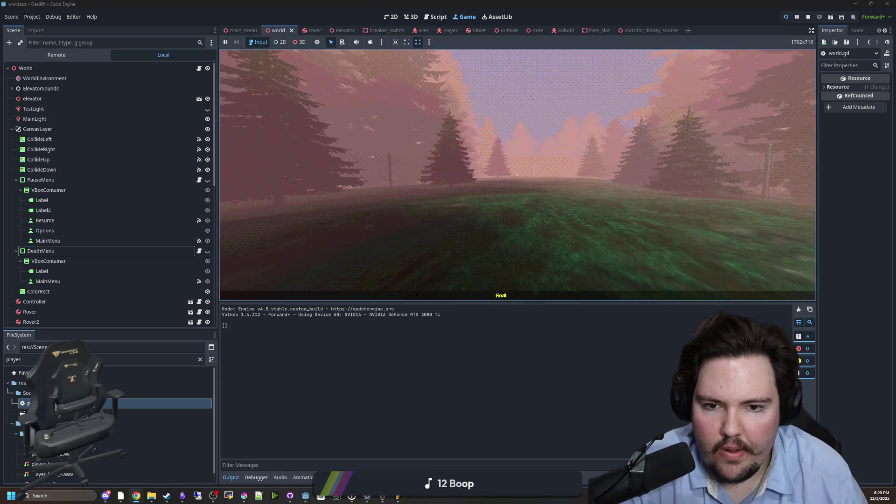
pyautogui.press('w')
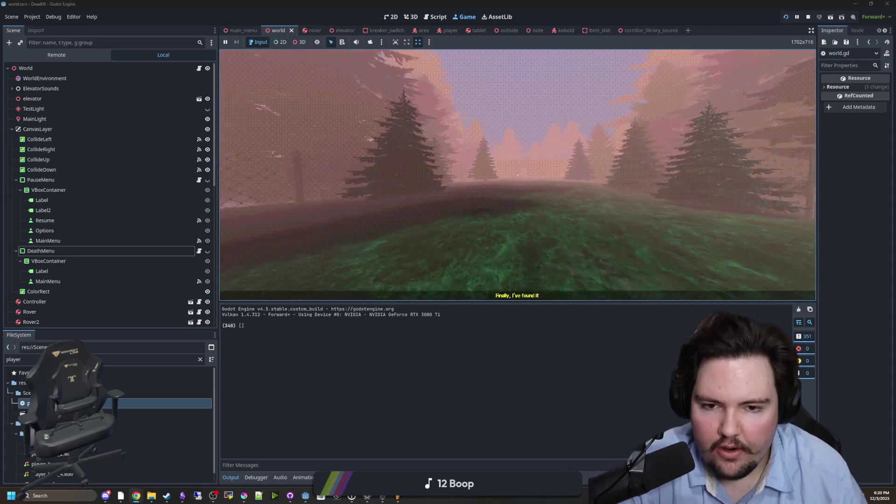
pyautogui.press('w')
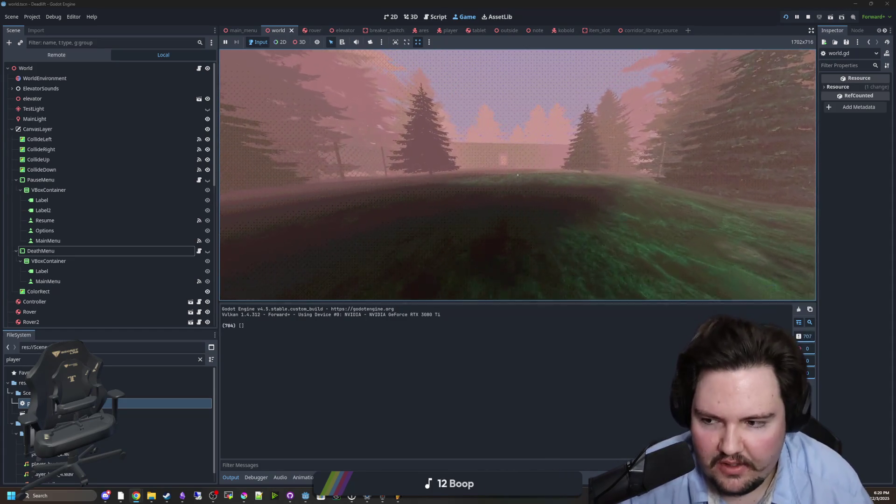
pyautogui.press('w')
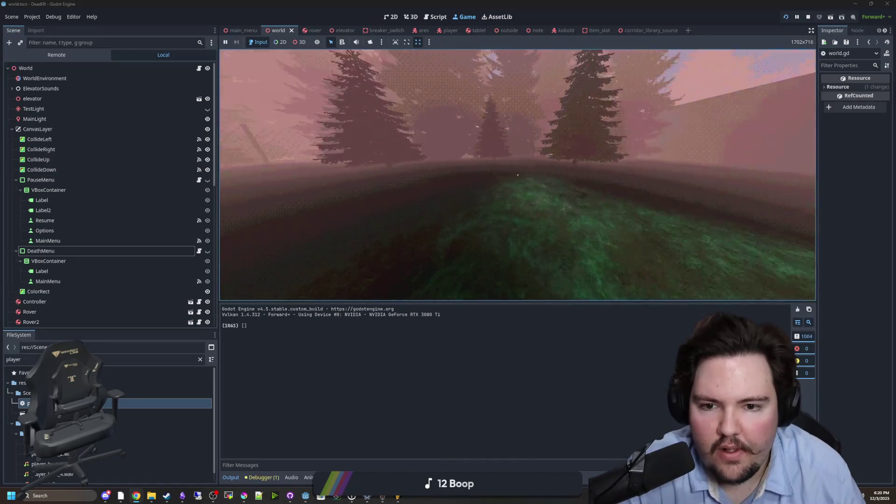
pyautogui.press('w')
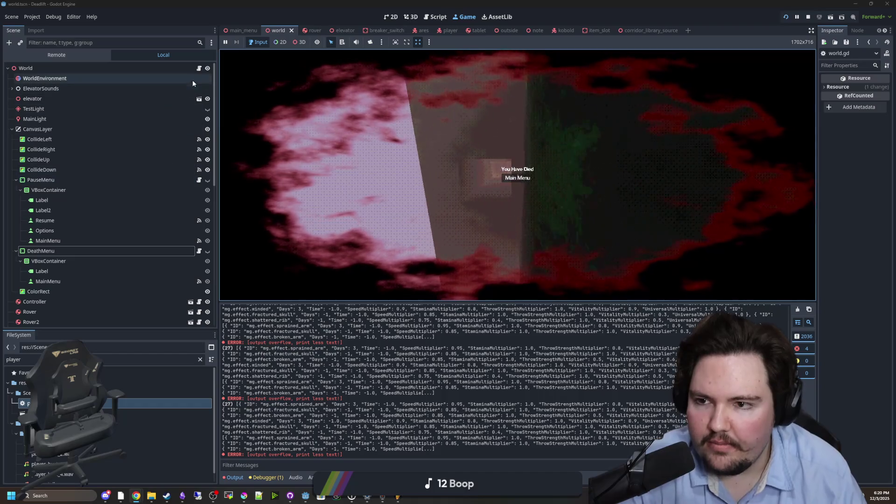
pyautogui.hotkey('ctrl', 'F3')
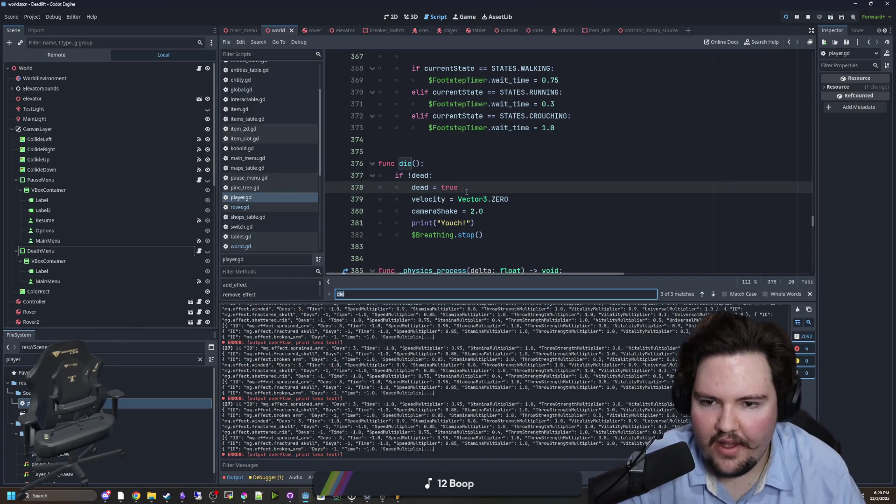
# Step: Find die() and add 'input = Vector2.ZERO' after its velocity reset
pyautogui.write('input')
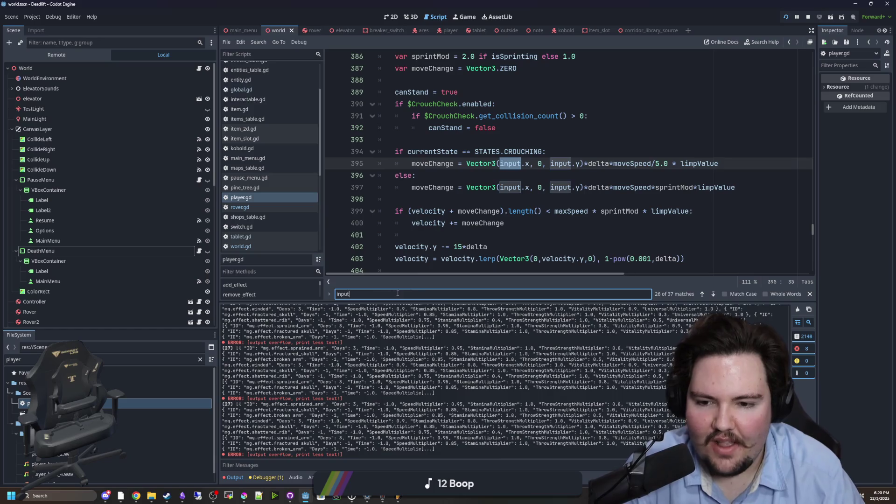
pyautogui.hotkey('ctrl', 'a')
pyautogui.write('die')
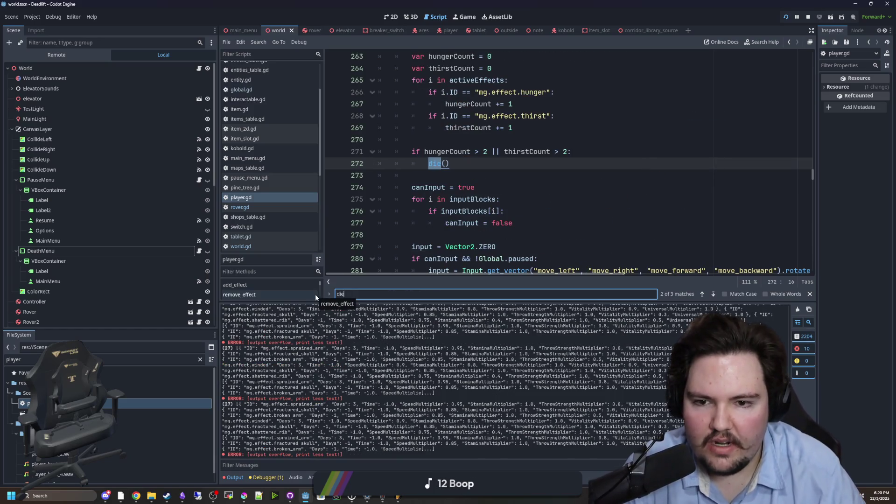
pyautogui.keyDown('ctrl'); pyautogui.click(434, 164); pyautogui.keyUp('ctrl')
pyautogui.click(485, 178)
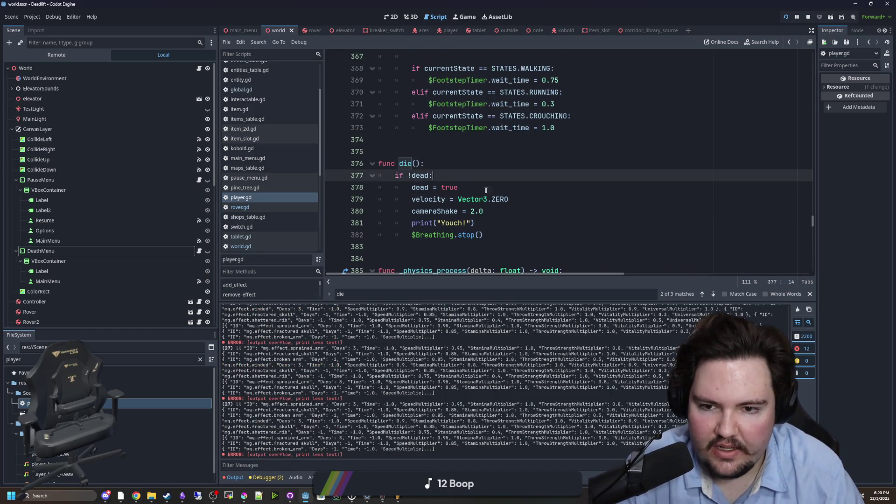
pyautogui.click(533, 200)
pyautogui.press('Return')
pyautogui.write('input = Ve')
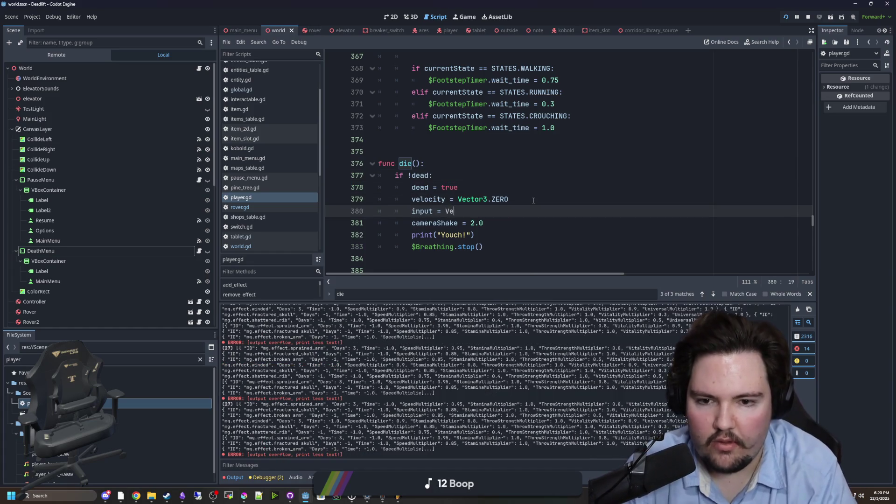
pyautogui.write('ctor2.')
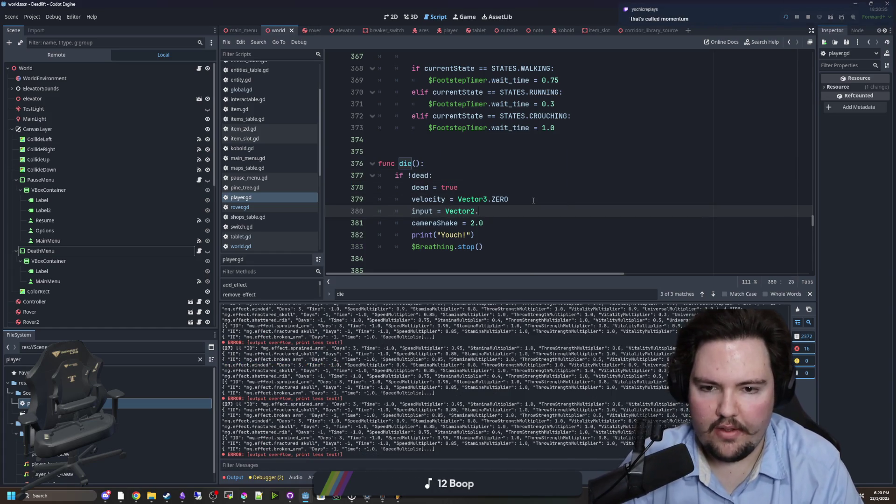
pyautogui.write('ZERO')
# Step: Search player.gd for 'input' and step through its matches
pyautogui.click(575, 175)
pyautogui.hotkey('ctrl', 'f')
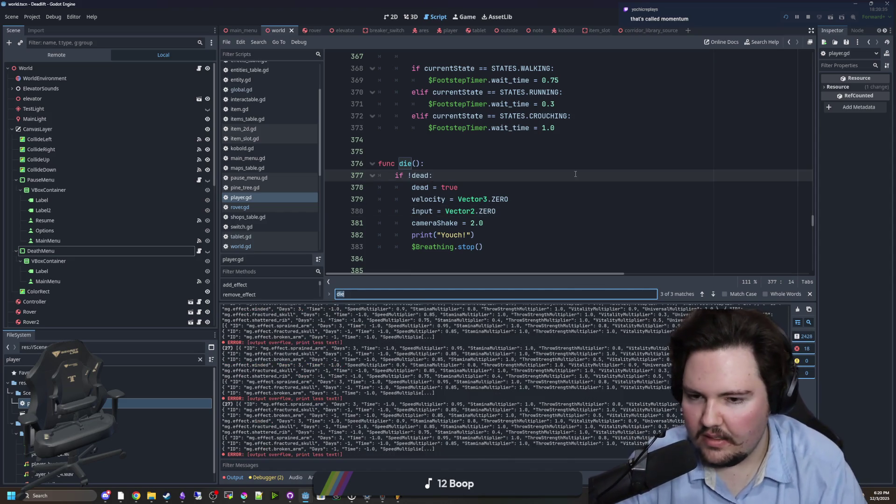
pyautogui.write('input')
pyautogui.press('Return')
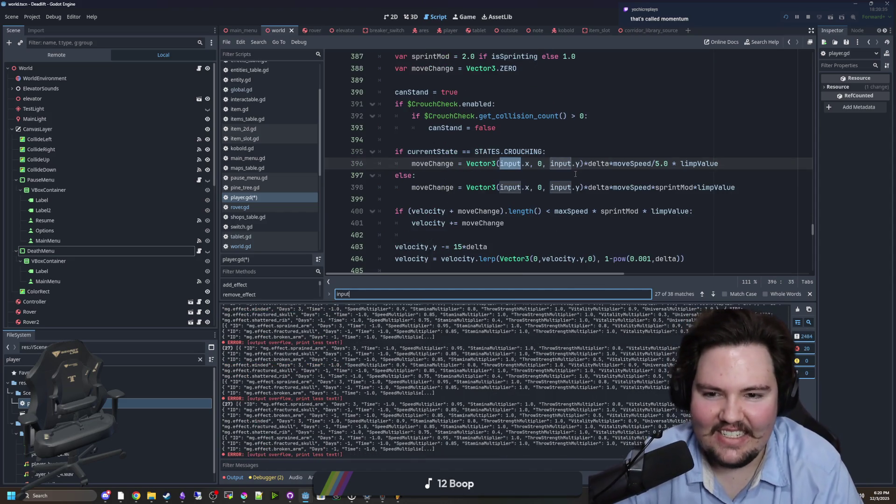
pyautogui.press('Return')
pyautogui.press('Return')
pyautogui.press('Return')
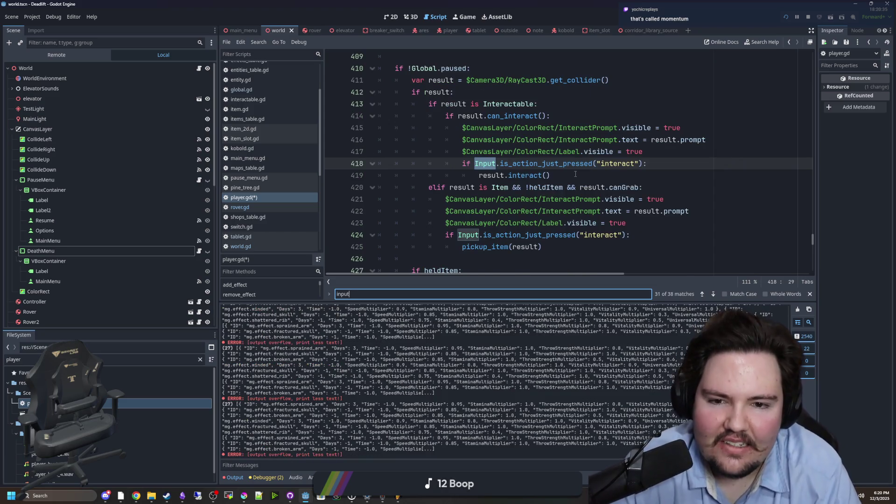
pyautogui.press('Return')
pyautogui.press('Return')
pyautogui.press('Return')
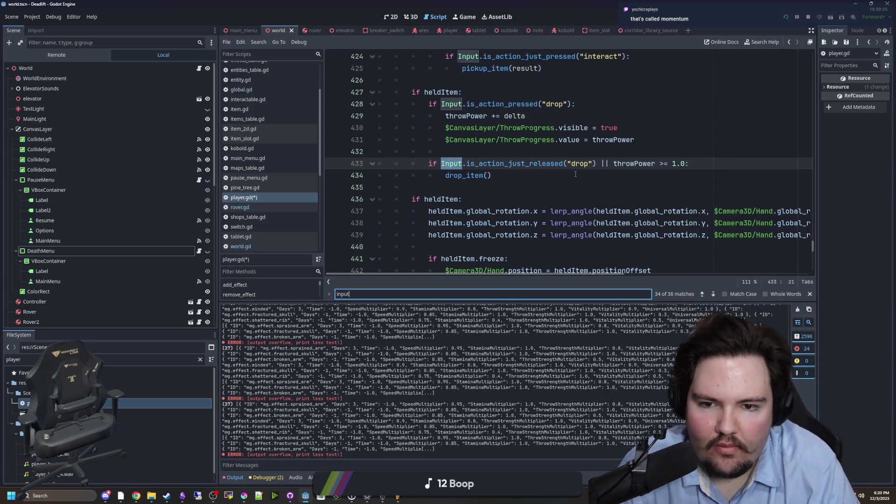
pyautogui.press('Return')
pyautogui.press('Return')
pyautogui.press('Return')
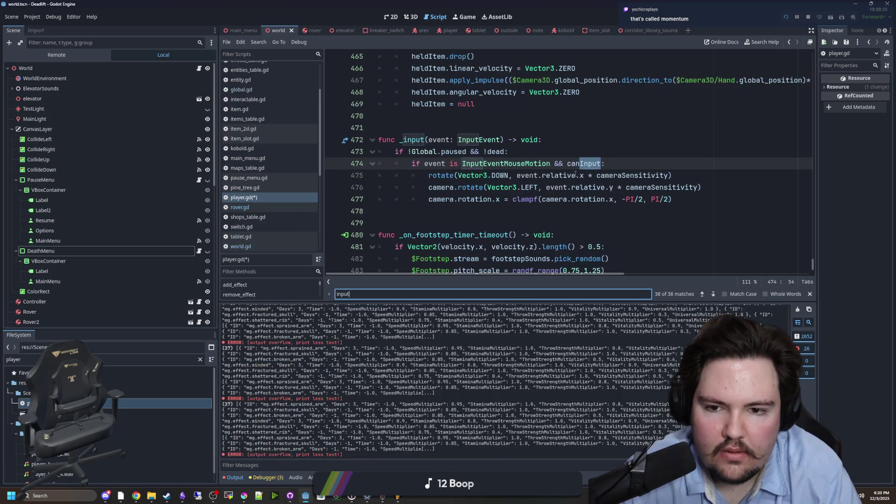
pyautogui.press('Return')
pyautogui.press('Return')
pyautogui.press('Return')
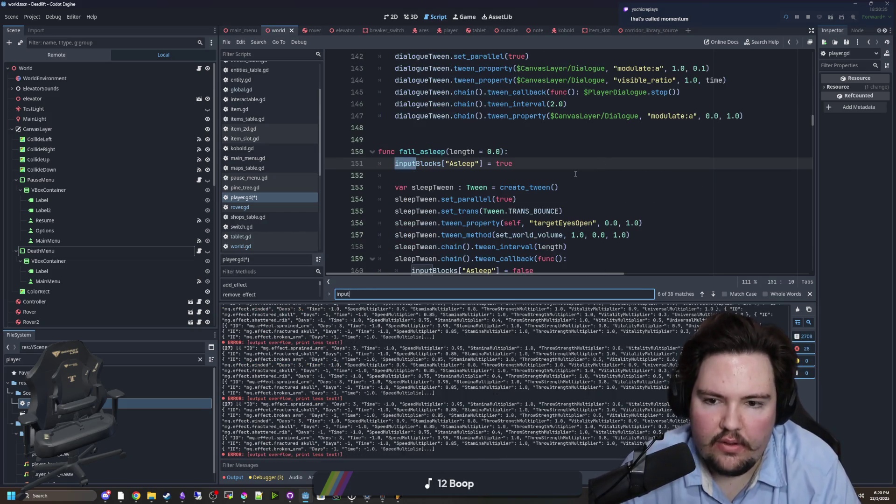
pyautogui.press('Return')
pyautogui.press('Return')
pyautogui.press('Return')
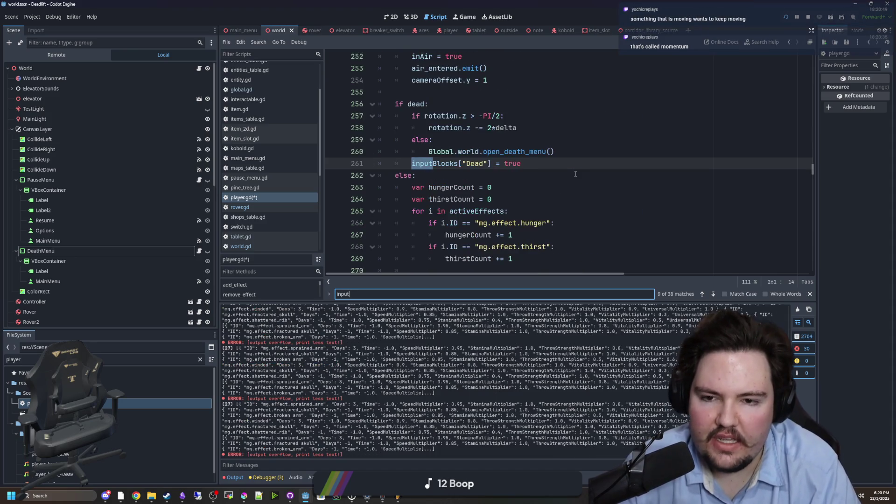
pyautogui.press('Return')
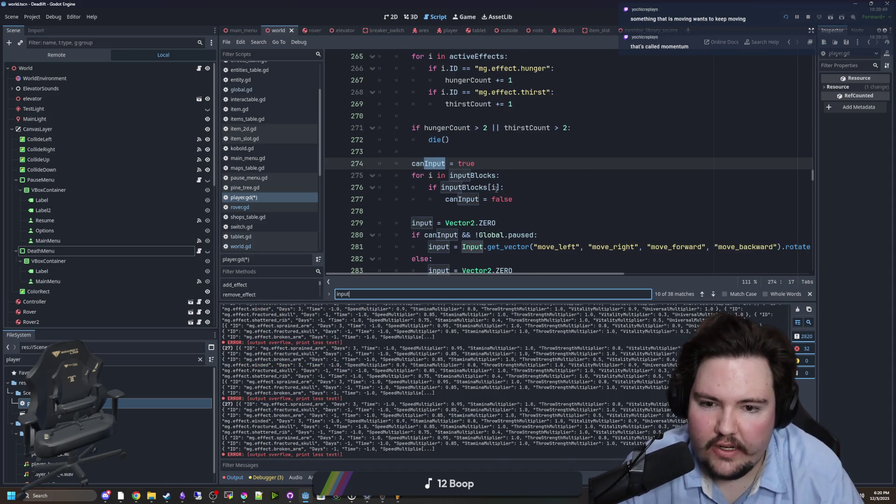
# Step: Delete the else branch setting input to Vector2.ZERO after the movement check, and save
pyautogui.scroll(-1, 496, 187)
pyautogui.moveTo(552, 236); pyautogui.dragTo(344, 229)
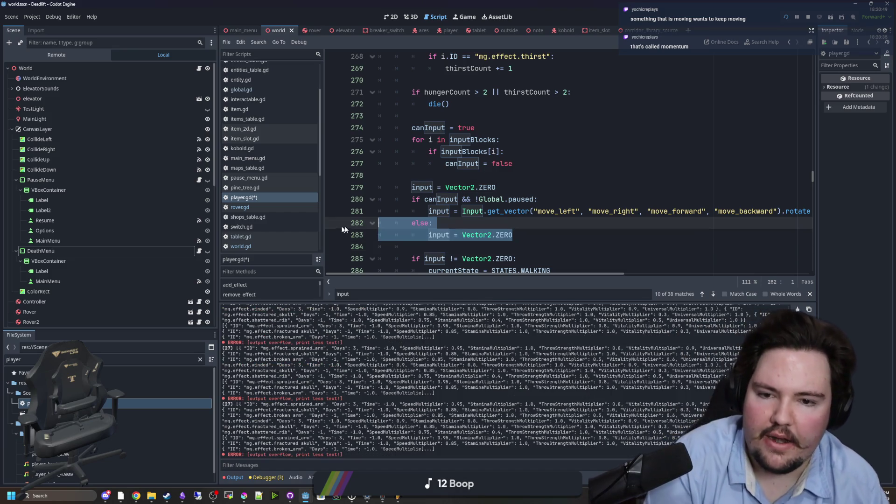
pyautogui.scroll(-1, 480, 217)
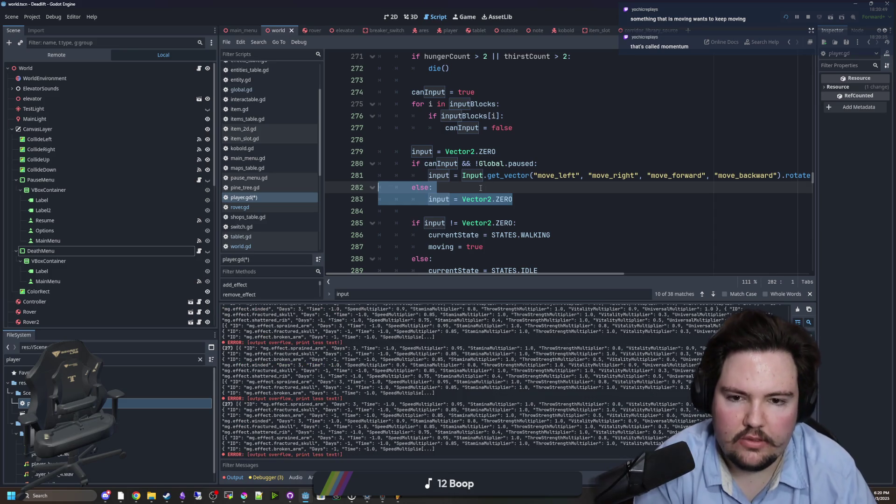
pyautogui.press('BackSpace')
pyautogui.press('BackSpace')
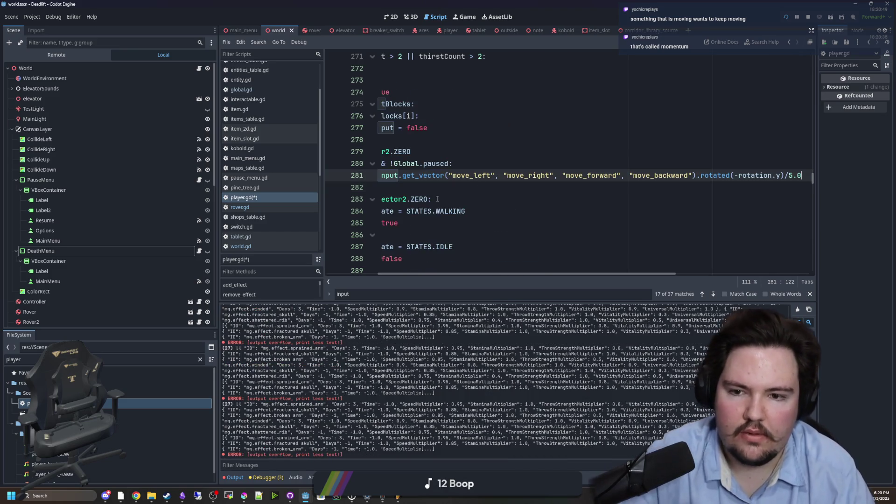
pyautogui.moveTo(495, 273); pyautogui.dragTo(443, 273)
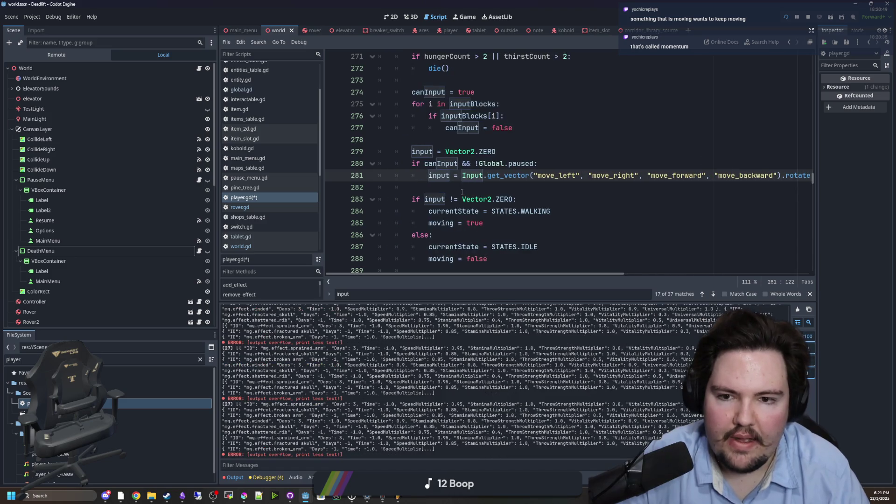
pyautogui.click(462, 192)
pyautogui.hotkey('ctrl', 's')
# Step: Launch the game, start a new game, and walk over the hill with W until the player dies
pyautogui.press('F6')
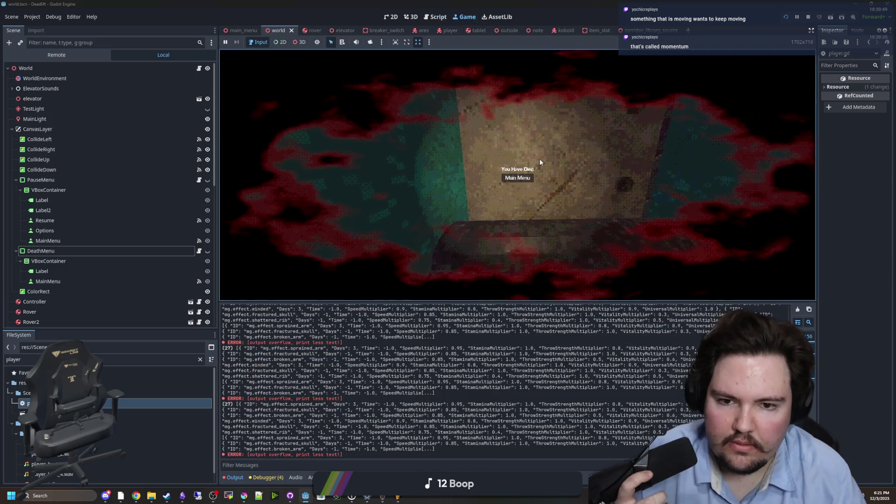
pyautogui.press('F6')
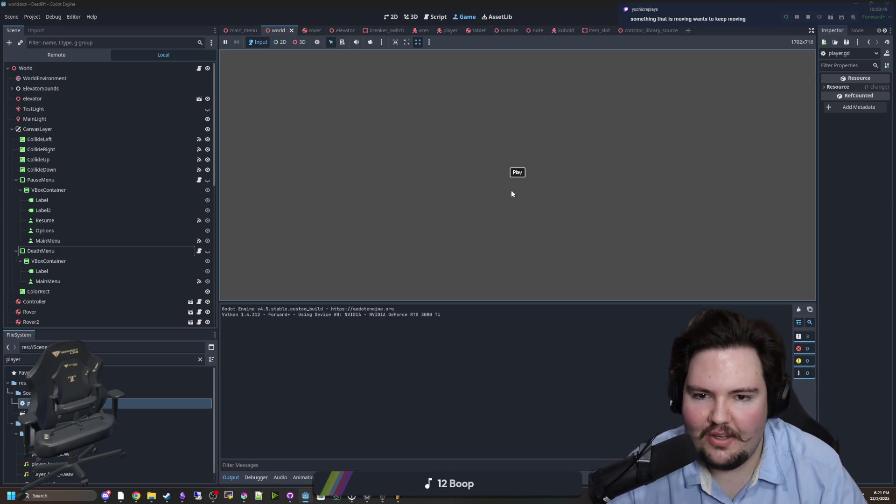
pyautogui.click(517, 172)
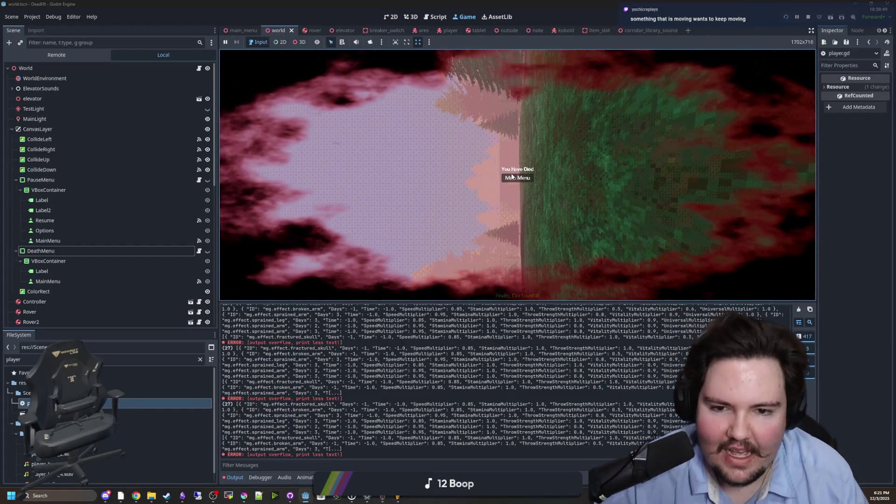
pyautogui.click(531, 180)
pyautogui.click(515, 173)
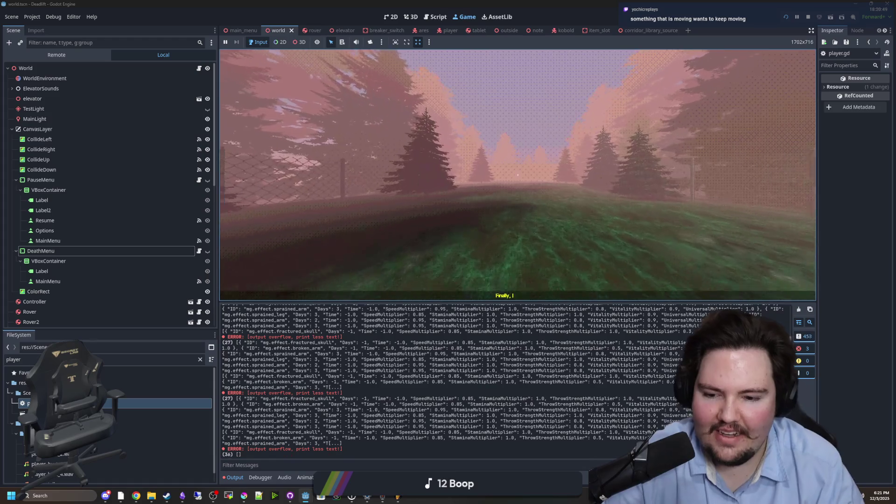
pyautogui.press('w')
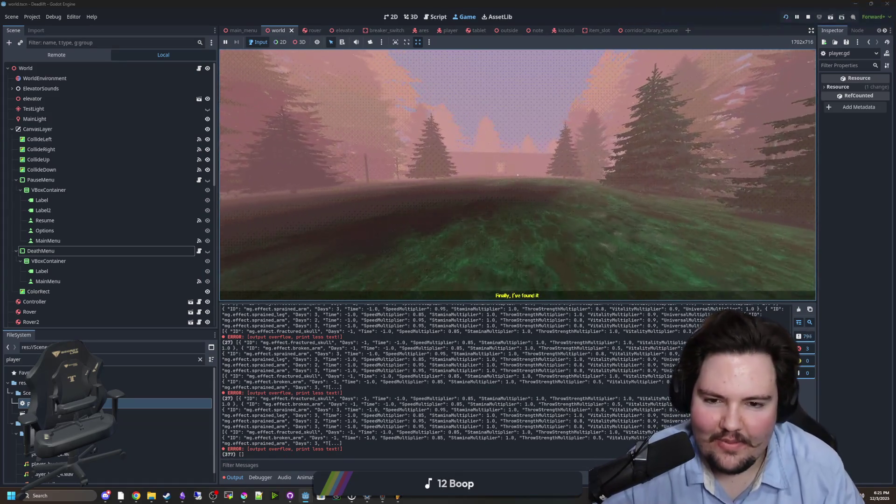
pyautogui.press('w')
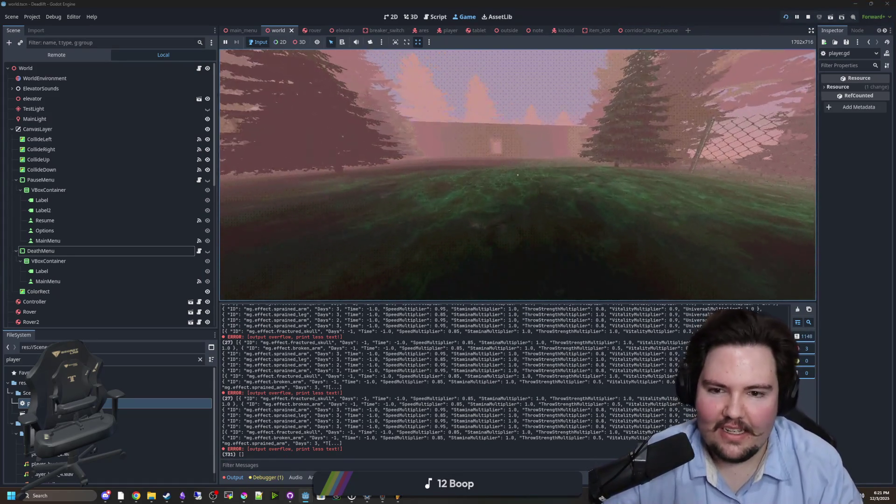
pyautogui.moveTo(517, 175)
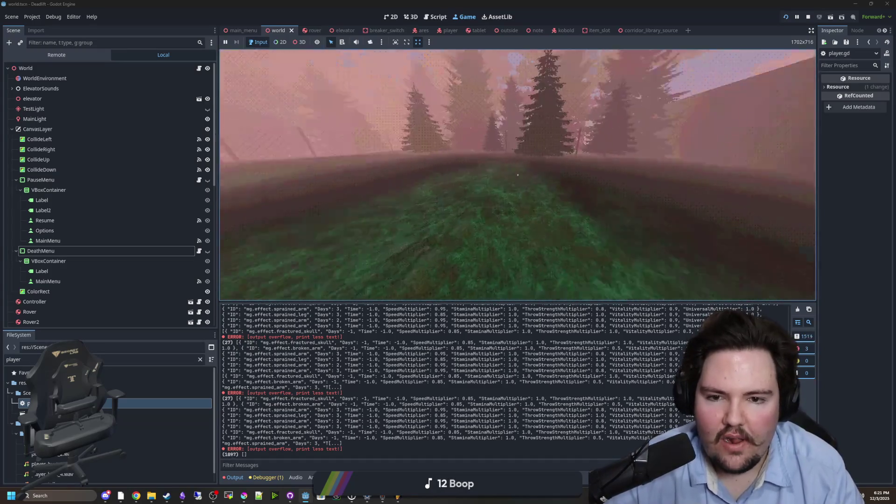
pyautogui.press('w')
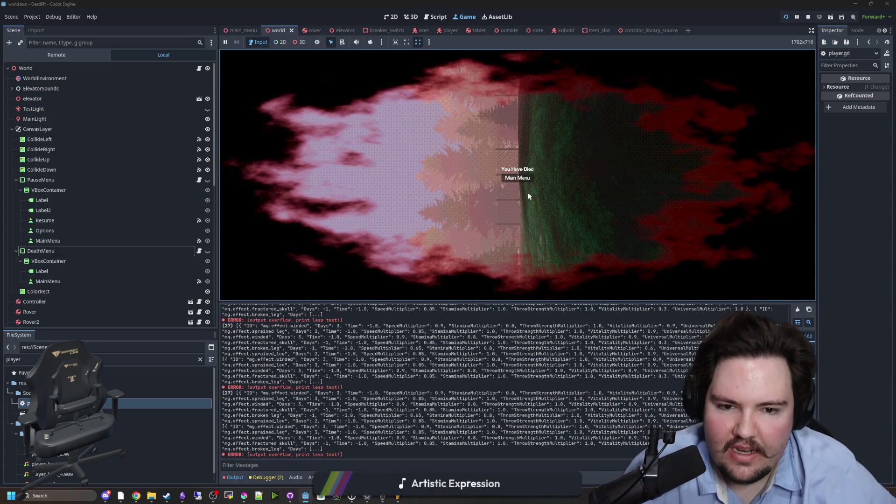
# Step: Repeat dying, returning to Main Menu and pressing Play several times, then stop the game
pyautogui.click(513, 177)
pyautogui.click(513, 177)
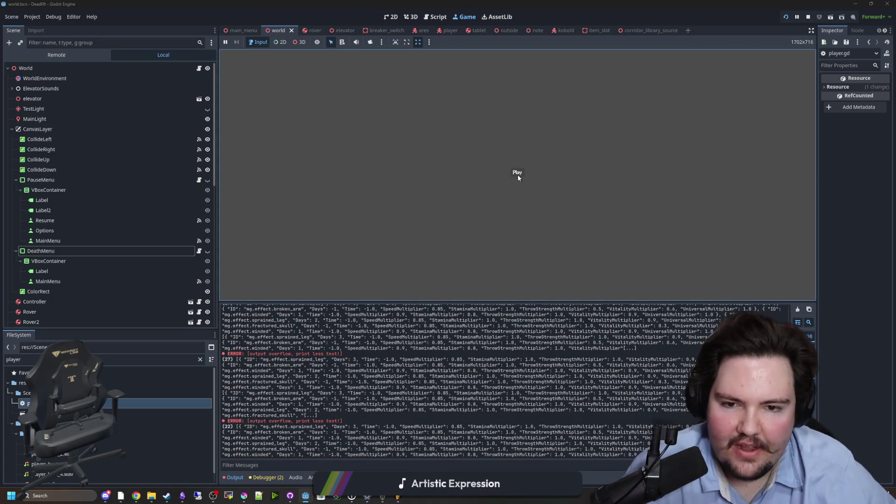
pyautogui.click(517, 175)
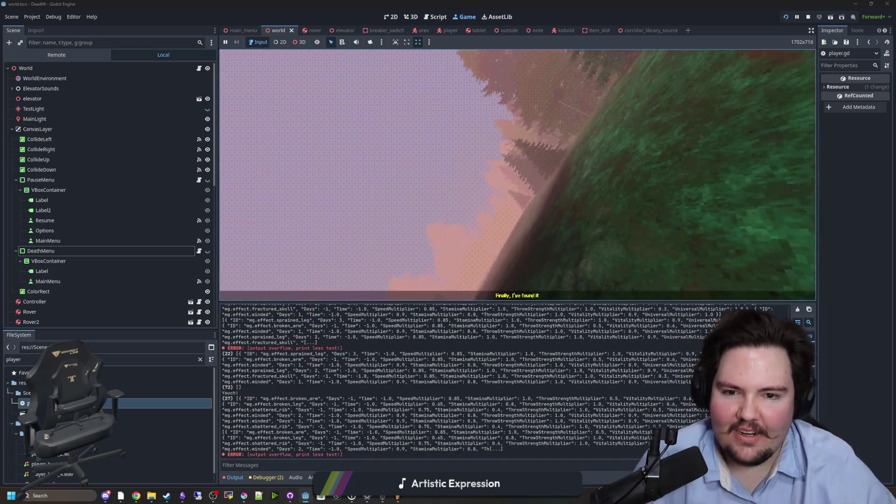
pyautogui.click(518, 177)
pyautogui.click(517, 175)
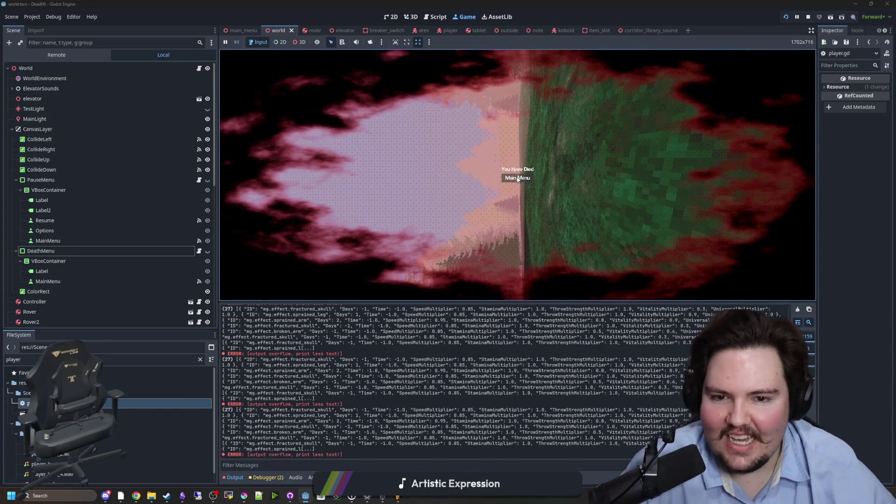
pyautogui.click(517, 178)
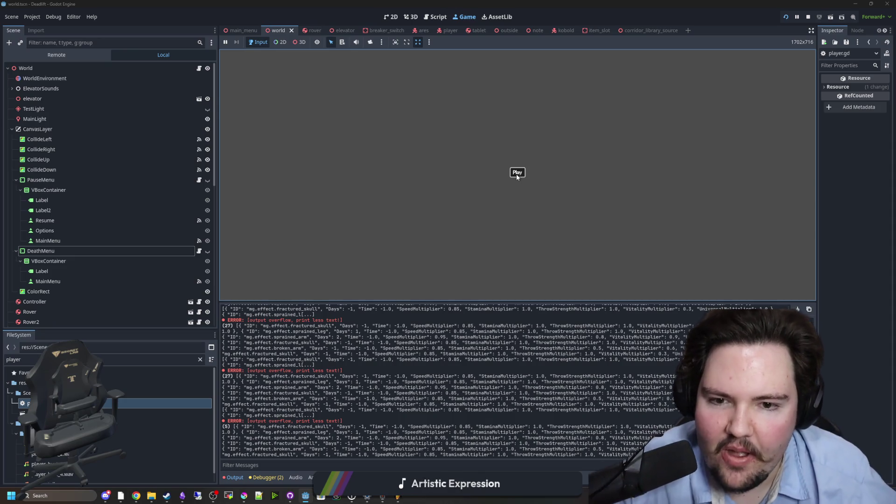
pyautogui.click(513, 177)
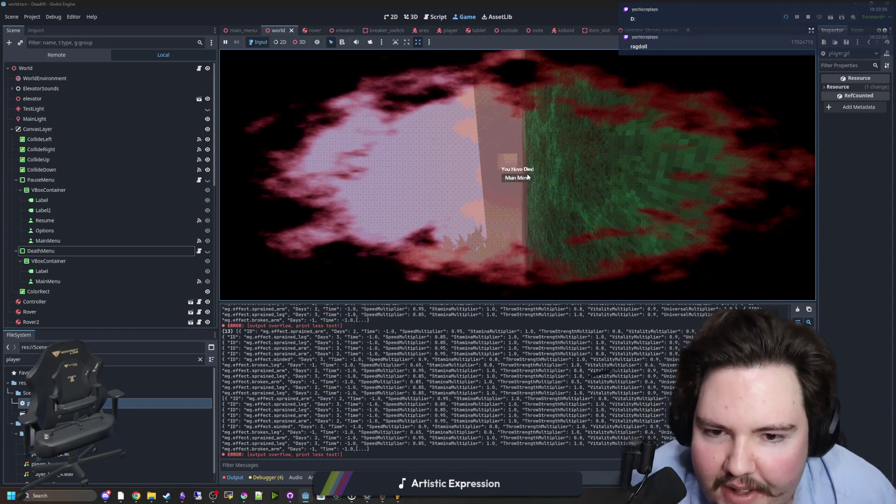
pyautogui.click(527, 177)
pyautogui.click(515, 172)
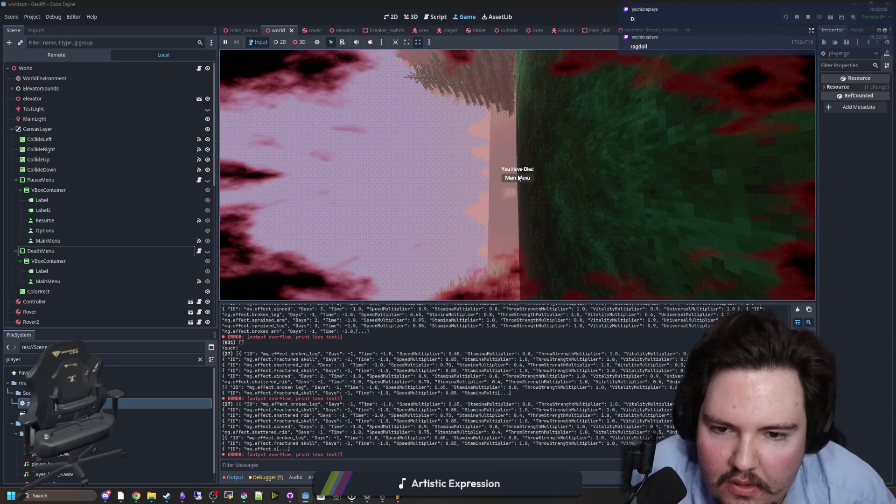
pyautogui.click(517, 176)
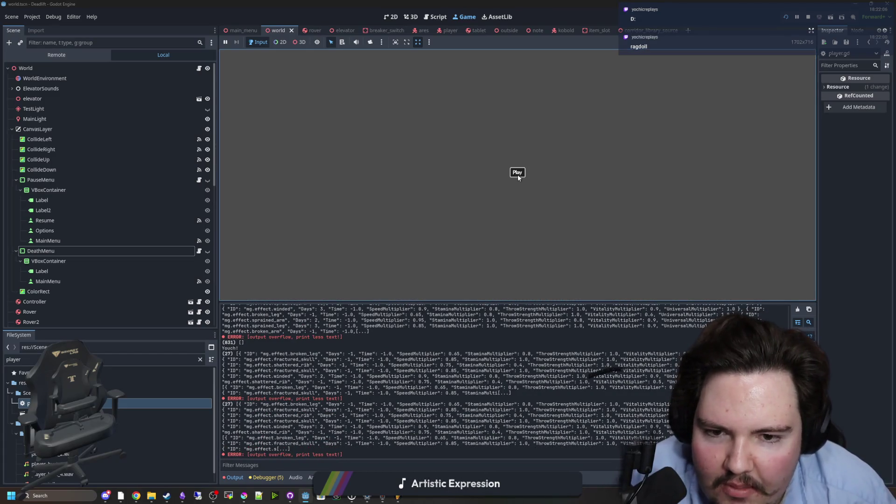
pyautogui.click(517, 174)
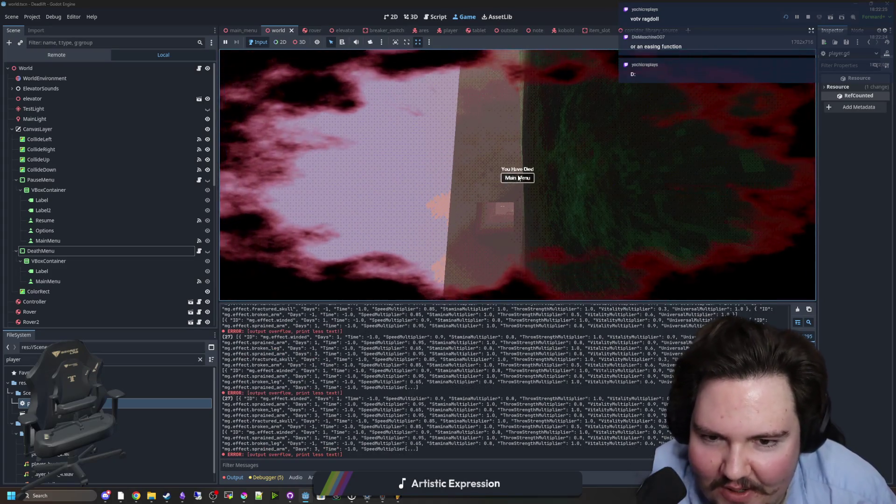
pyautogui.click(518, 178)
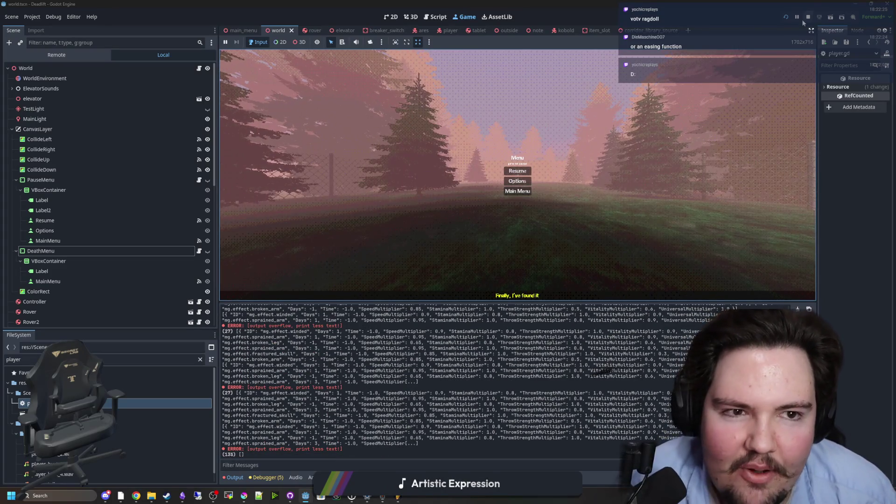
pyautogui.click(807, 18)
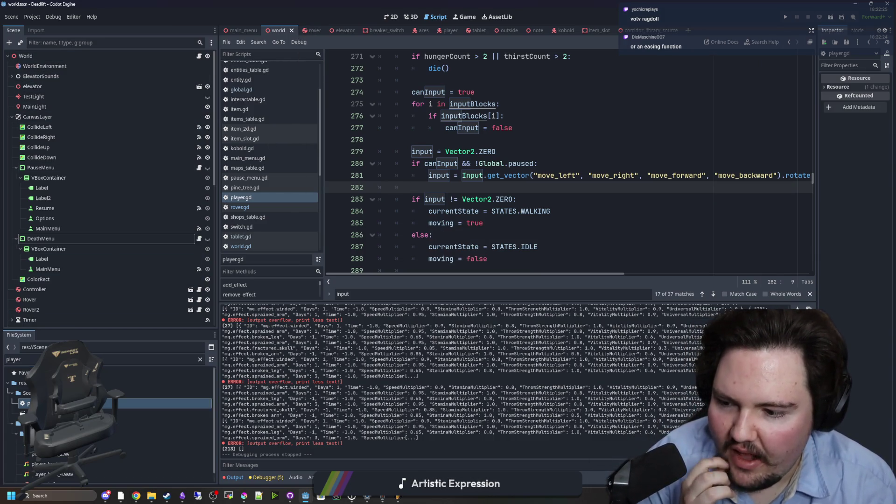
# Step: Inspect the Player node's properties in a wider panel, then search player.gd for die()
pyautogui.click(57, 55)
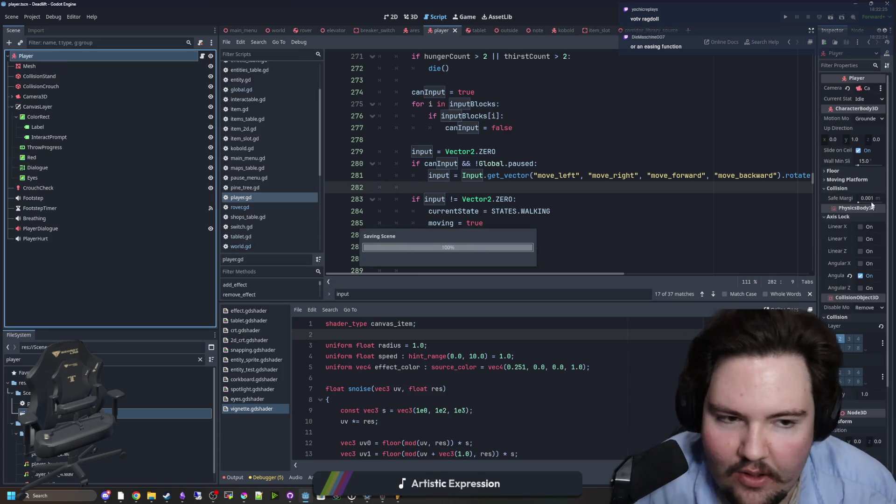
pyautogui.moveTo(817, 254); pyautogui.dragTo(617, 254)
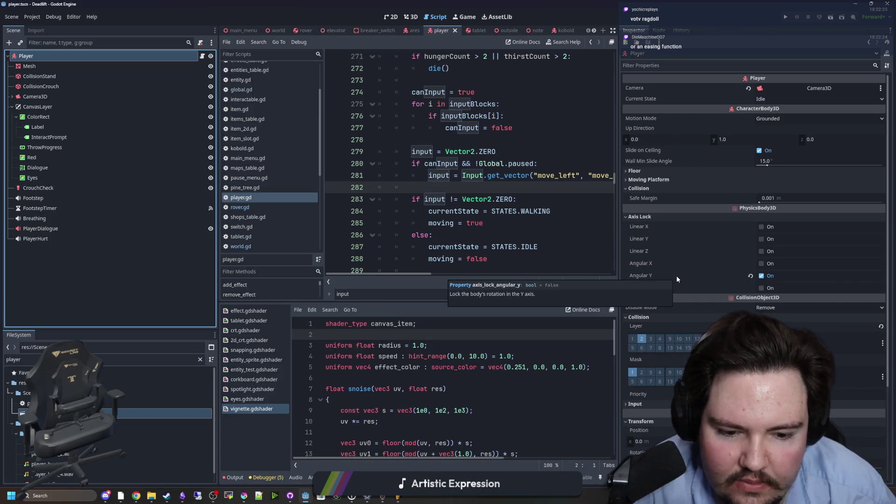
pyautogui.click(499, 190)
pyautogui.hotkey('ctrl', 'f')
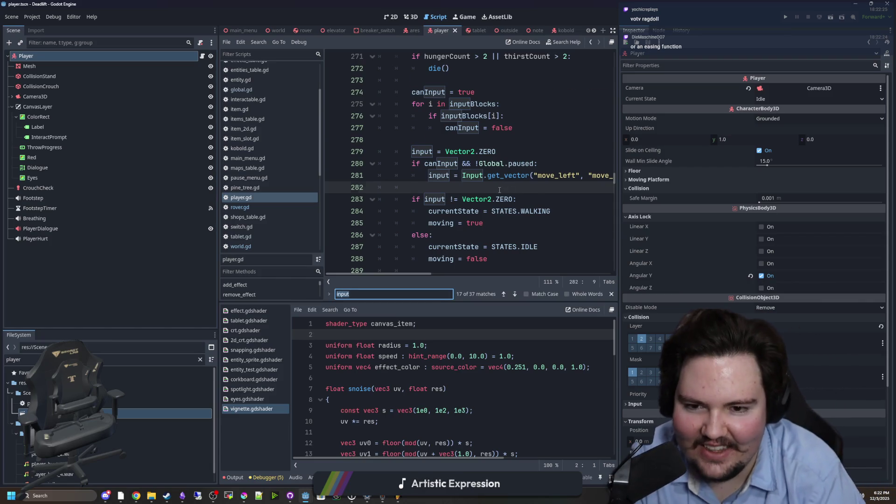
pyautogui.write('die()')
pyautogui.scroll(-1, 499, 190)
# Step: Add an axis_lock_angular_y = false line inside die()'s dead check
pyautogui.click(483, 146)
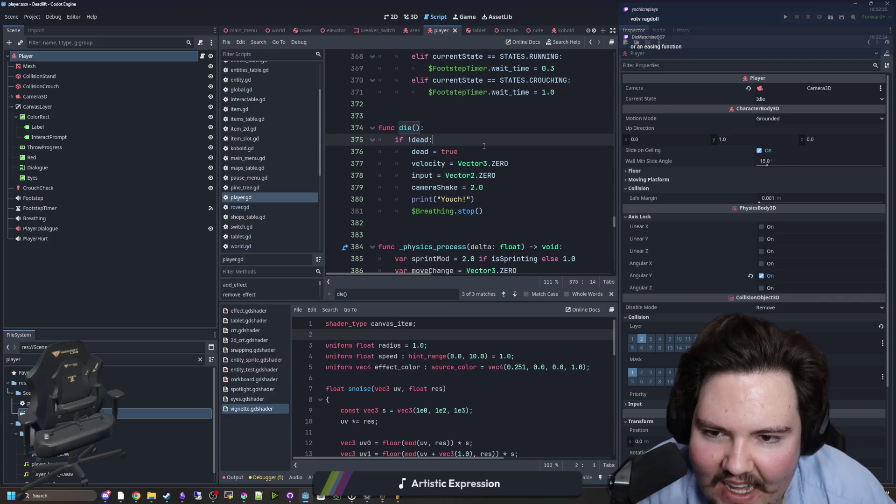
pyautogui.press('Return')
pyautogui.write('a')
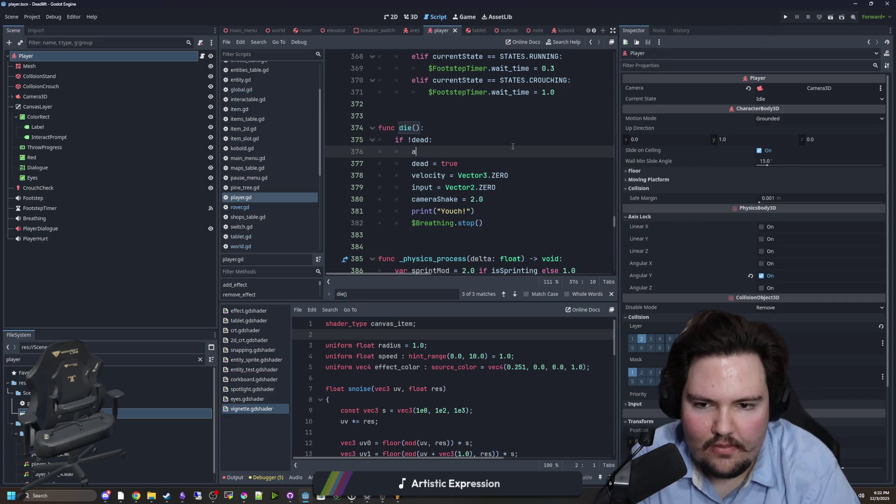
pyautogui.write('xis_')
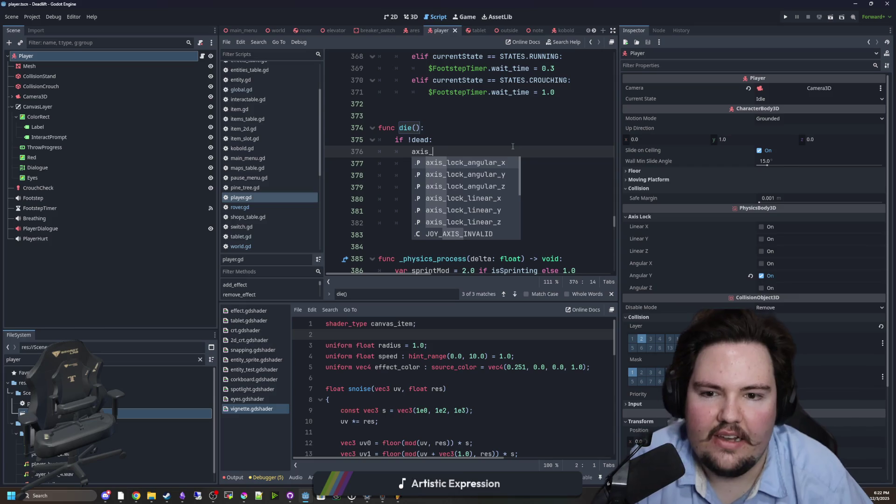
pyautogui.press('Escape')
pyautogui.hscroll(1, 512, 146)
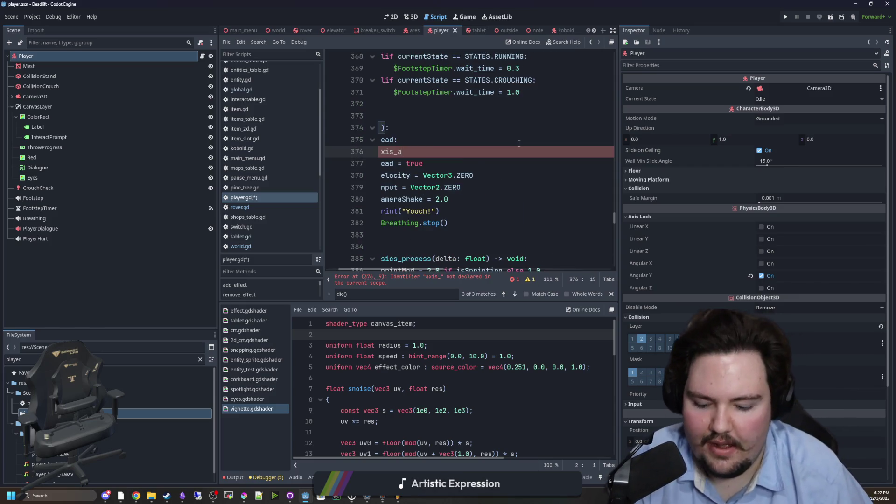
pyautogui.write('ng')
pyautogui.press('Down')
pyautogui.press('Return')
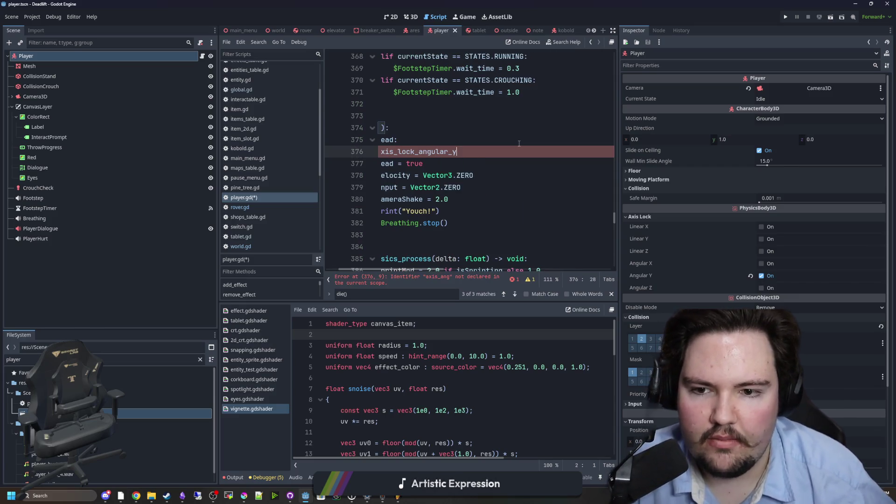
pyautogui.hscroll(-2, 508, 149)
pyautogui.write('= false')
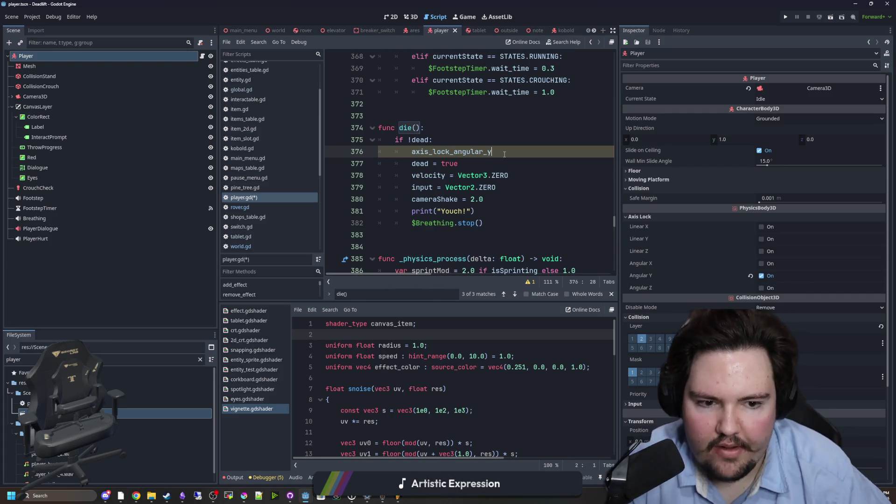
# Step: Comment out velocity = Vector3.ZERO in die() and save player.gd
pyautogui.click(412, 177)
pyautogui.hotkey('ctrl', 'k')
pyautogui.click(492, 159)
pyautogui.click(459, 125)
pyautogui.hotkey('ctrl', 's')
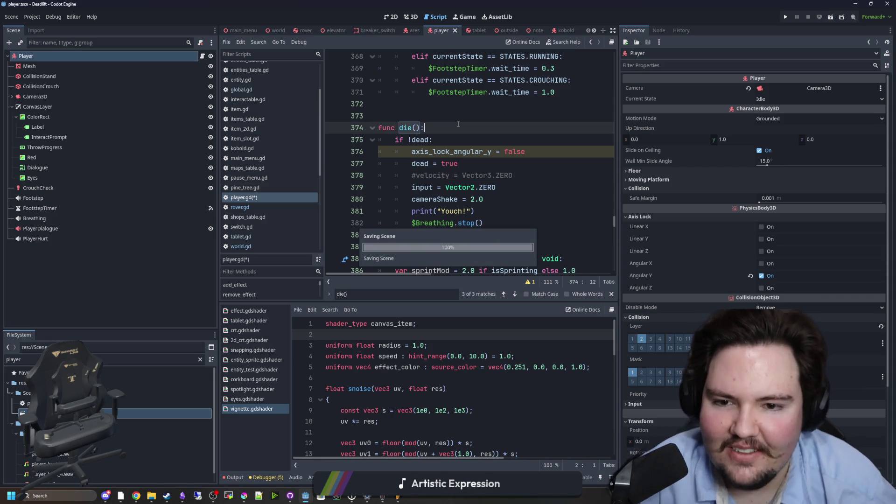
pyautogui.scroll(3, 458, 123)
pyautogui.hotkey('ctrl', 'f')
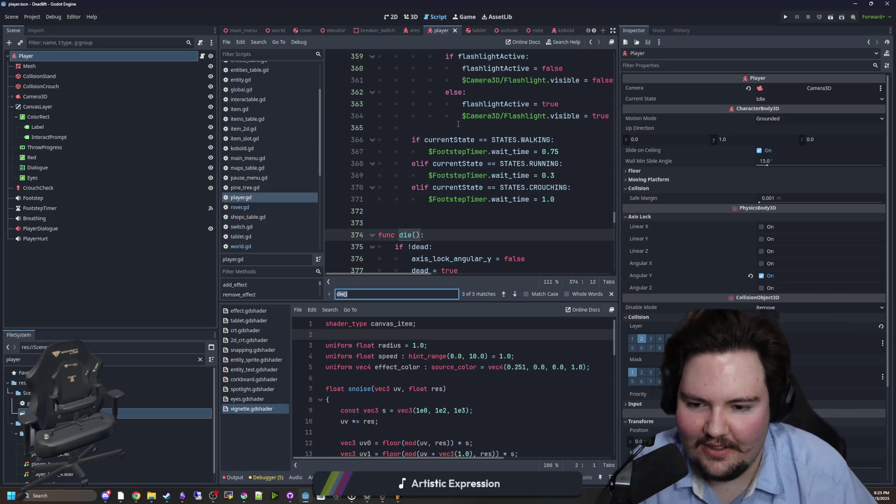
# Step: Comment out the rotation check, rotation decrement, else line and open_death_menu() call in 'if dead', then save
pyautogui.write('if dead')
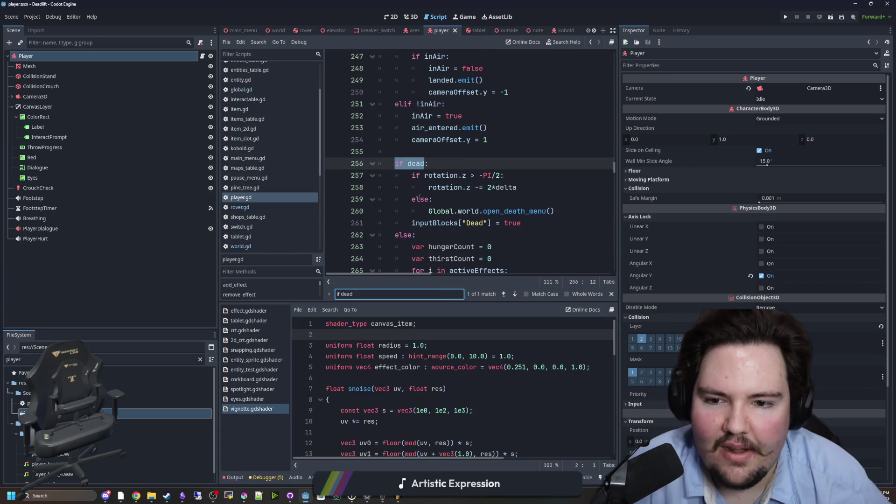
pyautogui.click(417, 187)
pyautogui.hotkey('ctrl', 'k')
pyautogui.click(409, 173)
pyautogui.hotkey('ctrl', 'k')
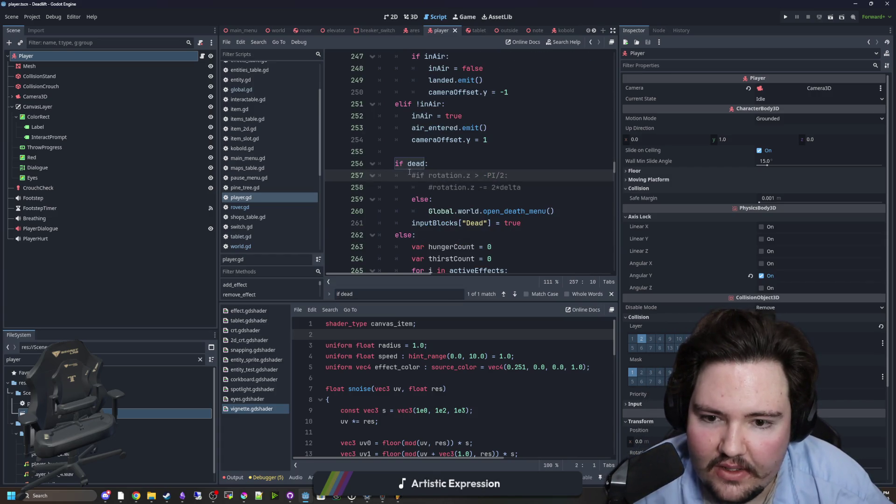
pyautogui.click(450, 199)
pyautogui.hotkey('ctrl', 'k')
pyautogui.click(452, 211)
pyautogui.hotkey('ctrl', 'k')
pyautogui.click(453, 197)
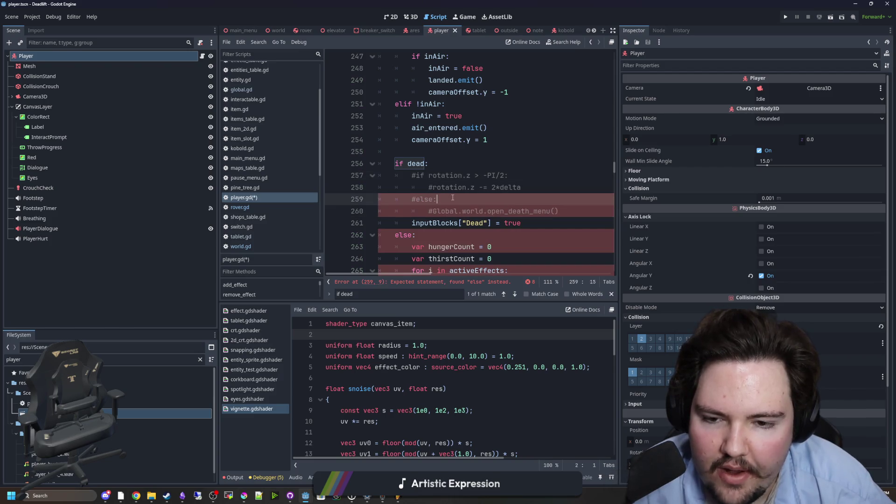
pyautogui.click(473, 173)
pyautogui.hotkey('ctrl', 's')
# Step: Run the game briefly to test the death change, then stop it
pyautogui.click(785, 19)
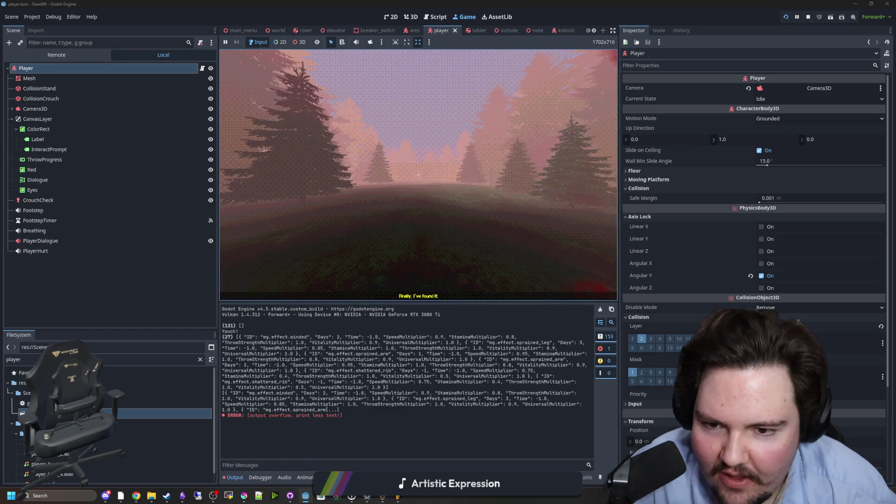
pyautogui.press('super')
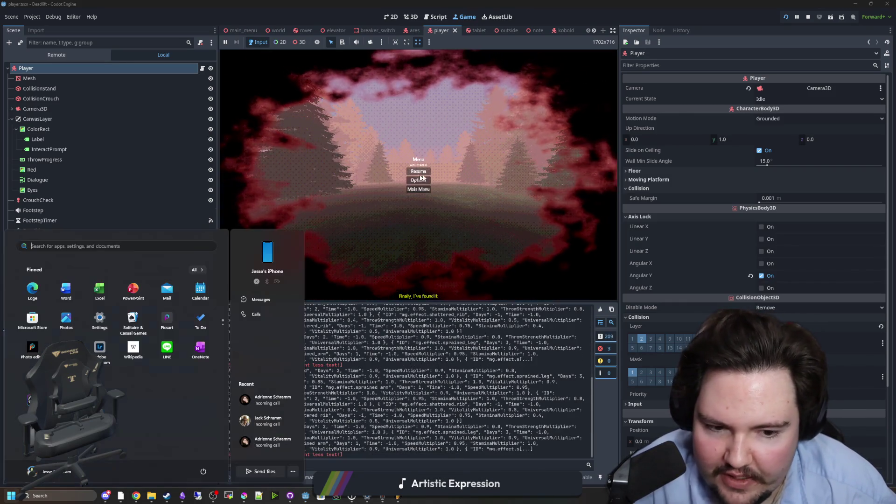
pyautogui.click(807, 16)
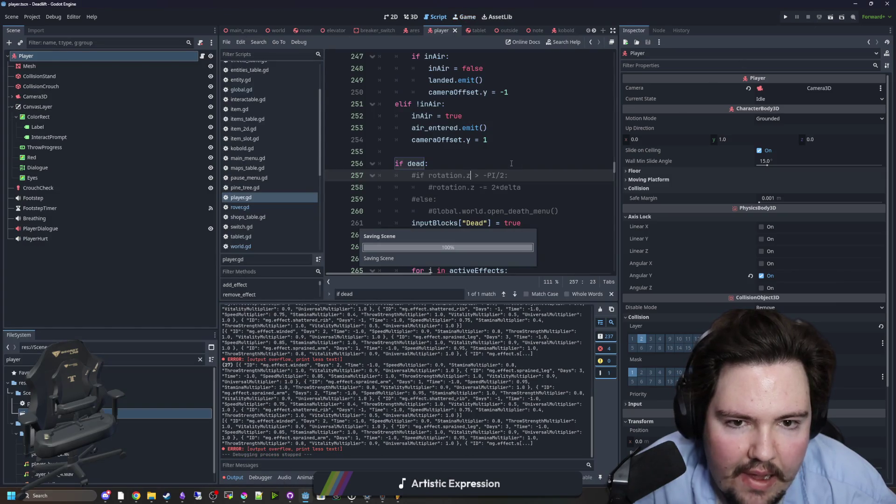
pyautogui.click(514, 154)
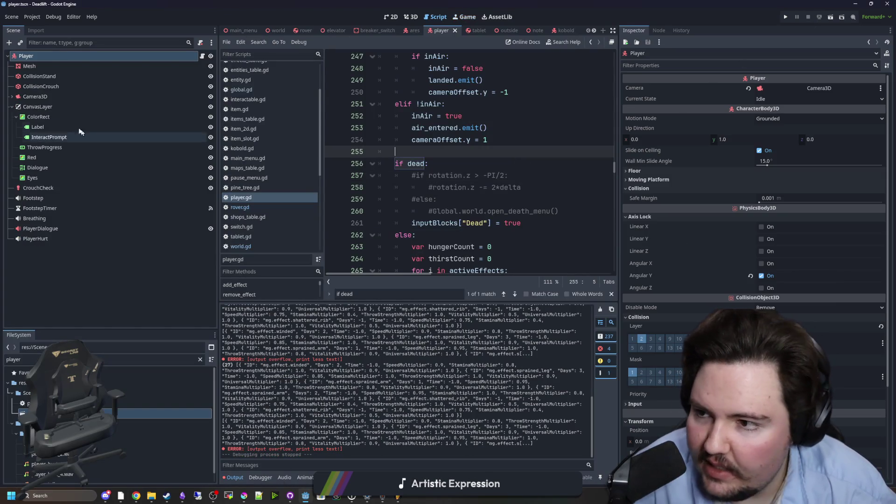
pyautogui.click(59, 55)
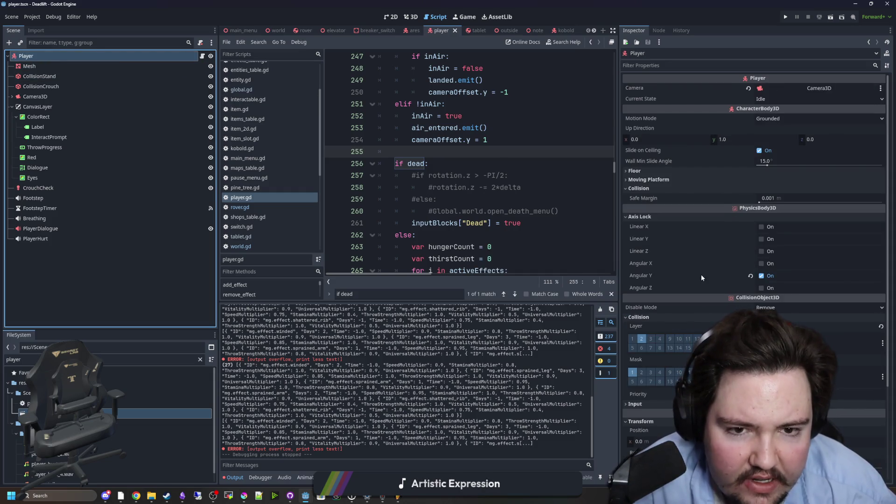
pyautogui.click(643, 180)
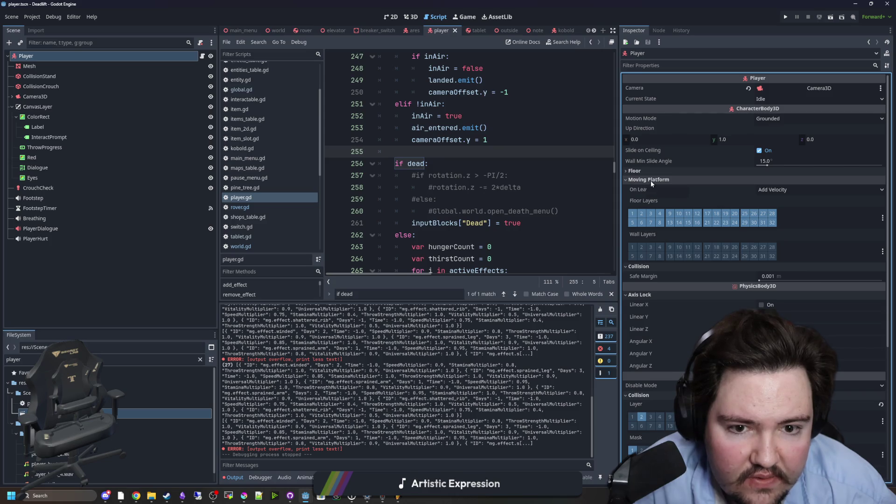
pyautogui.click(650, 181)
pyautogui.click(648, 188)
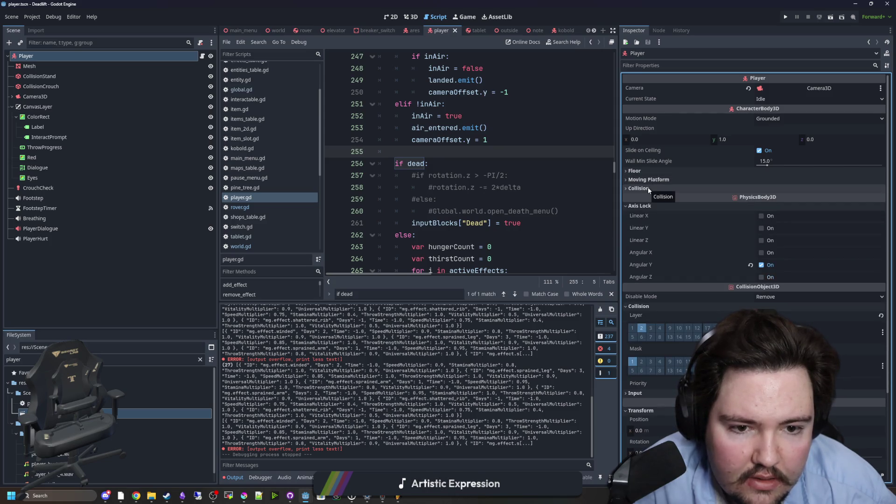
pyautogui.scroll(-5, 496, 204)
pyautogui.click(496, 204)
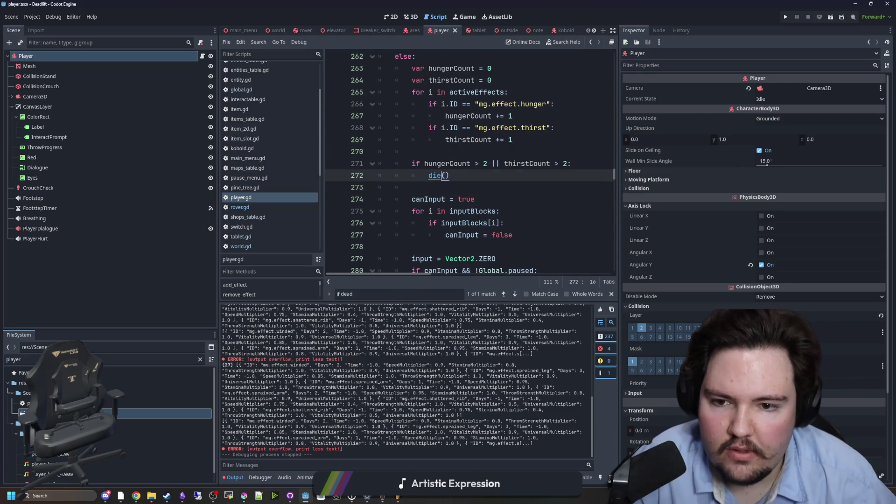
pyautogui.keyDown('ctrl'); pyautogui.click(434, 175); pyautogui.keyUp('ctrl')
pyautogui.scroll(-1, 434, 177)
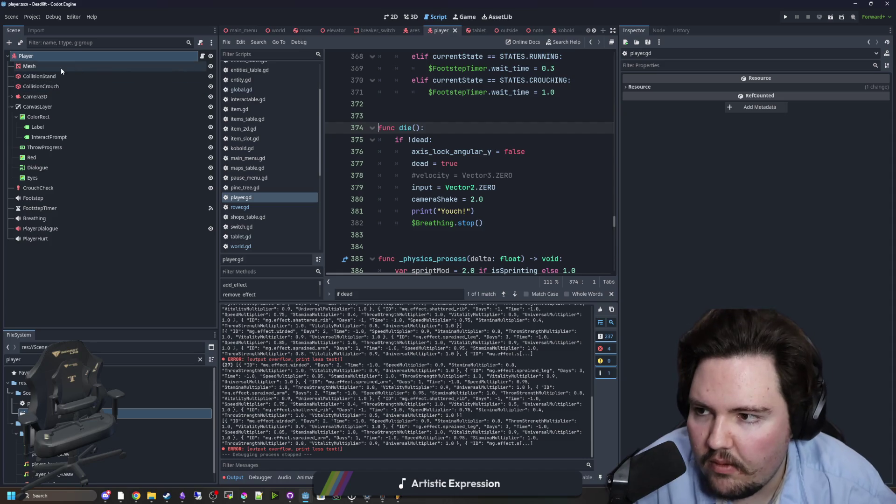
pyautogui.click(60, 68)
pyautogui.click(59, 57)
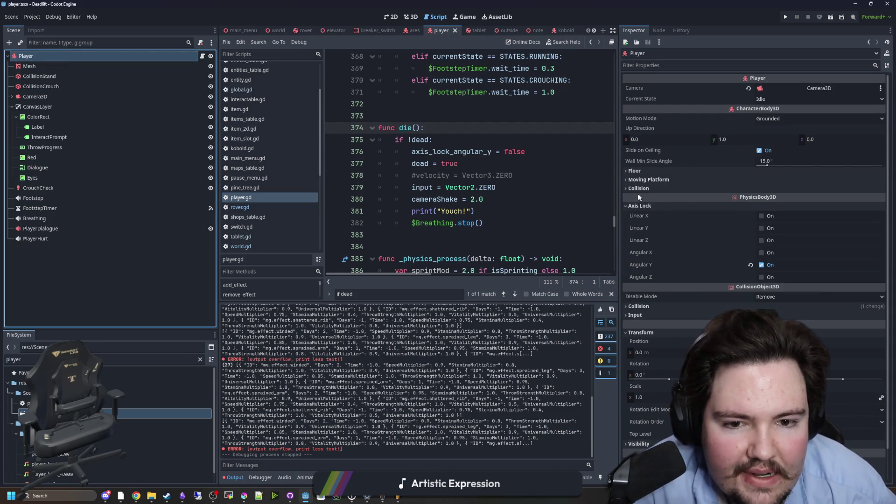
pyautogui.click(637, 189)
pyautogui.click(637, 188)
pyautogui.click(646, 179)
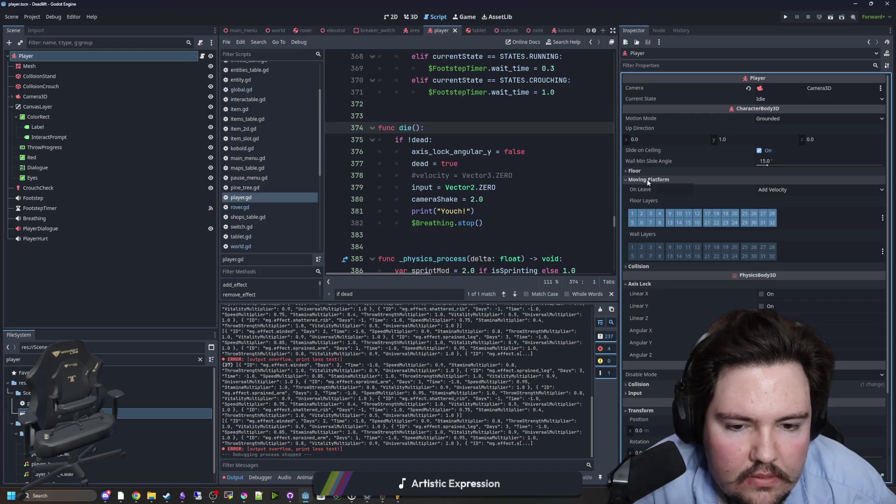
pyautogui.click(646, 179)
pyautogui.click(642, 170)
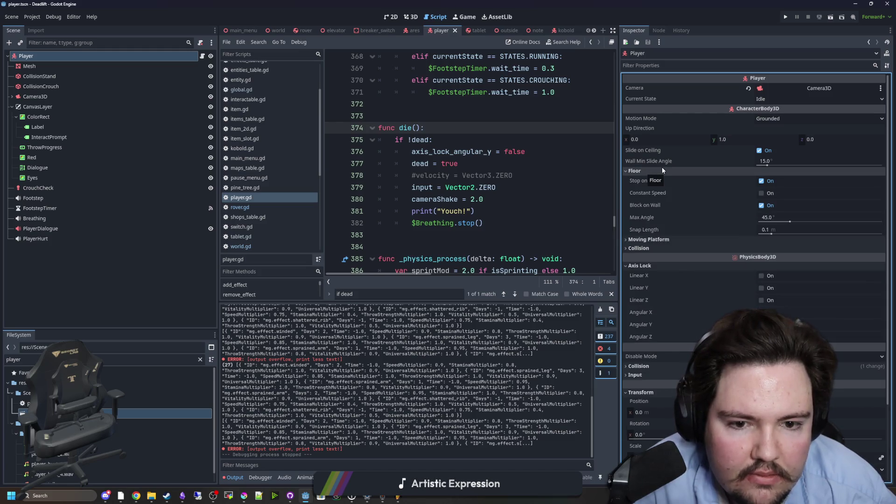
pyautogui.click(662, 170)
pyautogui.scroll(-2, 670, 186)
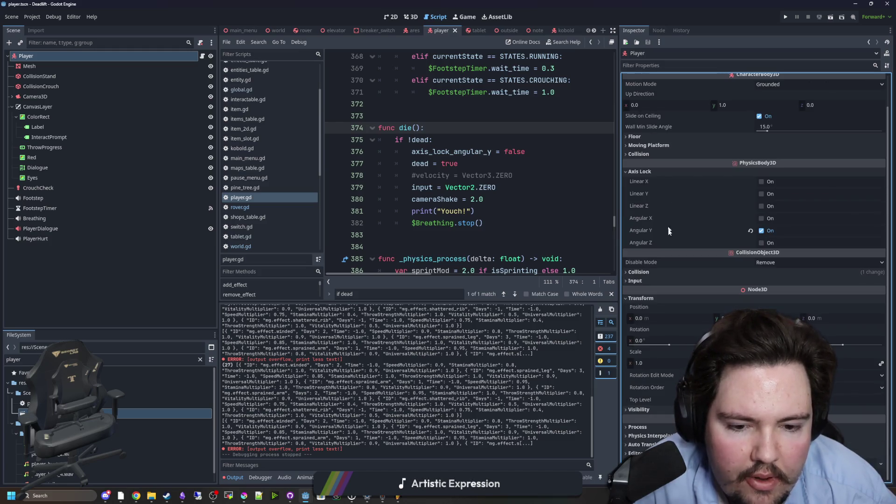
pyautogui.click(649, 275)
pyautogui.click(649, 275)
pyautogui.scroll(2, 657, 261)
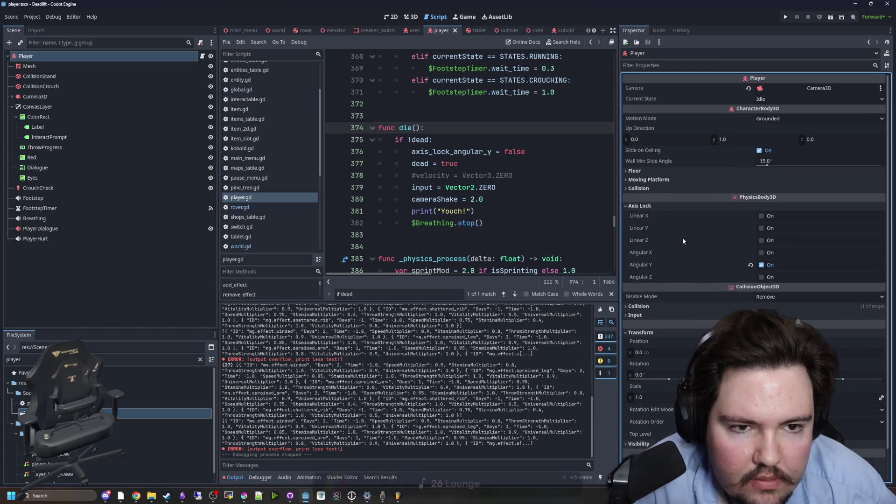
pyautogui.click(781, 118)
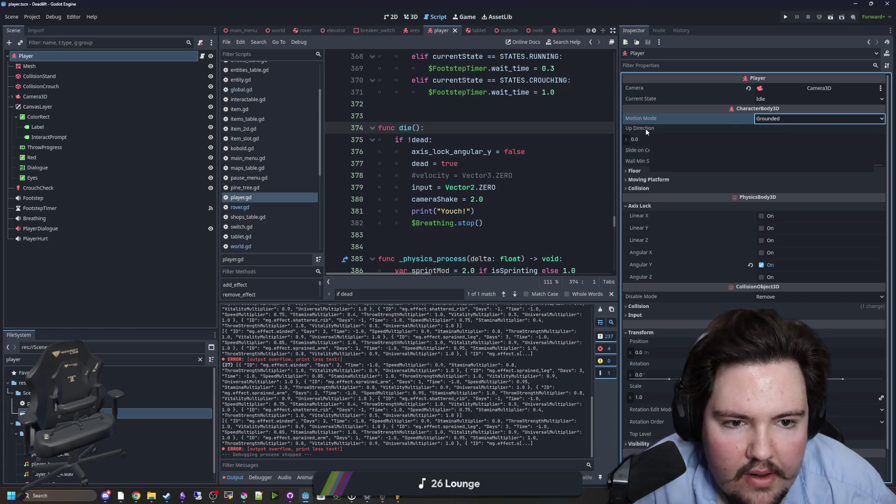
pyautogui.click(662, 170)
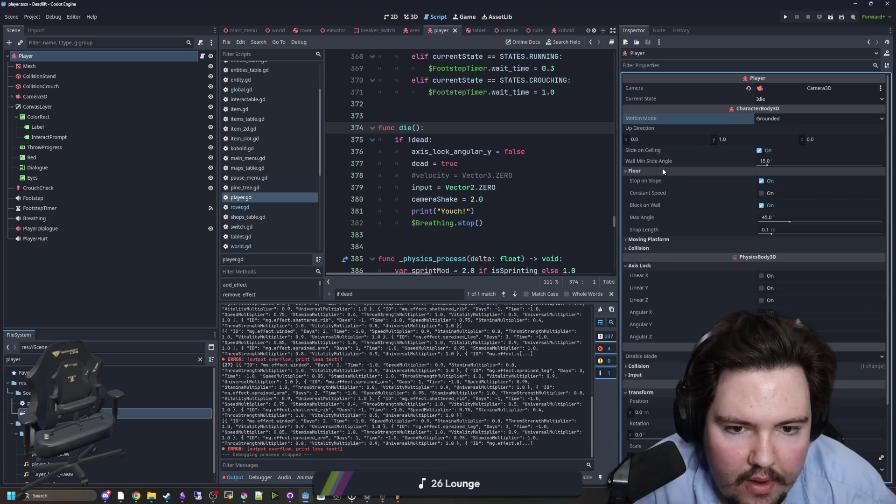
pyautogui.click(662, 171)
pyautogui.click(638, 188)
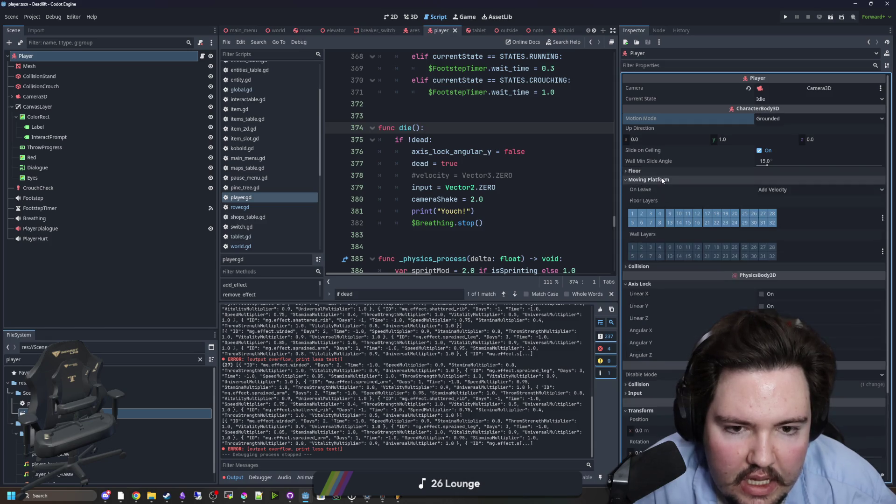
pyautogui.click(639, 188)
pyautogui.click(486, 126)
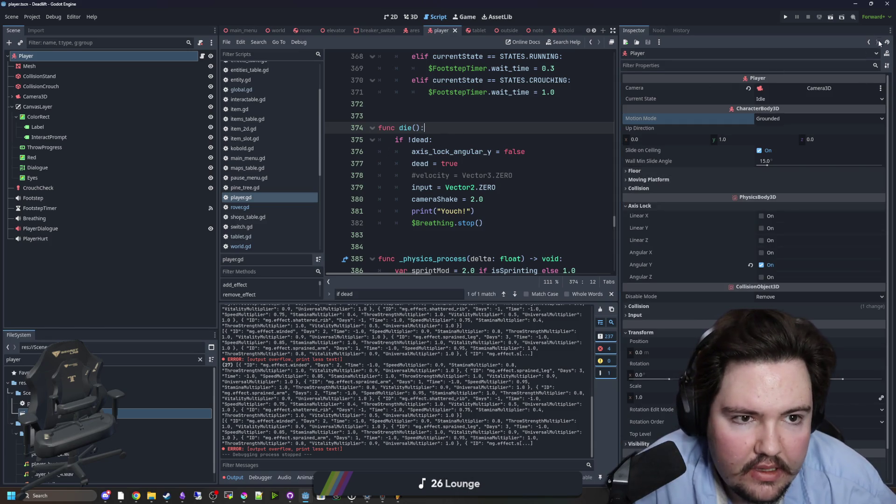
pyautogui.click(886, 52)
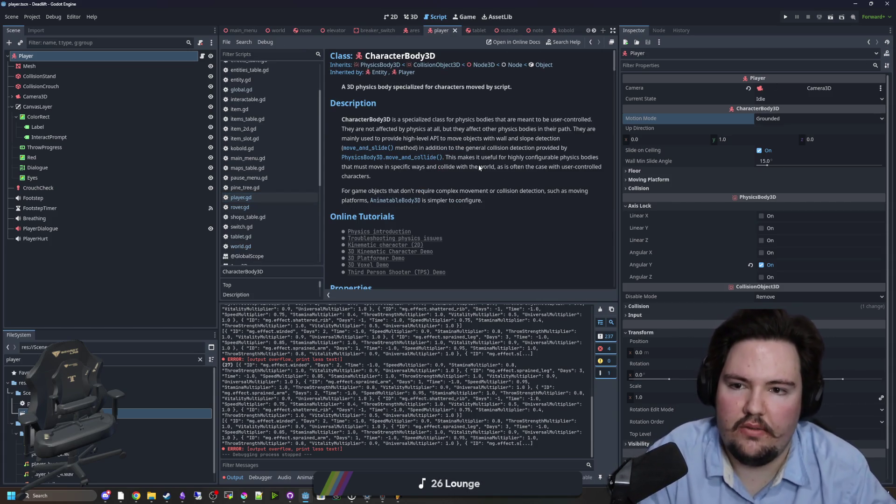
pyautogui.scroll(-3, 478, 167)
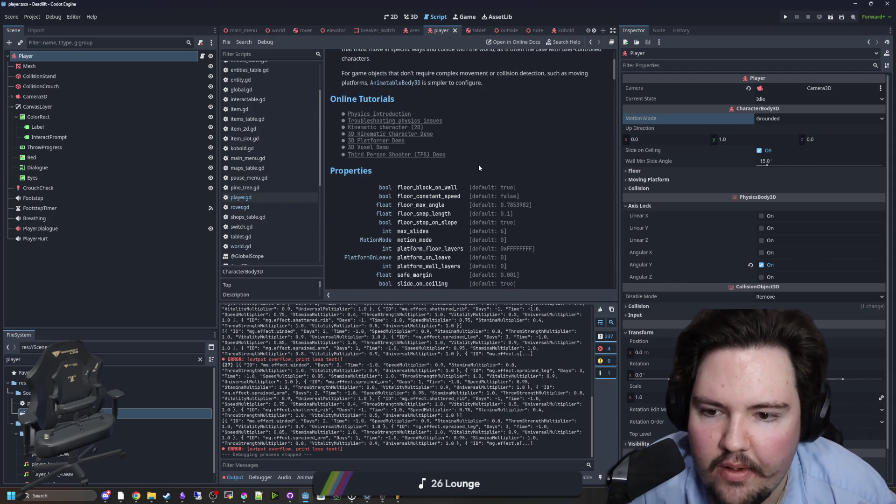
pyautogui.scroll(-2, 433, 222)
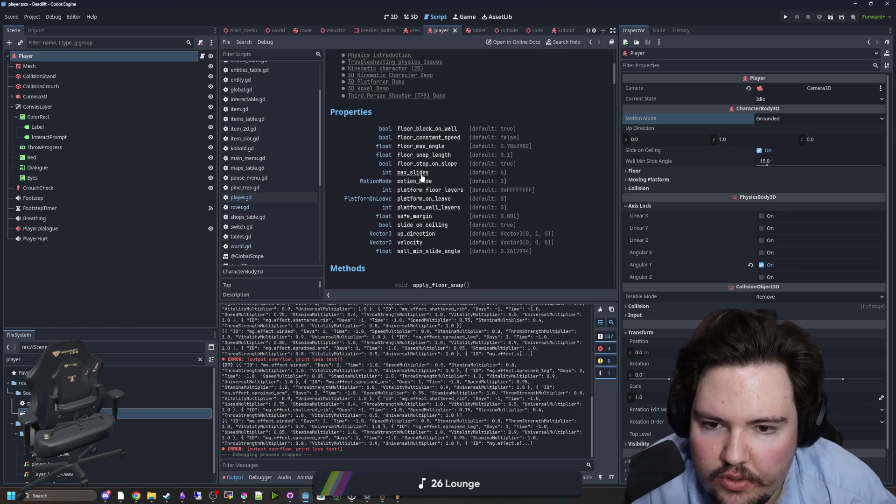
pyautogui.scroll(-1, 419, 235)
pyautogui.scroll(5, 419, 231)
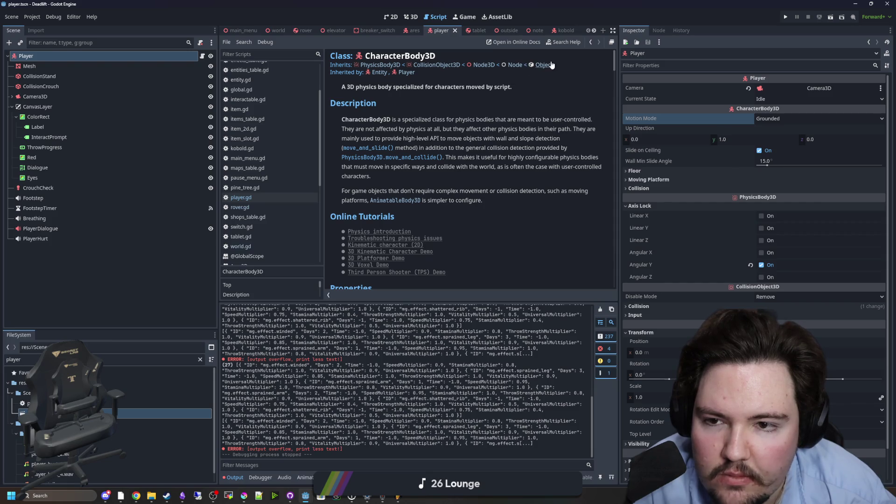
pyautogui.click(397, 66)
pyautogui.scroll(-10, 457, 177)
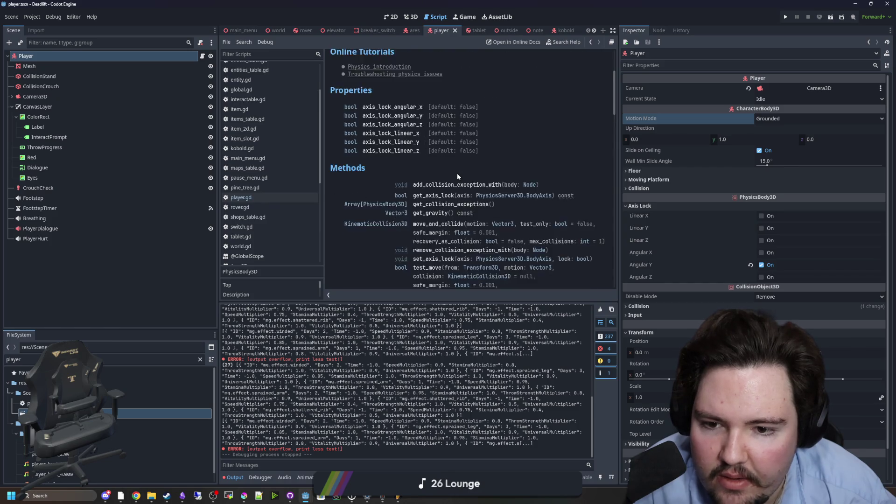
pyautogui.scroll(-8, 457, 177)
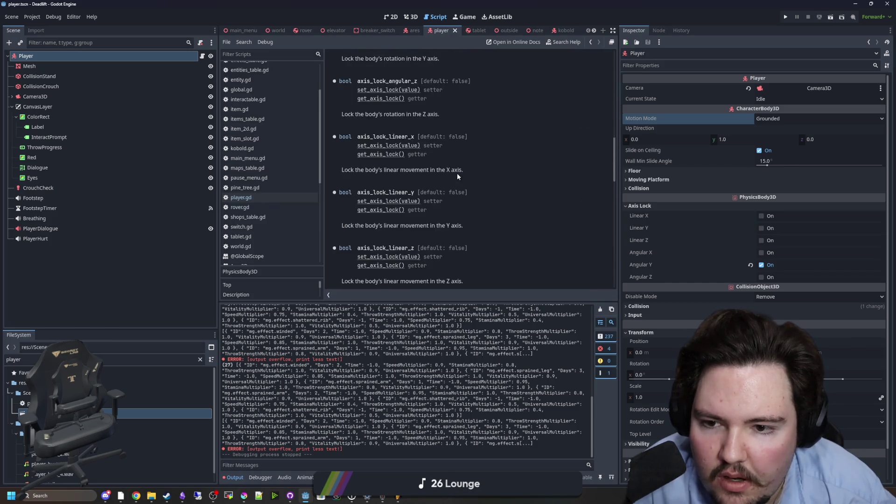
pyautogui.scroll(-5, 458, 173)
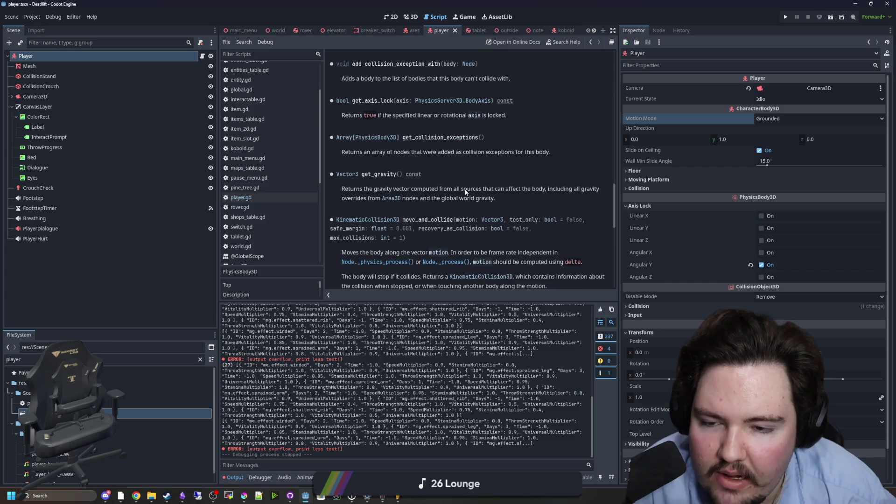
pyautogui.scroll(-4, 416, 195)
pyautogui.scroll(-6, 416, 194)
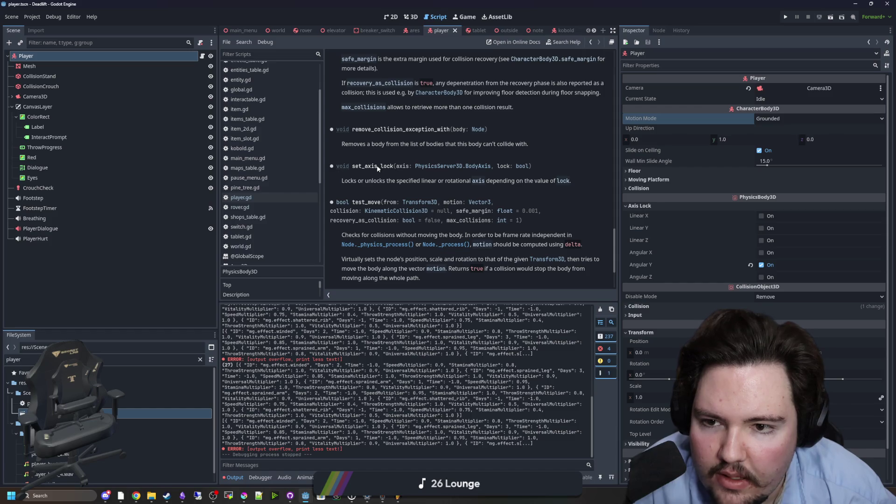
pyautogui.scroll(15, 379, 131)
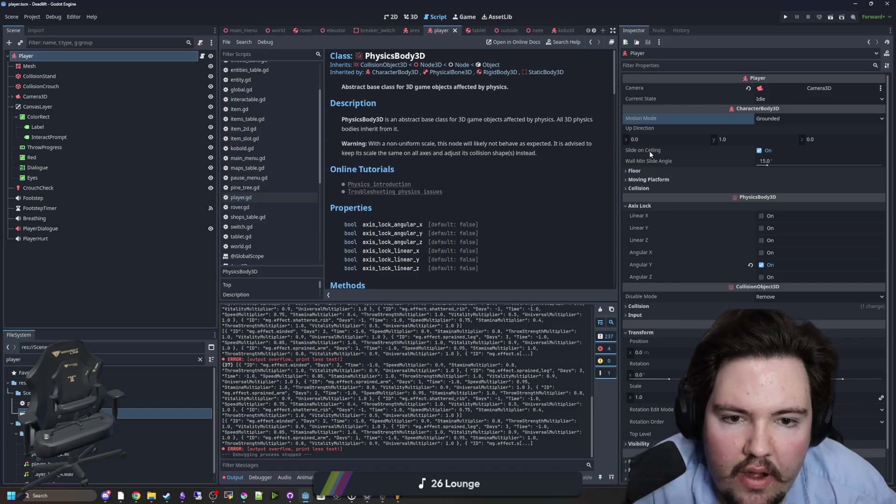
pyautogui.click(636, 172)
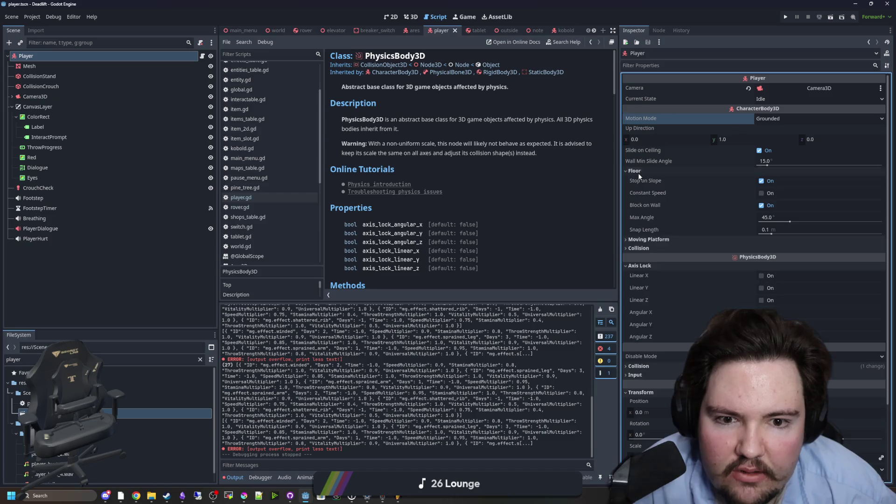
pyautogui.click(650, 172)
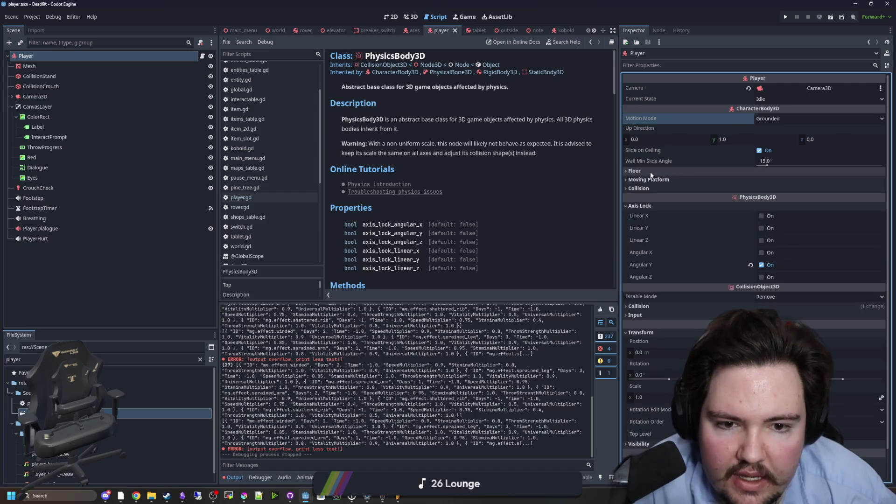
pyautogui.click(658, 180)
pyautogui.click(659, 180)
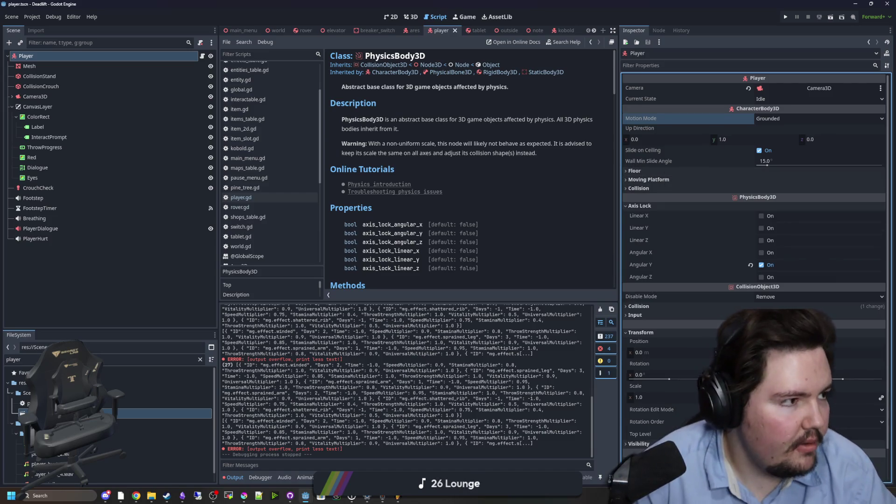
pyautogui.hotkey('alt', 'Tab')
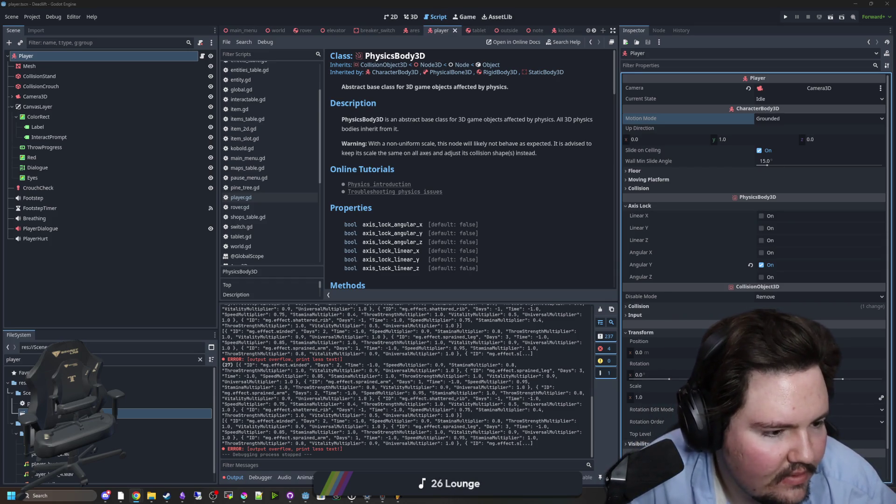
pyautogui.hotkey('alt', 'Tab')
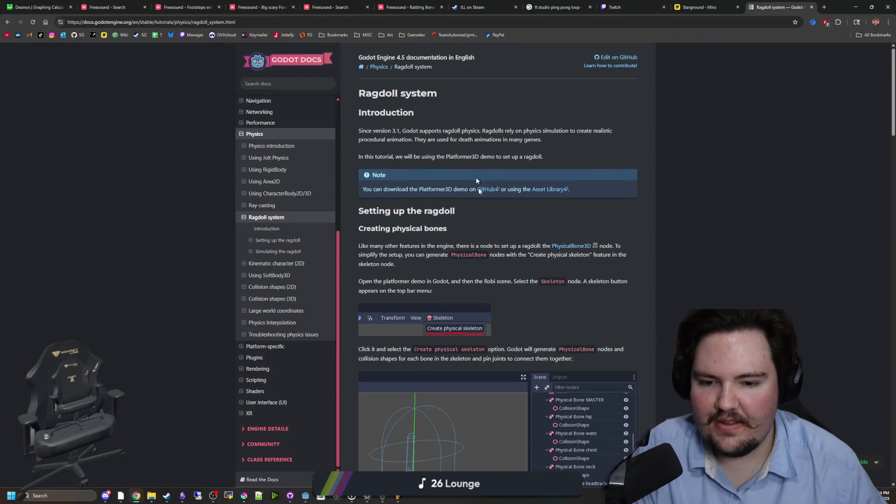
pyautogui.scroll(-2, 475, 177)
pyautogui.scroll(-4, 510, 221)
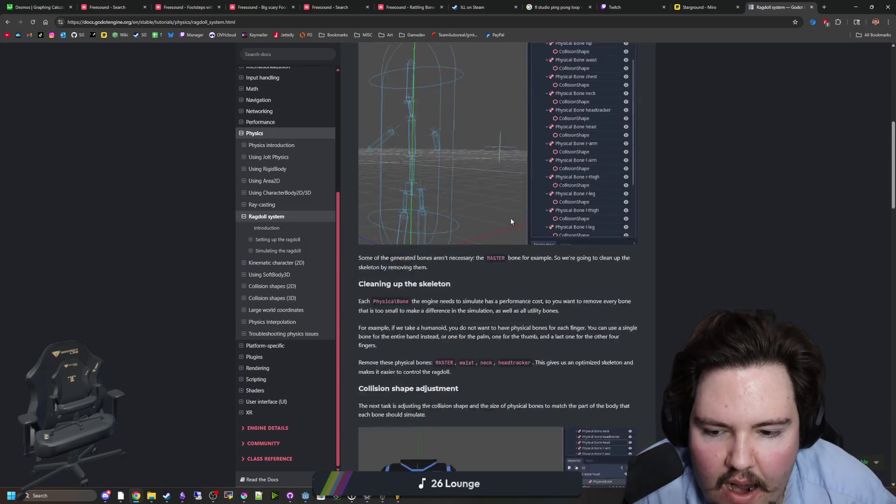
pyautogui.scroll(-13, 510, 222)
pyautogui.scroll(-10, 511, 219)
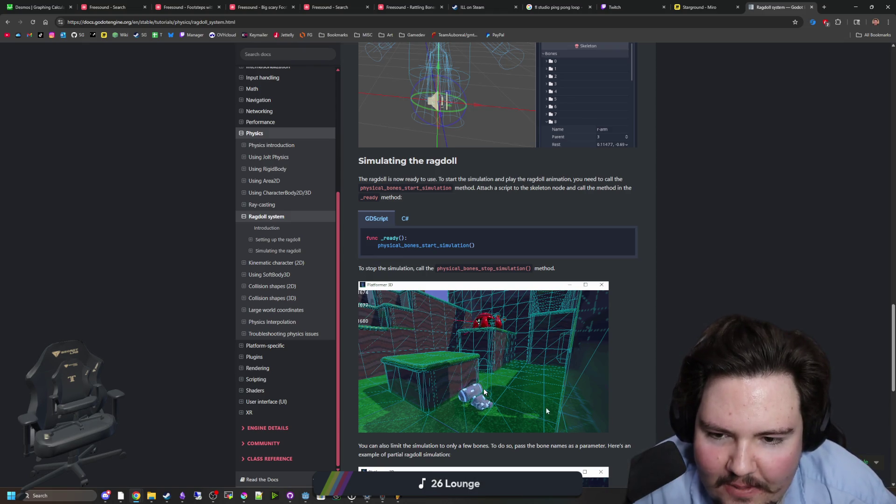
pyautogui.scroll(-4, 484, 392)
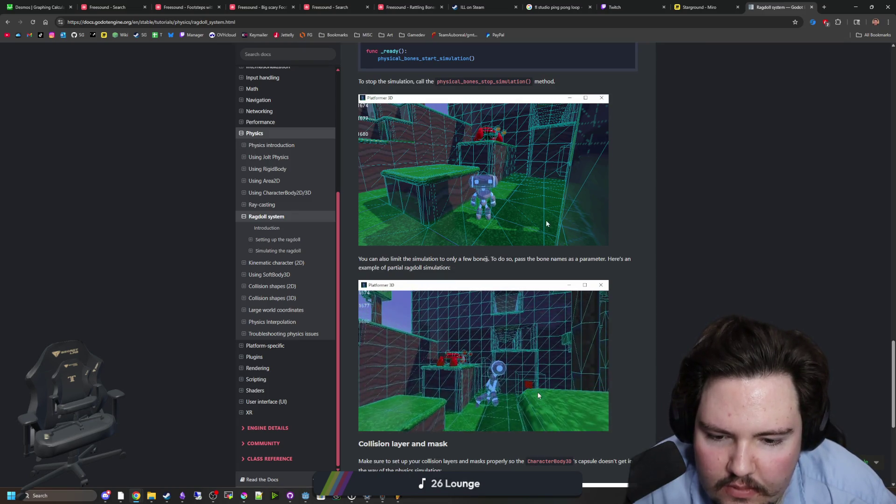
pyautogui.scroll(-4, 487, 258)
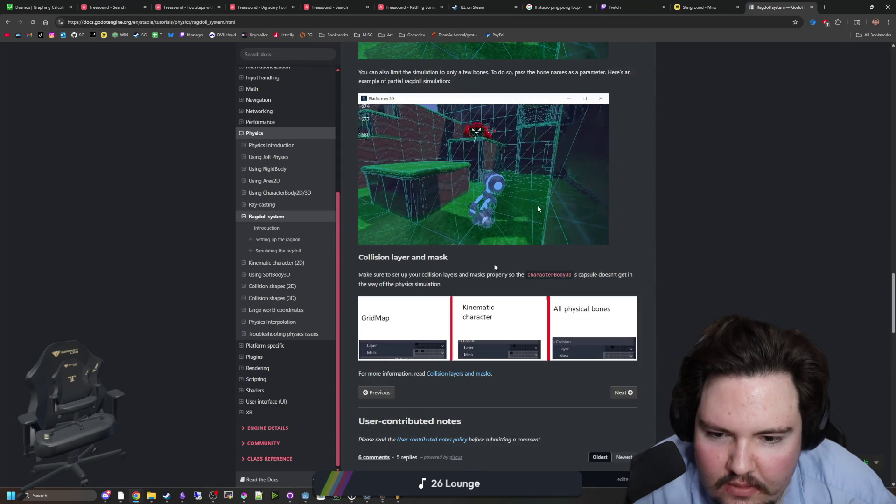
pyautogui.scroll(-8, 497, 264)
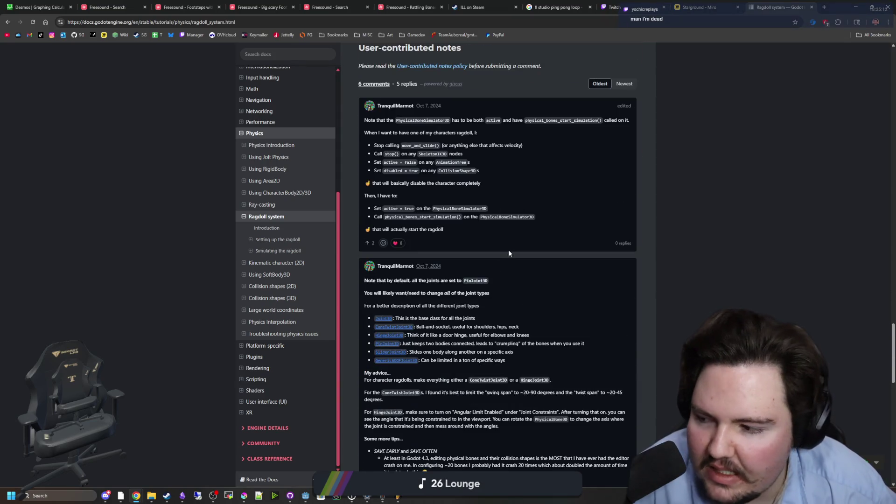
pyautogui.scroll(20, 508, 250)
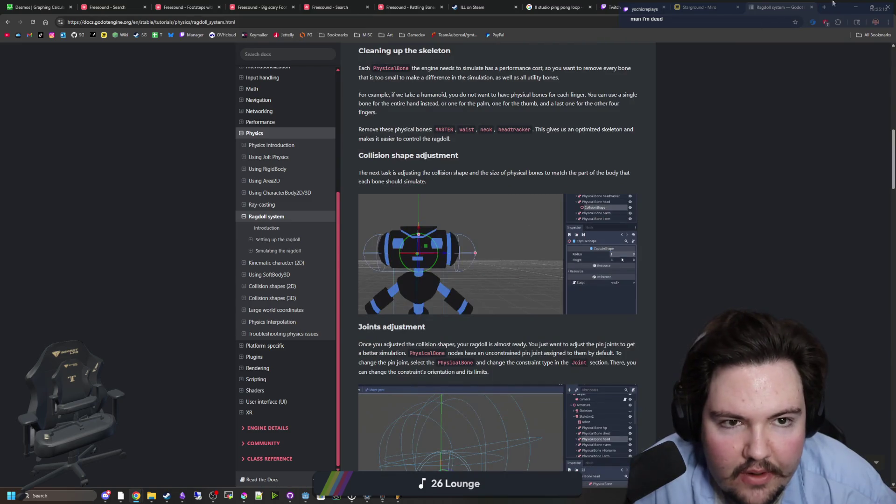
pyautogui.hotkey('alt', 'Tab')
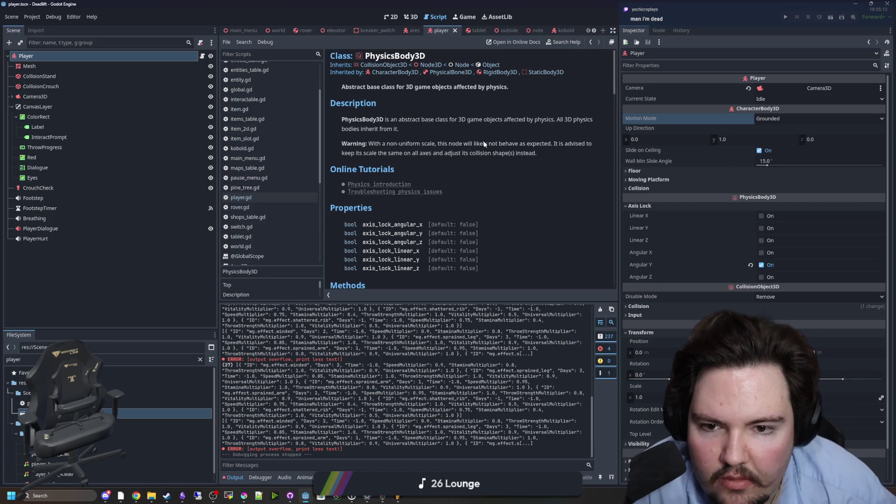
# Step: Open player.gd and search it for 'move_and', widening the property panel
pyautogui.click(261, 198)
pyautogui.hotkey('ctrl', 'f')
pyautogui.write('move_and')
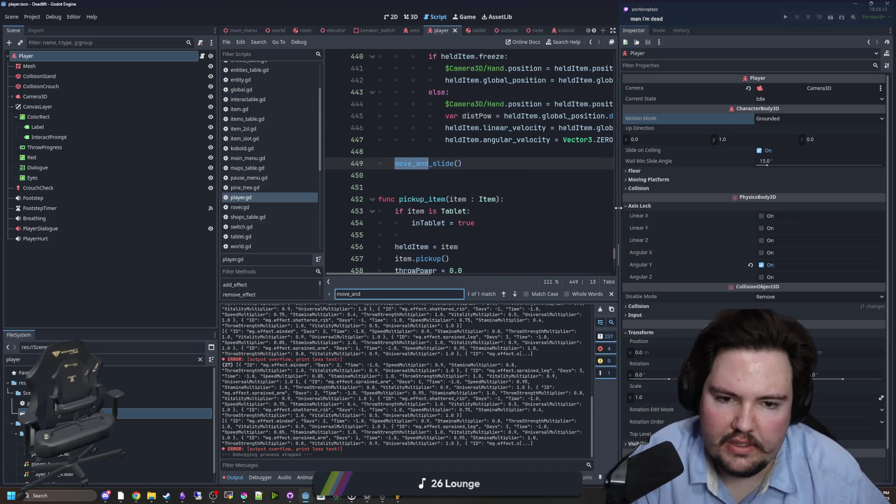
pyautogui.moveTo(619, 215); pyautogui.dragTo(816, 214)
pyautogui.scroll(4, 495, 151)
pyautogui.scroll(2, 484, 154)
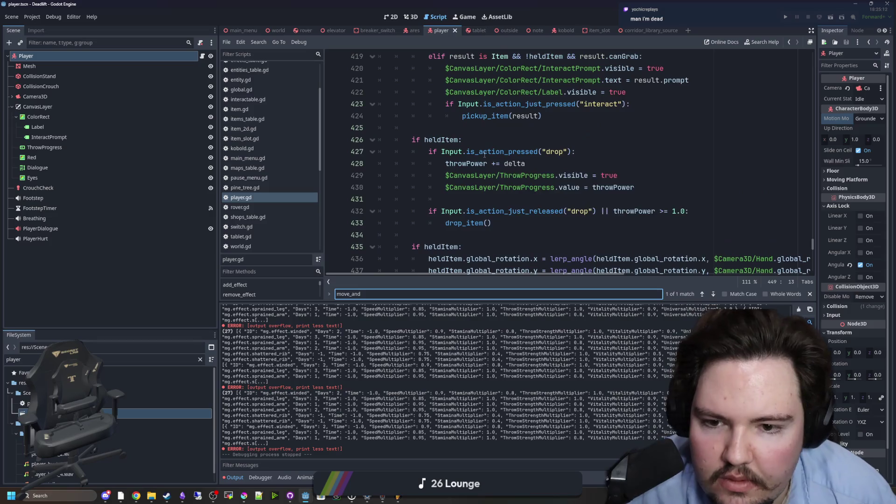
pyautogui.scroll(-5, 482, 164)
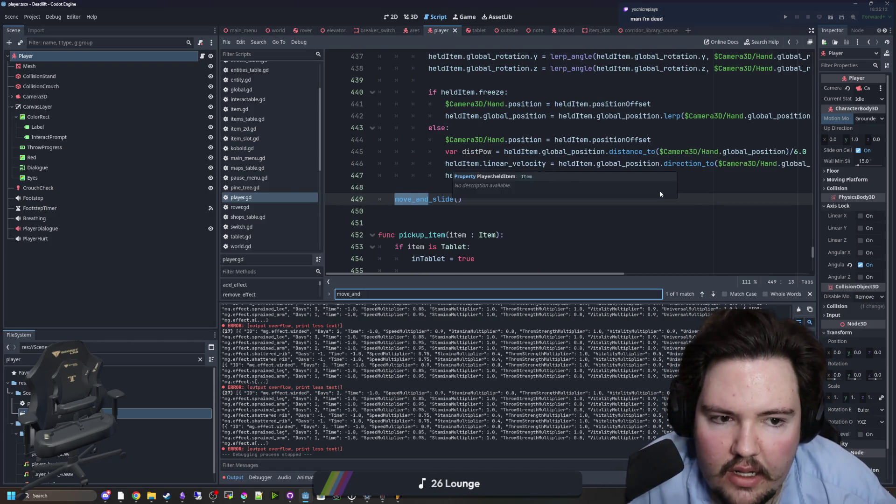
pyautogui.scroll(2, 660, 191)
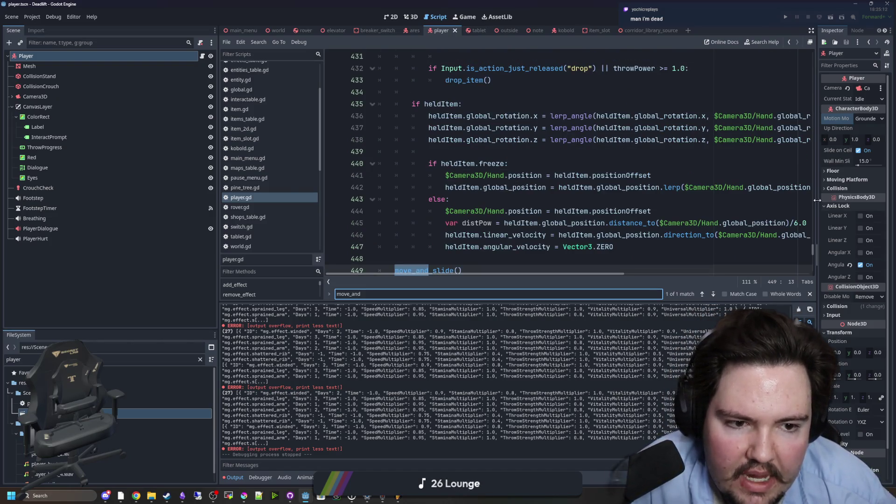
pyautogui.moveTo(815, 199); pyautogui.dragTo(714, 200)
pyautogui.scroll(-1, 450, 176)
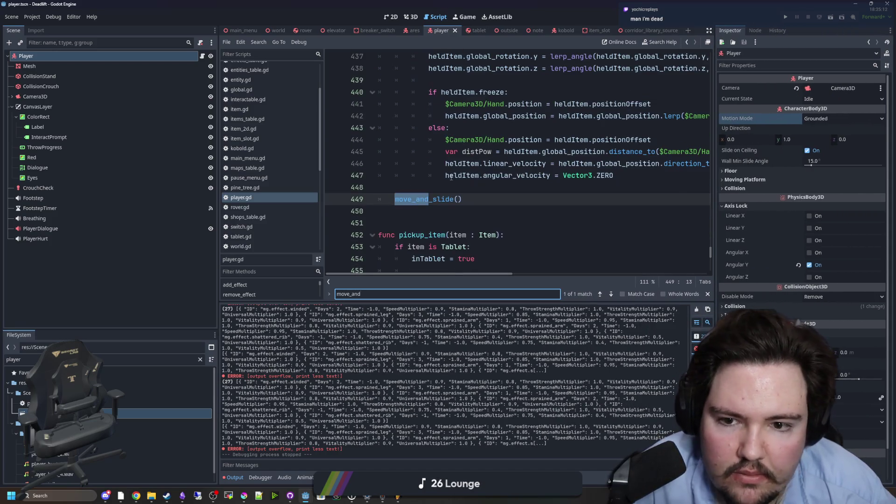
pyautogui.scroll(13, 450, 176)
# Step: Find _physics_process and insert a blank line after line 398
pyautogui.hotkey('ctrl', 'a')
pyautogui.write('physics')
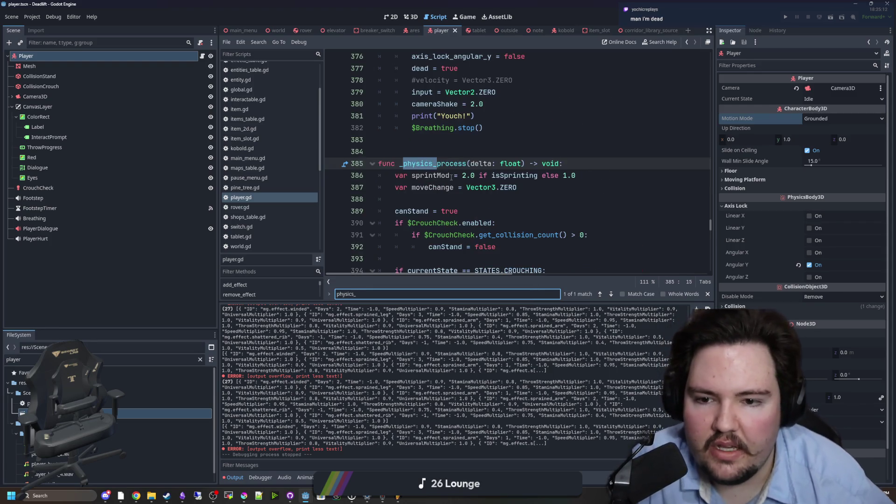
pyautogui.scroll(-1, 452, 173)
pyautogui.click(454, 166)
pyautogui.scroll(-4, 453, 165)
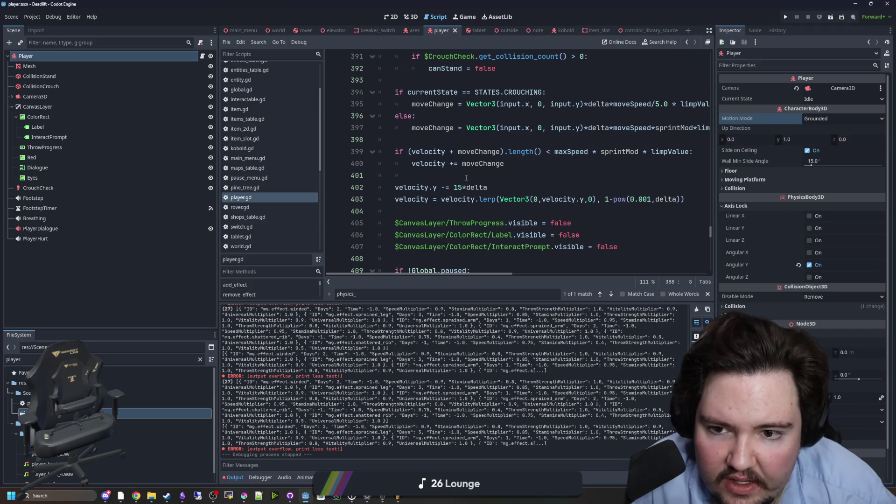
pyautogui.click(466, 178)
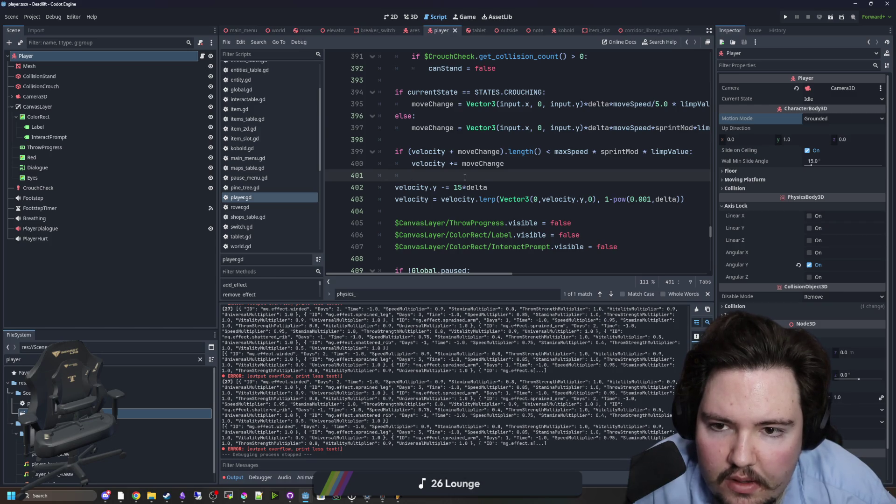
pyautogui.click(425, 141)
pyautogui.press('Return')
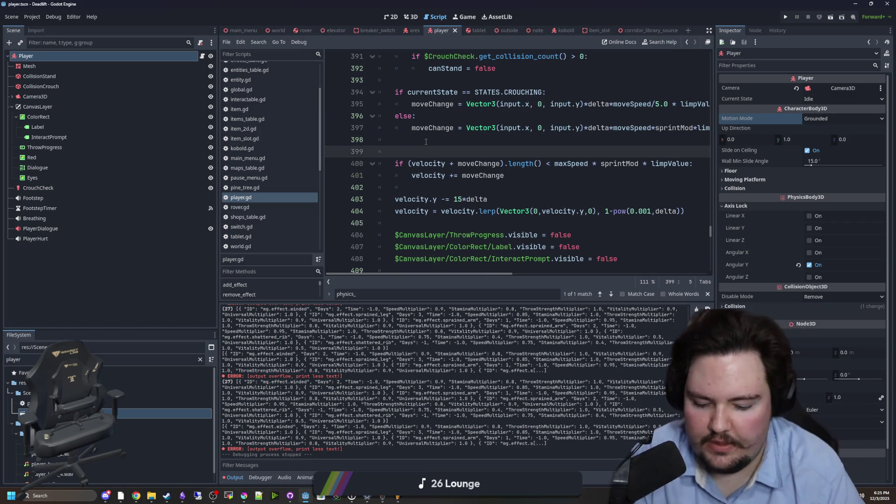
# Step: Complete 'if !dead:', indent lines 400–405 under it, and run the game
pyautogui.write('if !dead:')
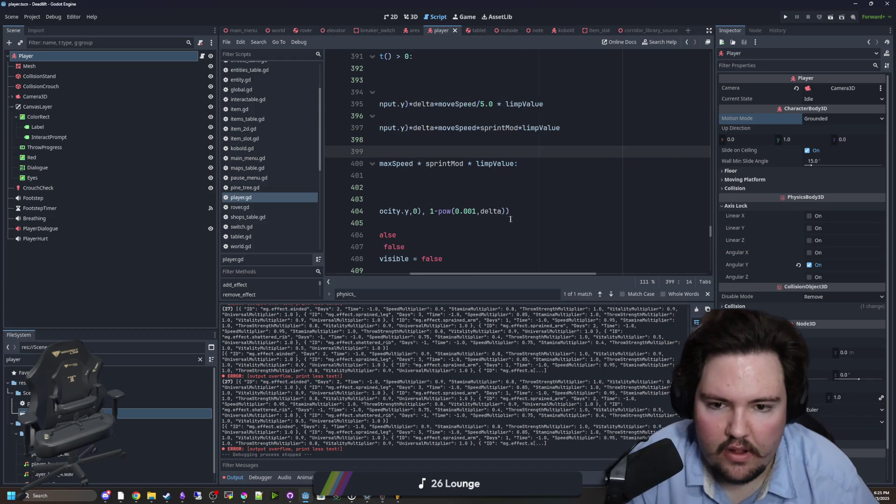
pyautogui.moveTo(396, 223); pyautogui.dragTo(287, 169)
pyautogui.press('Tab')
pyautogui.click(449, 220)
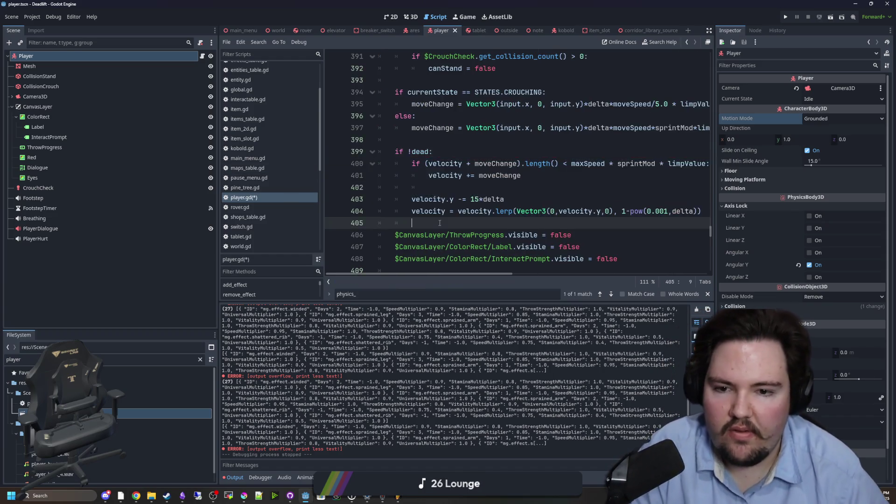
pyautogui.scroll(-7, 451, 190)
pyautogui.scroll(-9, 451, 190)
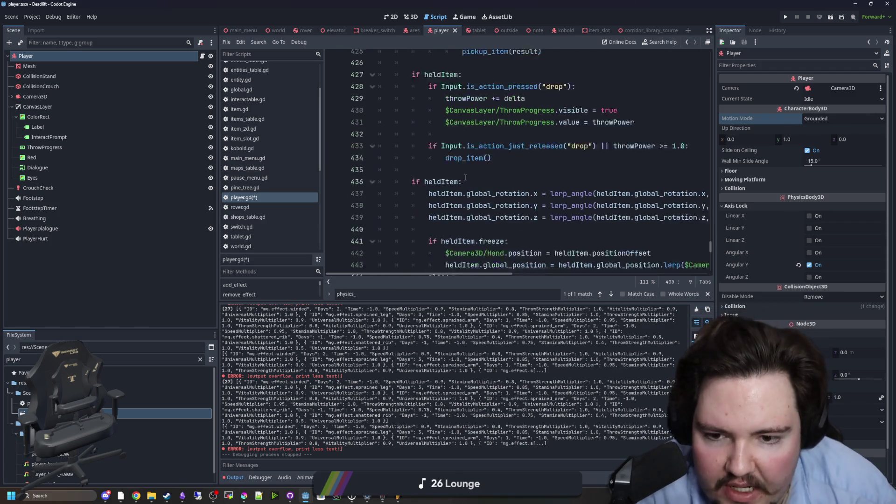
pyautogui.scroll(17, 463, 165)
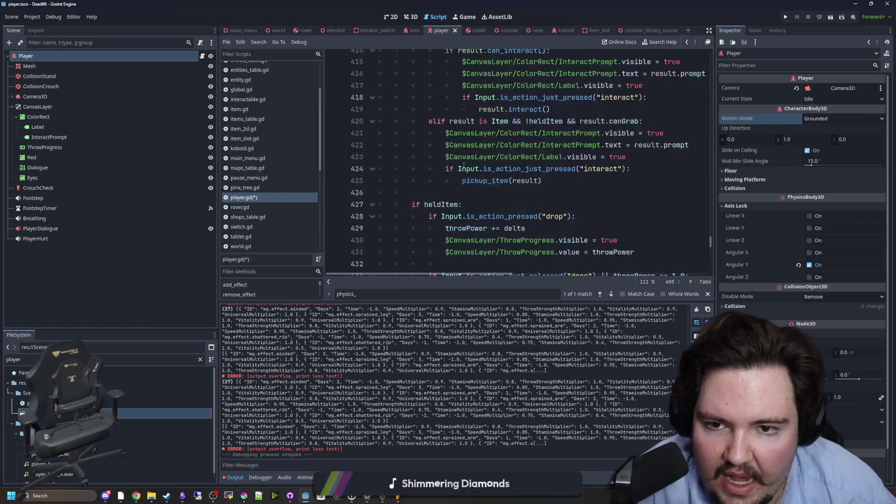
pyautogui.press('F5')
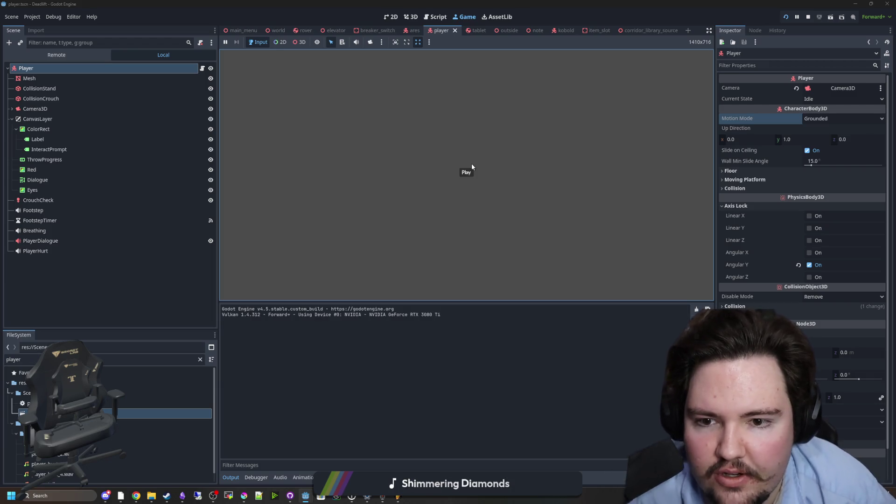
# Step: Start a playthrough, pause, select the player mesh and orbit the override camera above it
pyautogui.click(464, 174)
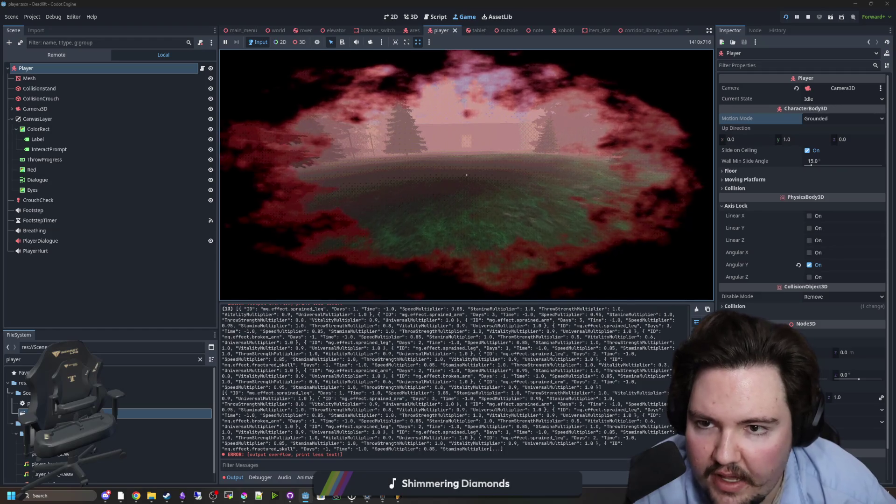
pyautogui.press('Escape')
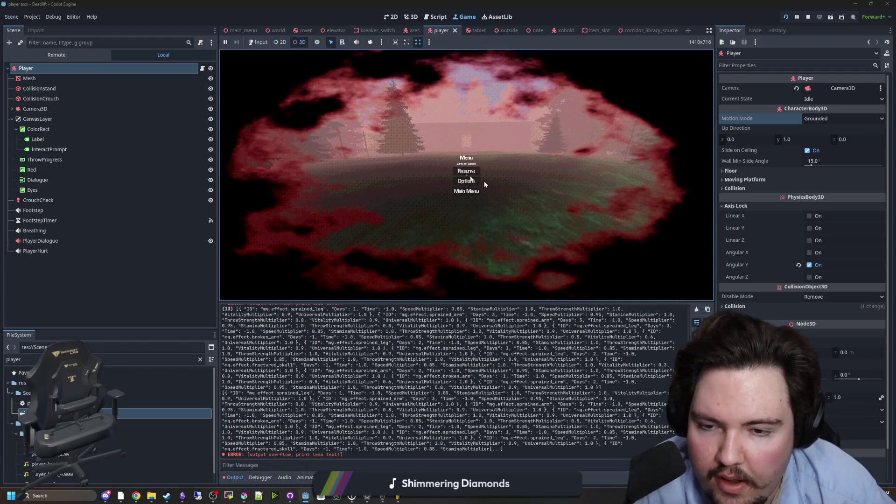
pyautogui.click(381, 179)
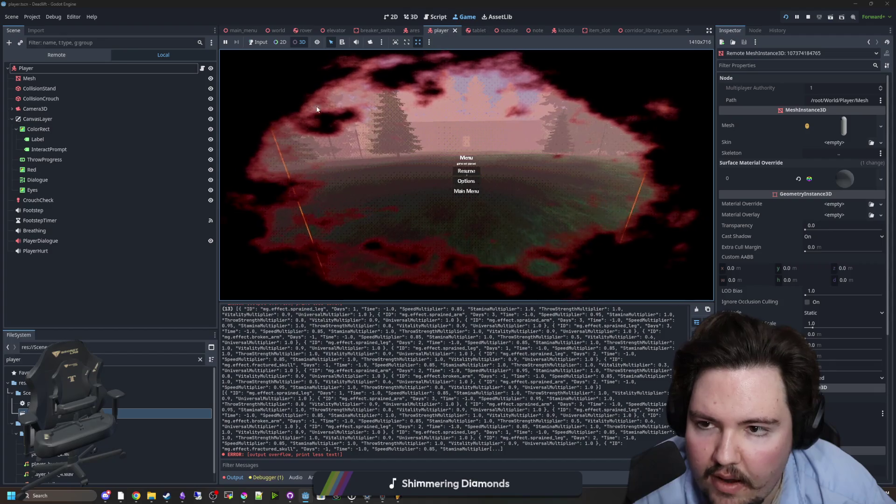
pyautogui.click(370, 42)
pyautogui.moveTo(379, 79)
pyautogui.mouseDown()
pyautogui.moveTo(345, 95)
pyautogui.moveTo(336, 74)
pyautogui.moveTo(322, 83)
pyautogui.moveTo(437, 180)
pyautogui.mouseUp()
pyautogui.click(203, 69)
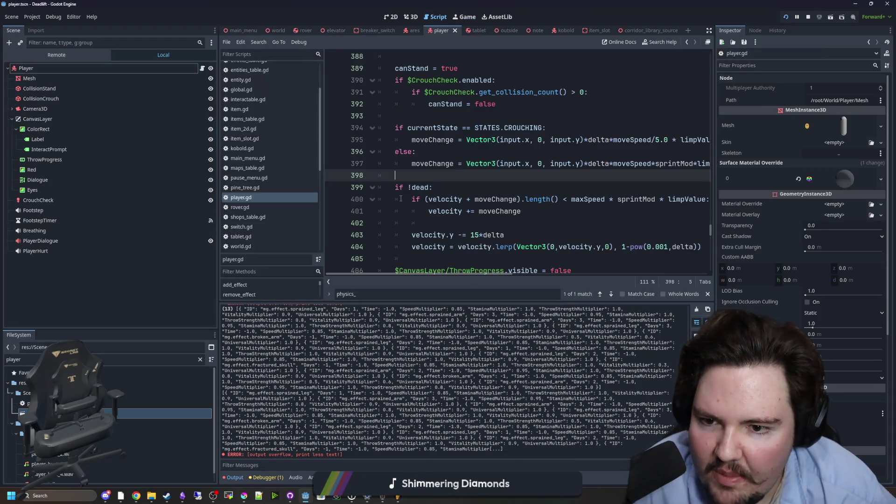
# Step: Unindent 'velocity.y -= 15*delta' out of the if !dead block and paste 'if !dead:' above the lerp line
pyautogui.scroll(-1, 508, 222)
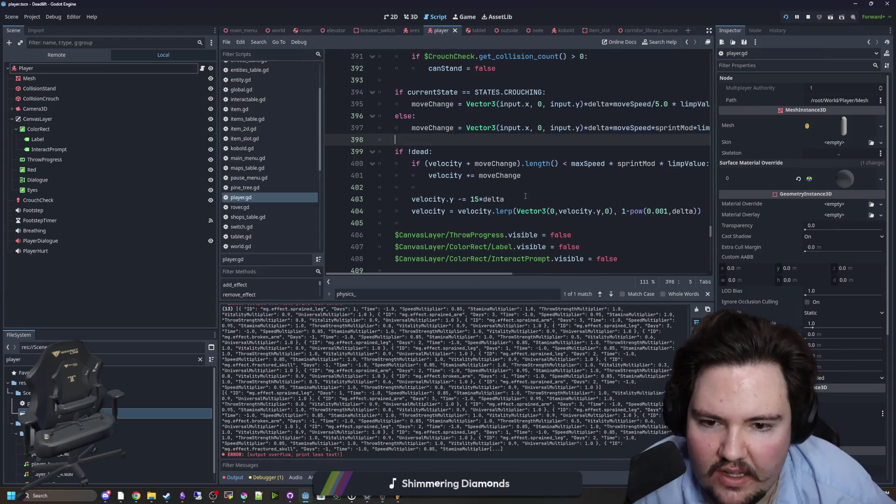
pyautogui.moveTo(526, 196); pyautogui.dragTo(416, 195)
pyautogui.click(613, 192)
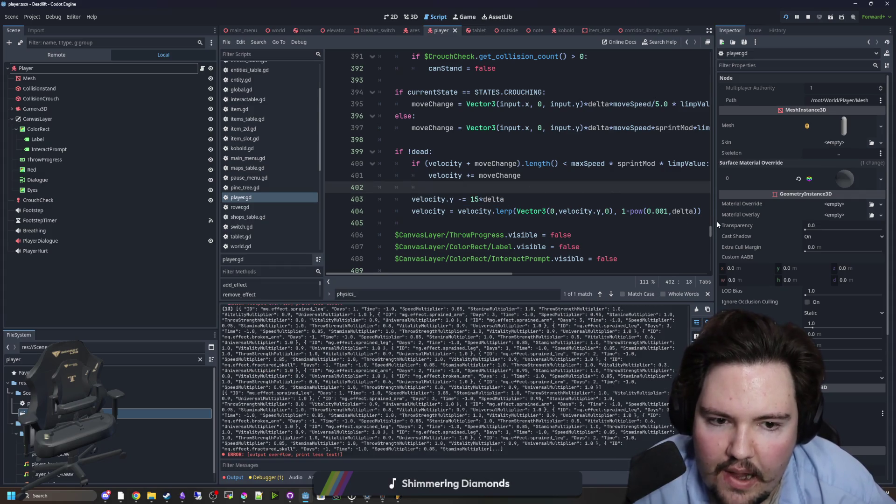
pyautogui.moveTo(721, 219); pyautogui.dragTo(817, 219)
pyautogui.moveTo(506, 199); pyautogui.dragTo(408, 200)
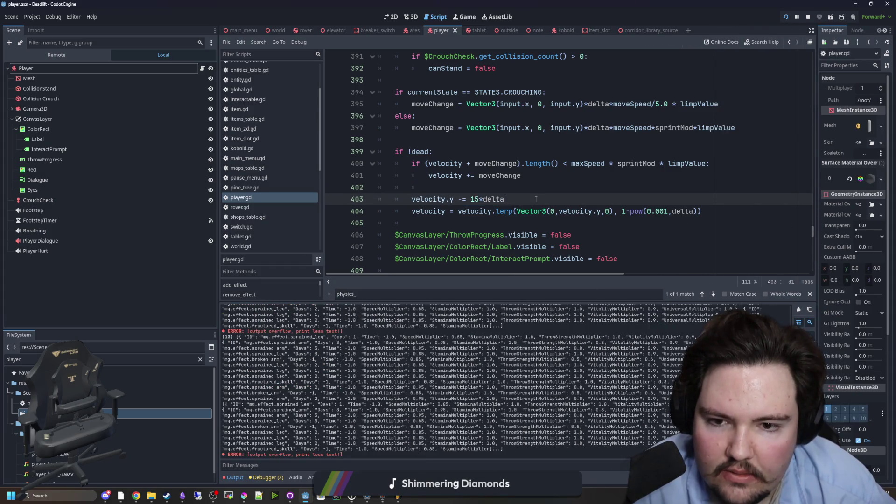
pyautogui.click(460, 183)
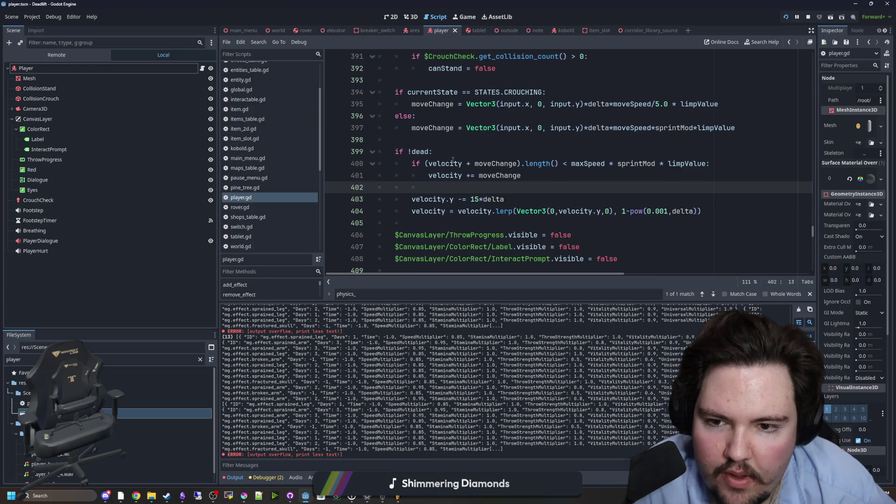
pyautogui.moveTo(451, 153); pyautogui.dragTo(402, 154)
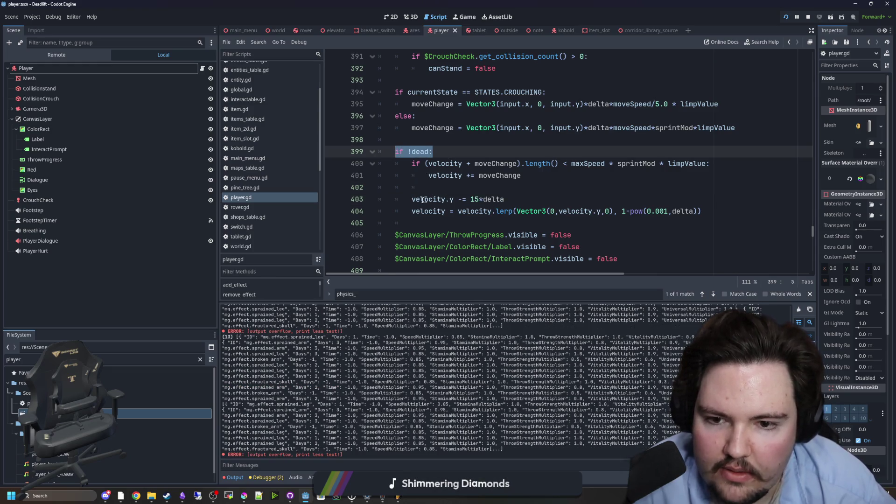
pyautogui.click(412, 200)
pyautogui.press('BackSpace')
pyautogui.press('Return')
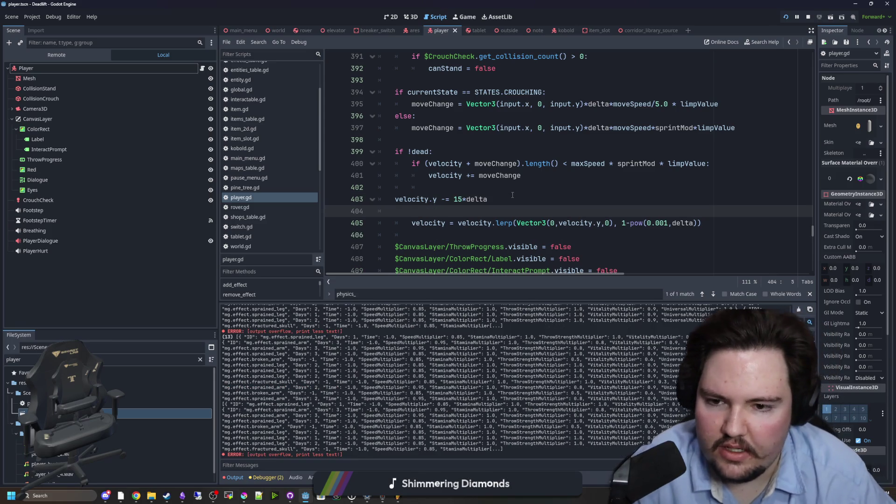
pyautogui.write('if !dead:')
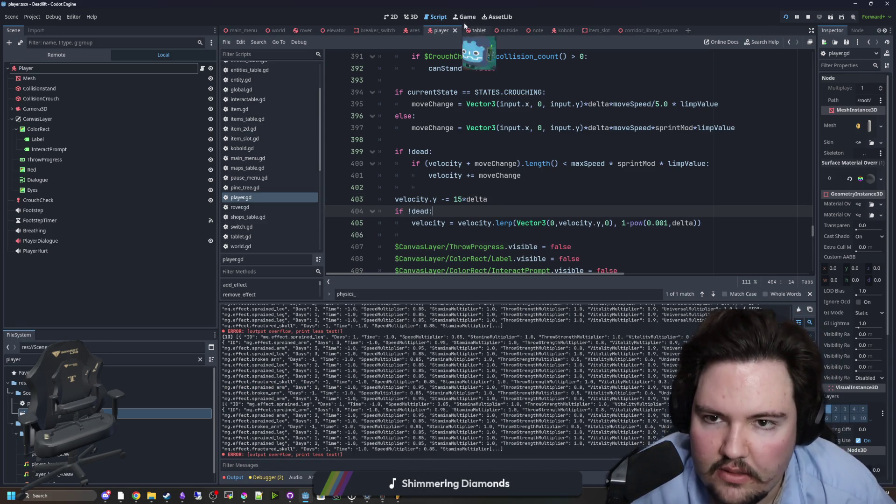
pyautogui.click(466, 17)
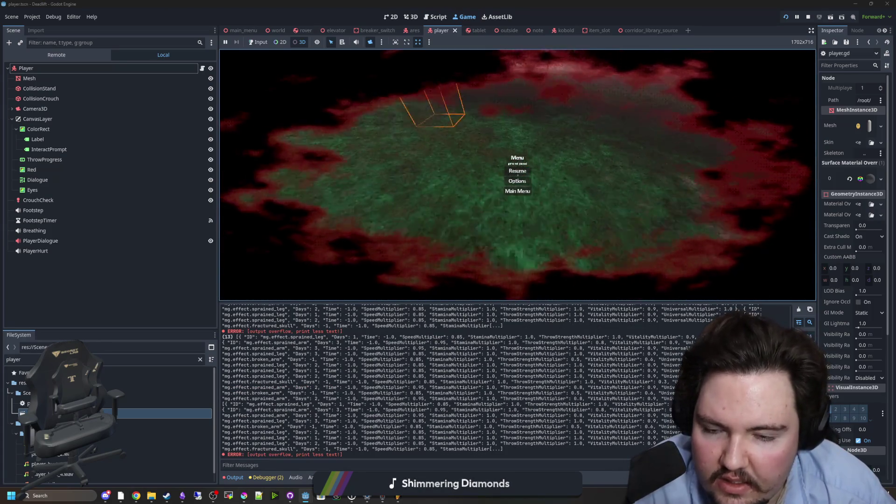
# Step: Save player.gd after switching between the running game and the script
pyautogui.hotkey('ctrl', 'F3')
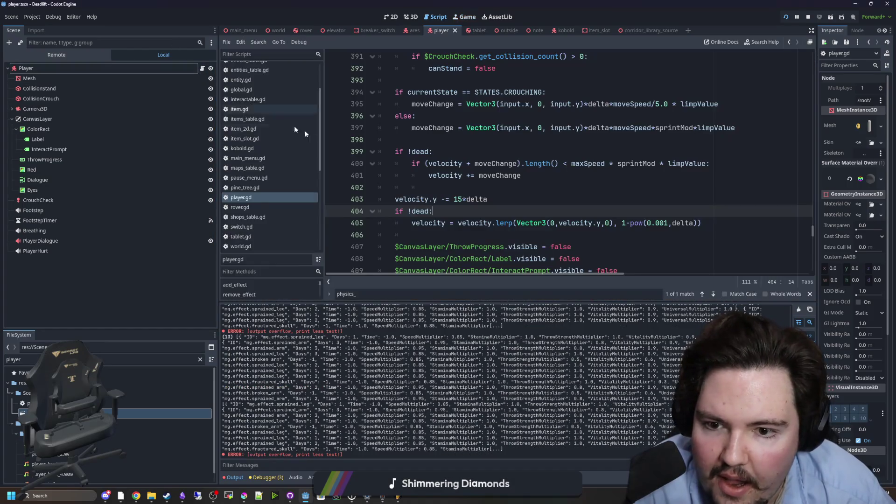
pyautogui.press('Return')
pyautogui.hotkey('ctrl', 's')
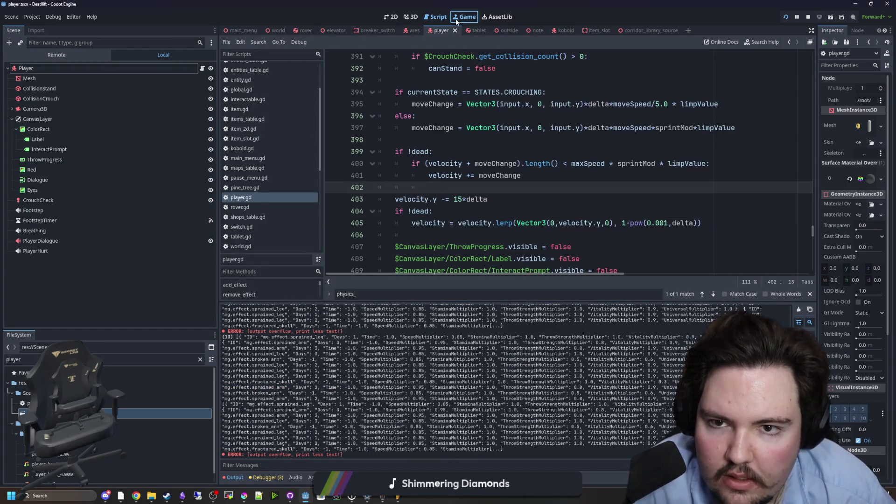
pyautogui.click(456, 19)
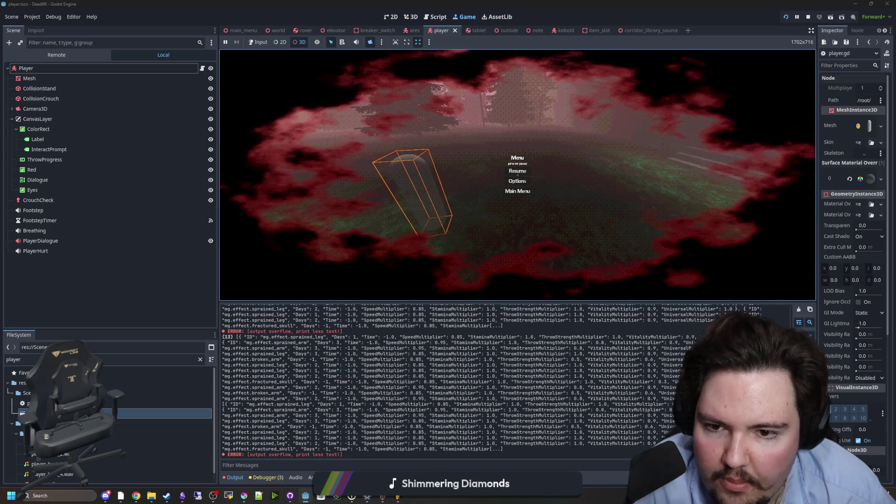
pyautogui.hotkey('ctrl', 'F3')
pyautogui.hotkey('ctrl', 's')
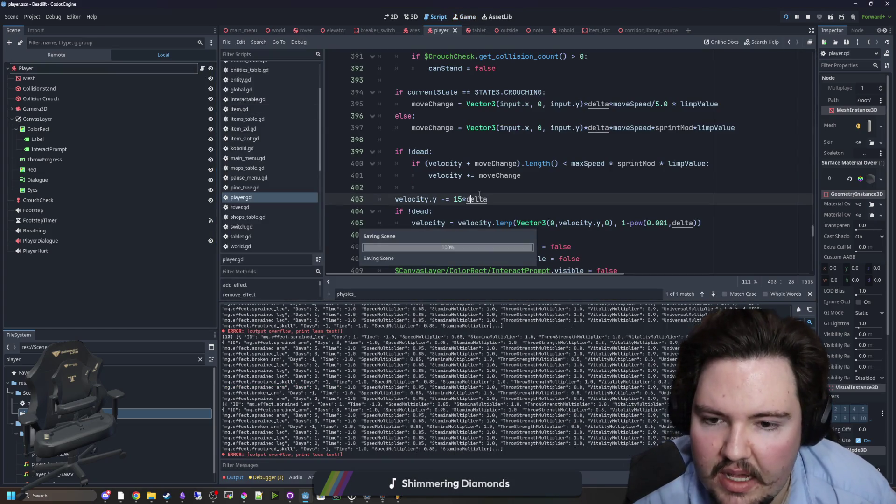
pyautogui.click(487, 187)
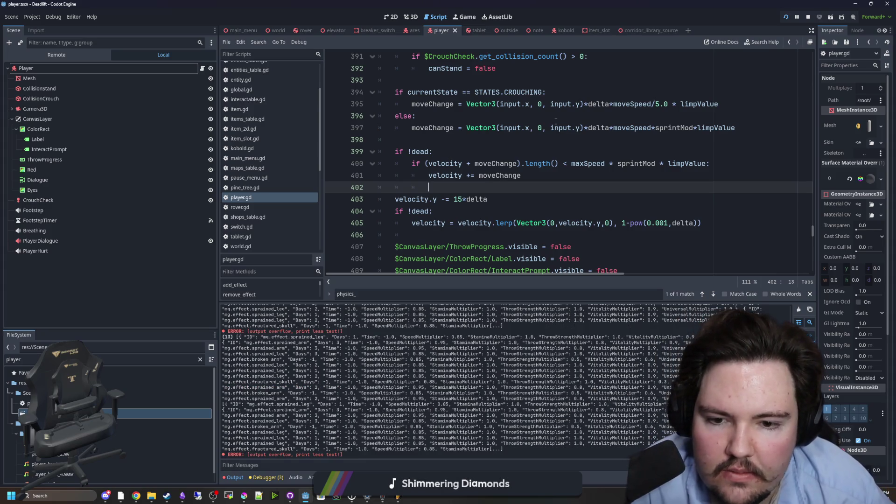
# Step: Scroll through player.gd and search the script for 'rotation'
pyautogui.scroll(2, 475, 189)
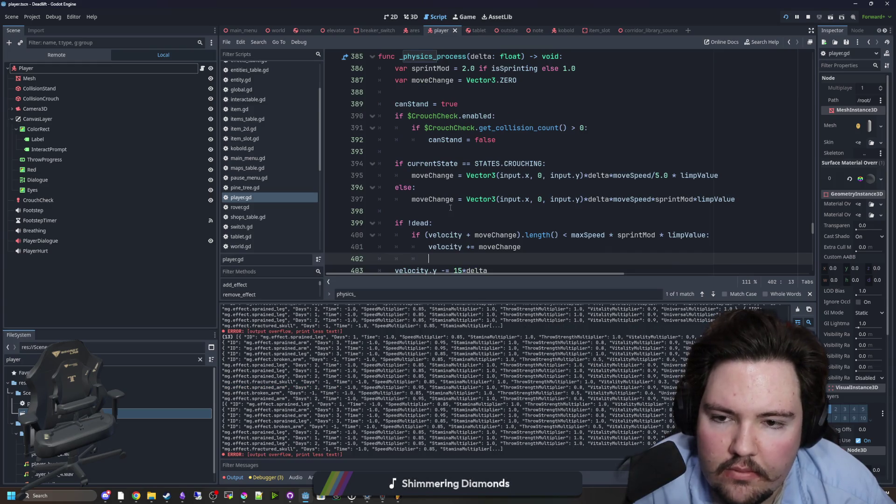
pyautogui.scroll(-15, 450, 208)
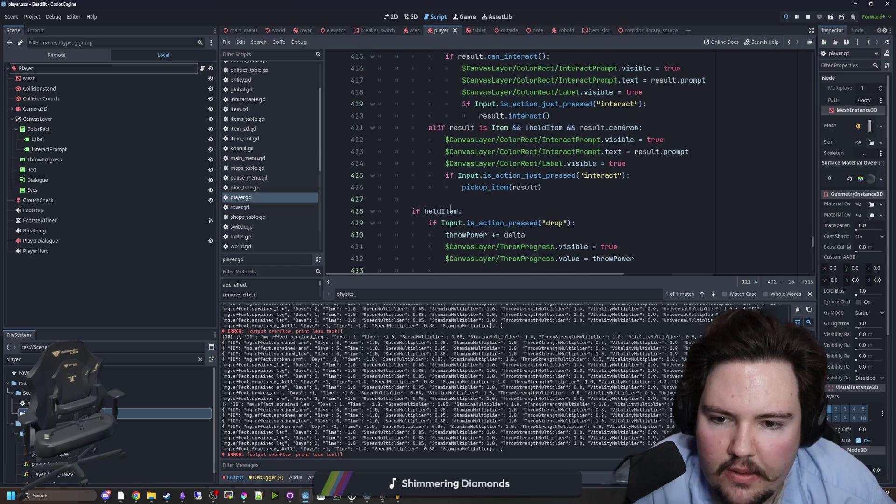
pyautogui.scroll(-5, 450, 207)
pyautogui.scroll(4, 450, 207)
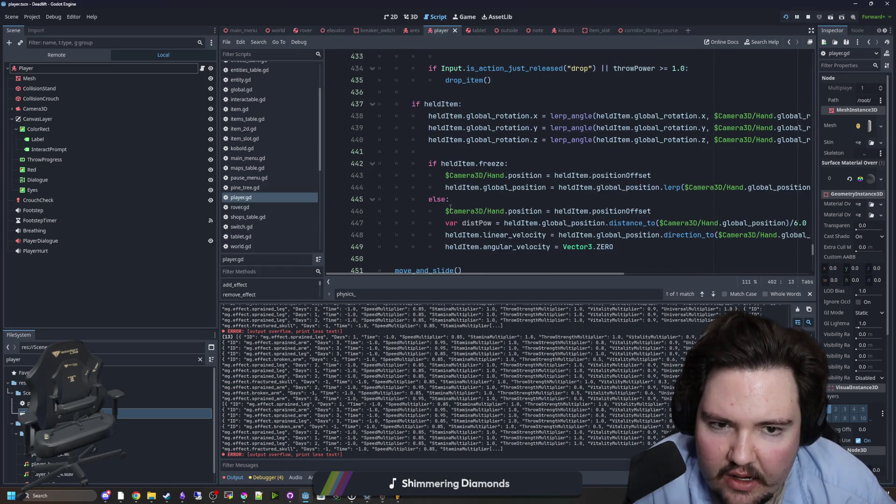
pyautogui.scroll(-3, 450, 208)
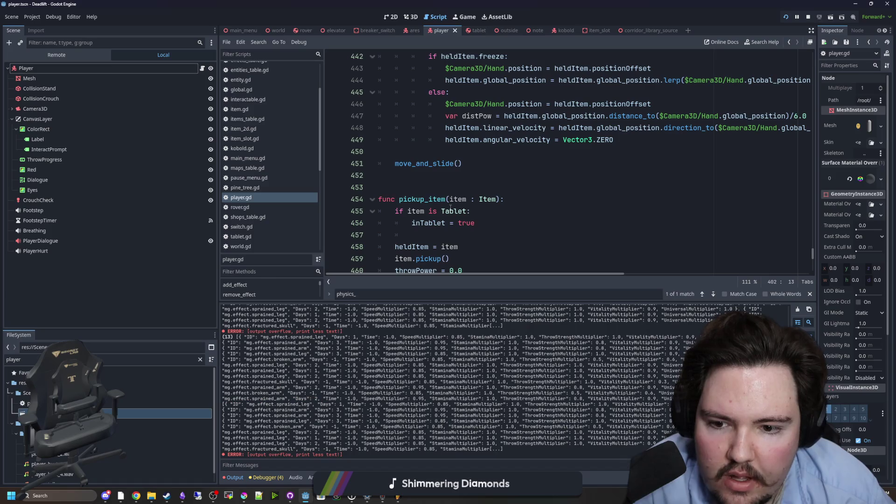
pyautogui.scroll(-5, 450, 207)
pyautogui.scroll(-3, 450, 208)
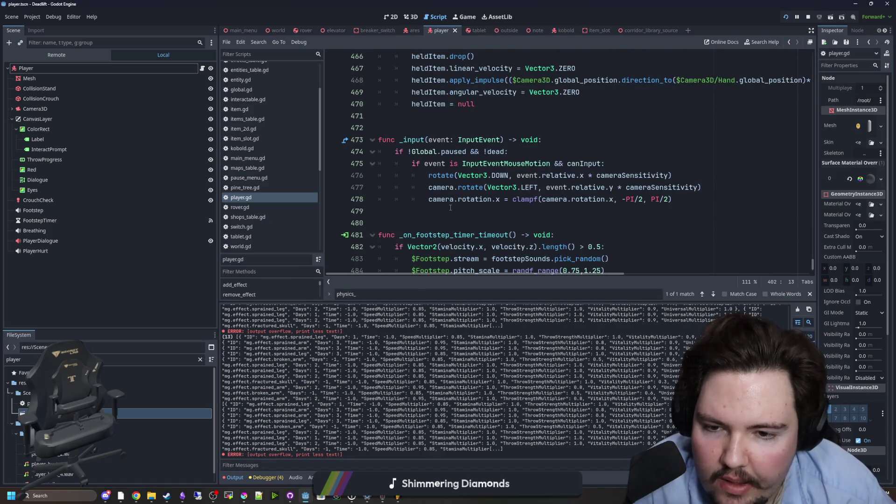
pyautogui.scroll(-1, 450, 208)
pyautogui.click(527, 177)
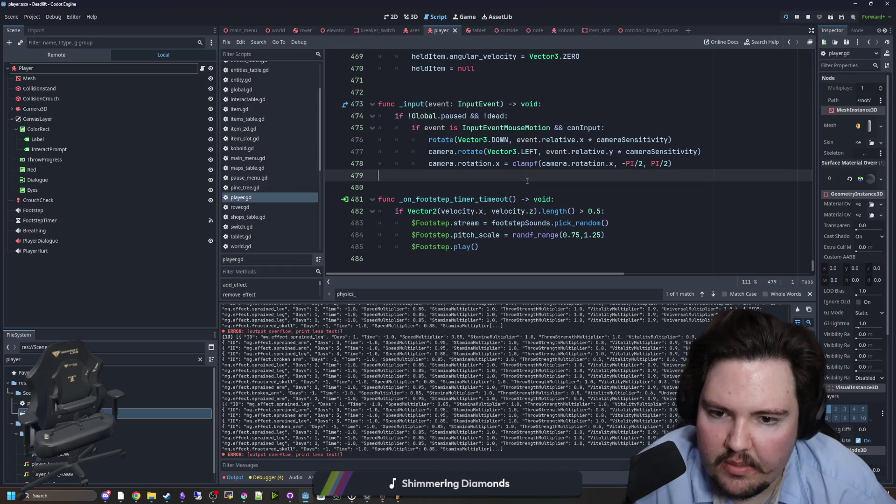
pyautogui.hotkey('ctrl', 'f')
pyautogui.write('rotation')
pyautogui.press('Return')
pyautogui.press('Return')
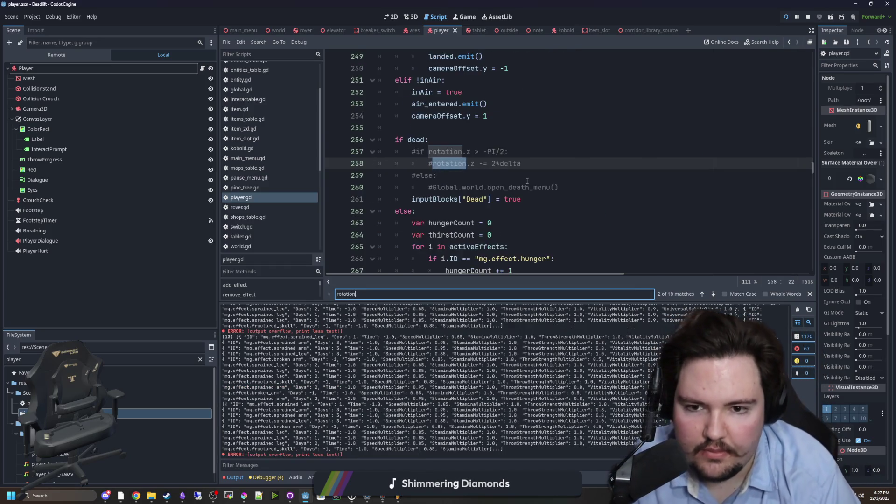
pyautogui.press('Return')
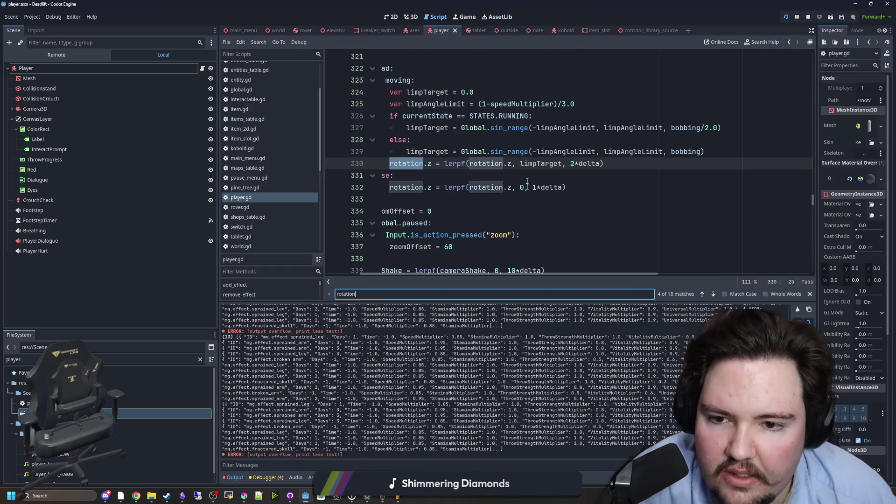
# Step: Step through the remaining 'rotation' matches, wrapping around to line 330
pyautogui.hscroll(-5, 535, 274)
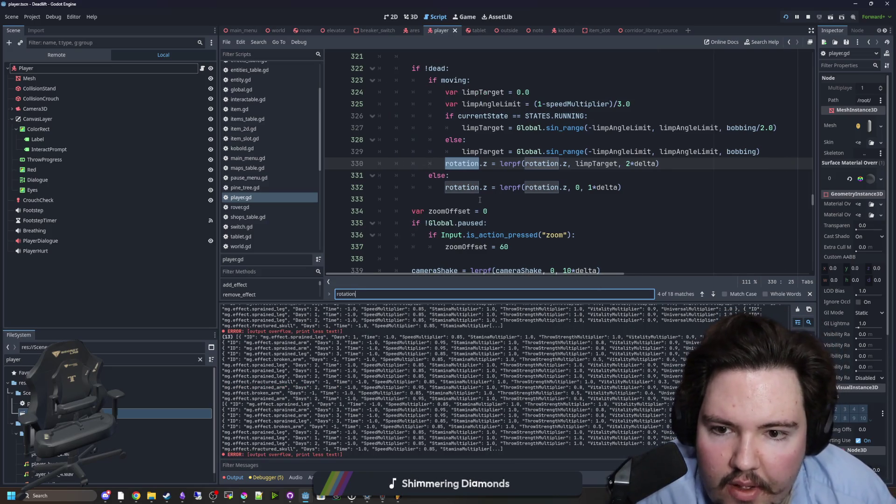
pyautogui.scroll(1, 480, 199)
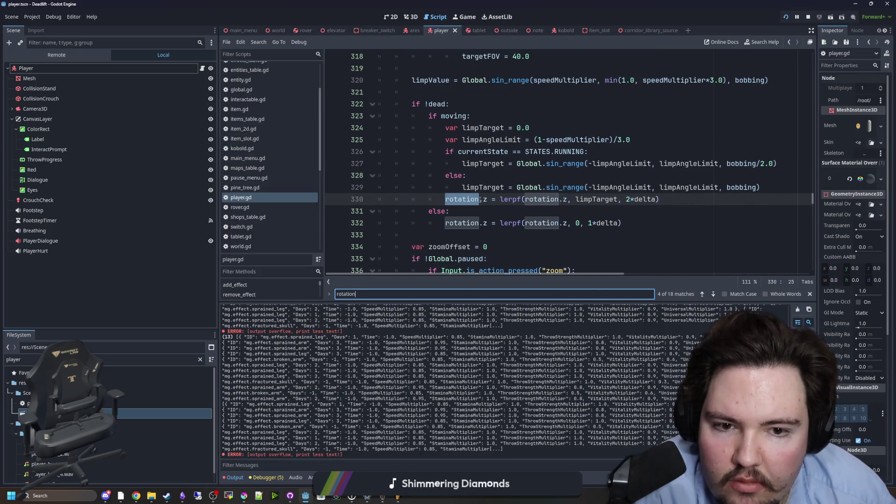
pyautogui.scroll(4, 480, 200)
pyautogui.scroll(-4, 480, 199)
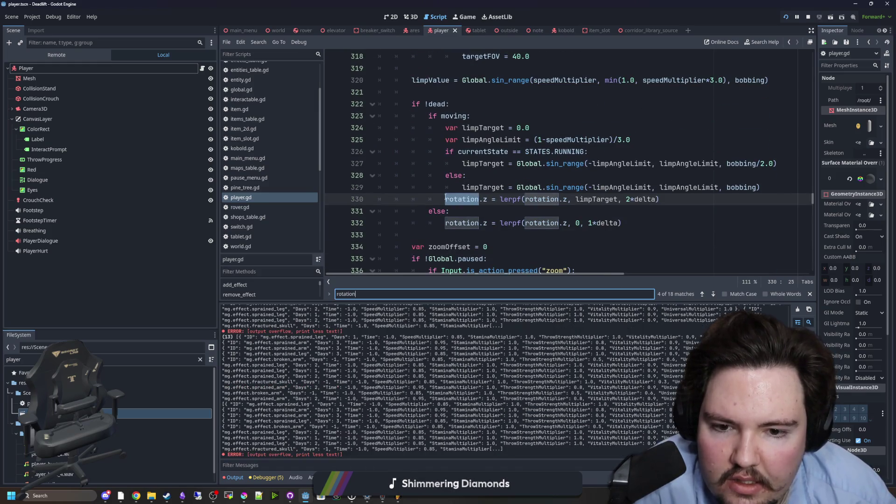
pyautogui.moveTo(446, 198)
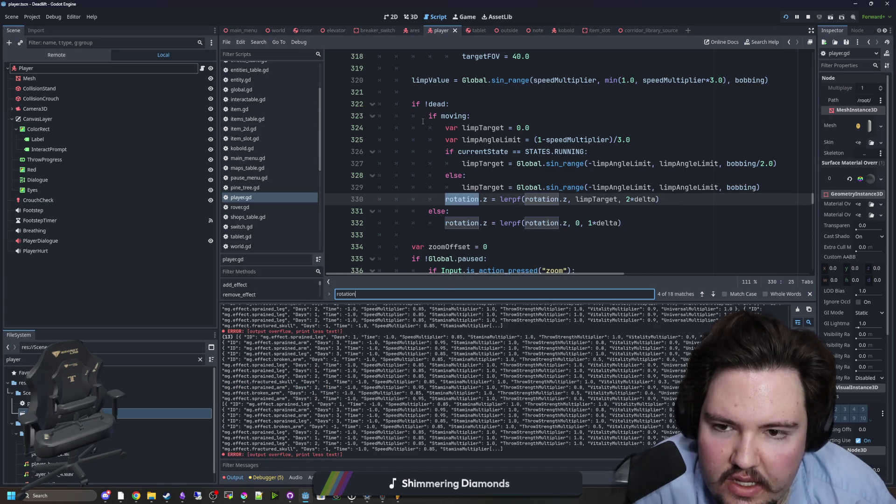
pyautogui.scroll(-2, 445, 183)
pyautogui.press('Return')
pyautogui.press('Return')
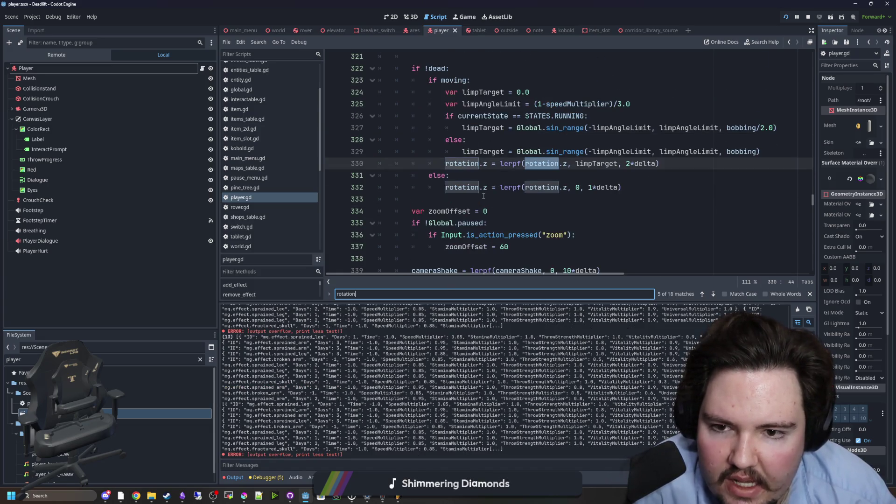
pyautogui.press('Return')
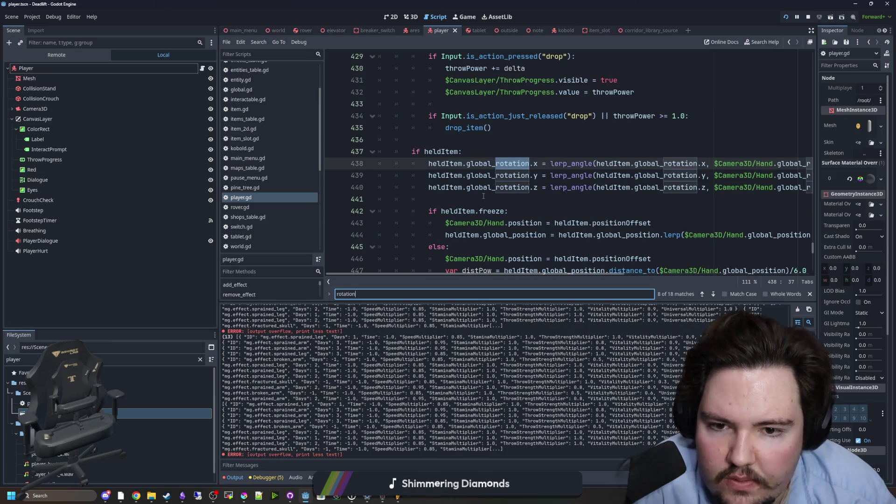
pyautogui.press('Return')
pyautogui.press('Return')
pyautogui.press('Return')
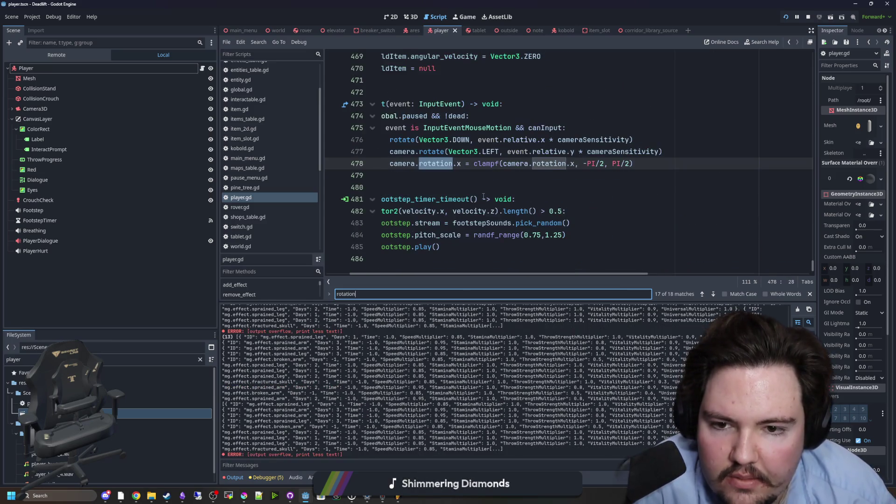
pyautogui.press('Return')
pyautogui.press('Return')
pyautogui.press('Return')
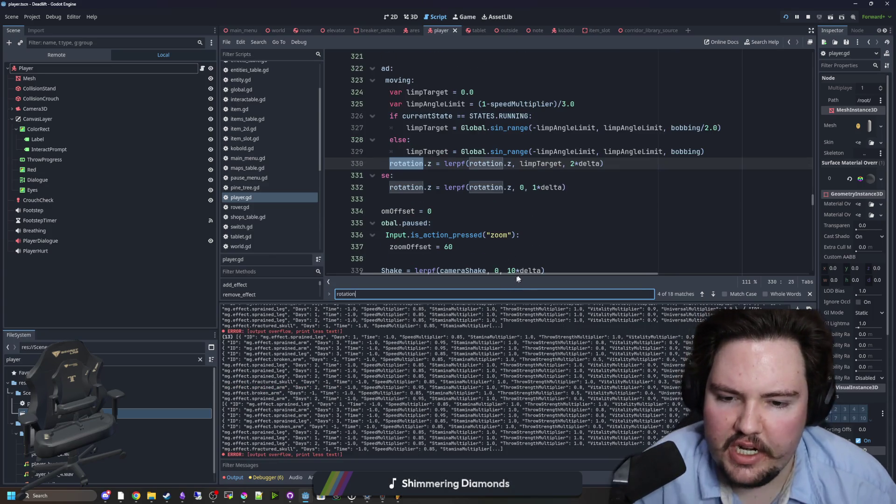
pyautogui.hotkey('ctrl', 'a')
# Step: Search 'veloc', step through every velocity match, then select the Player node
pyautogui.write('veloc')
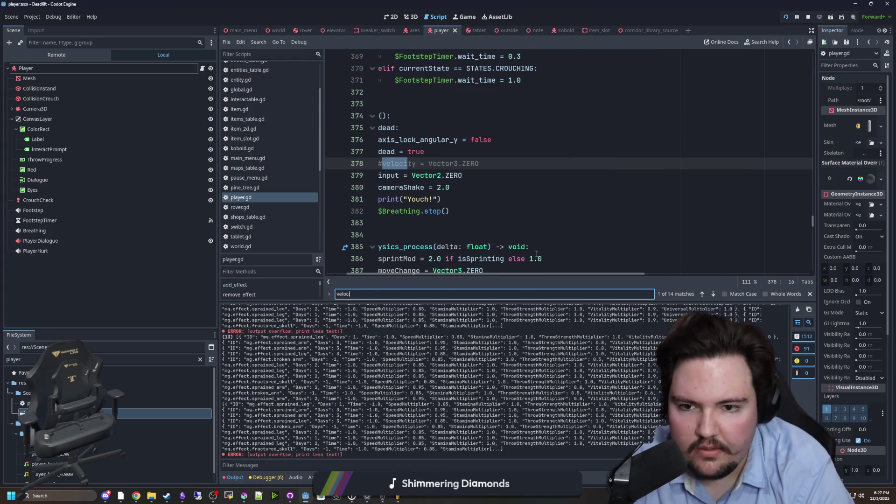
pyautogui.press('Return')
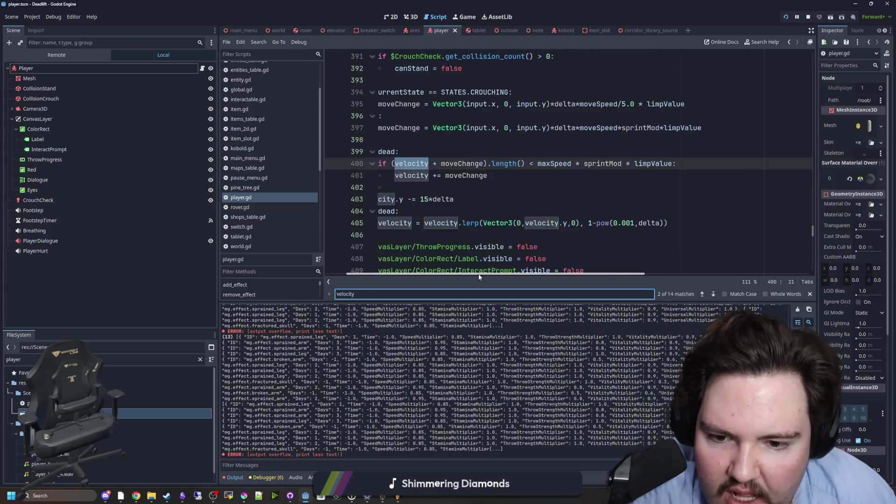
pyautogui.press('Return')
pyautogui.press('Return')
pyautogui.press('Return')
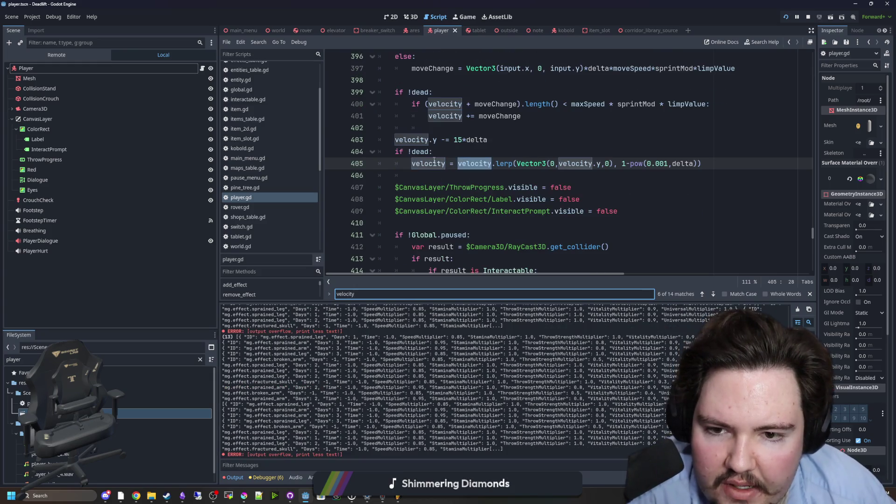
pyautogui.press('Return')
pyautogui.press('Return')
pyautogui.press('Return')
pyautogui.press('Return')
pyautogui.press('Return')
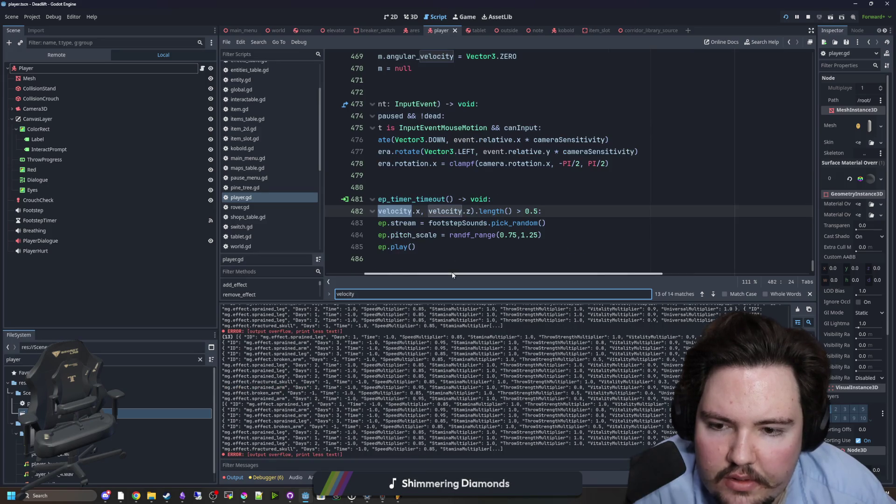
pyautogui.press('Return')
pyautogui.press('Return')
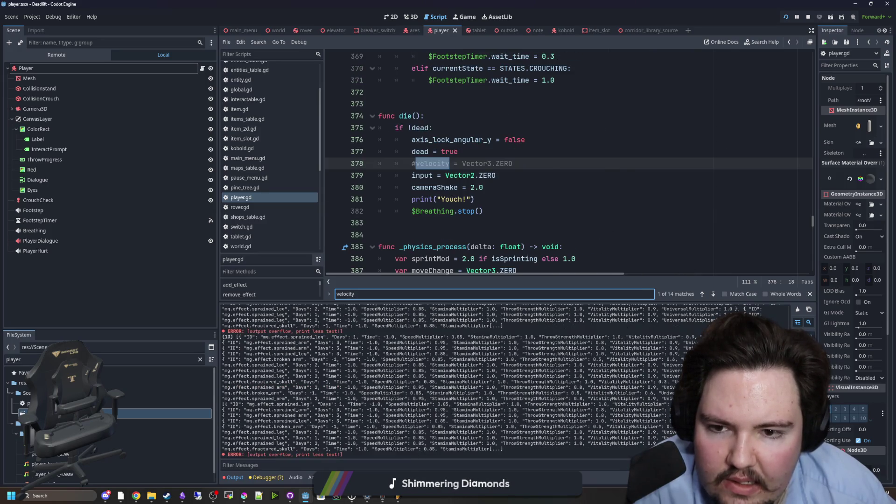
pyautogui.press('Return')
pyautogui.click(483, 187)
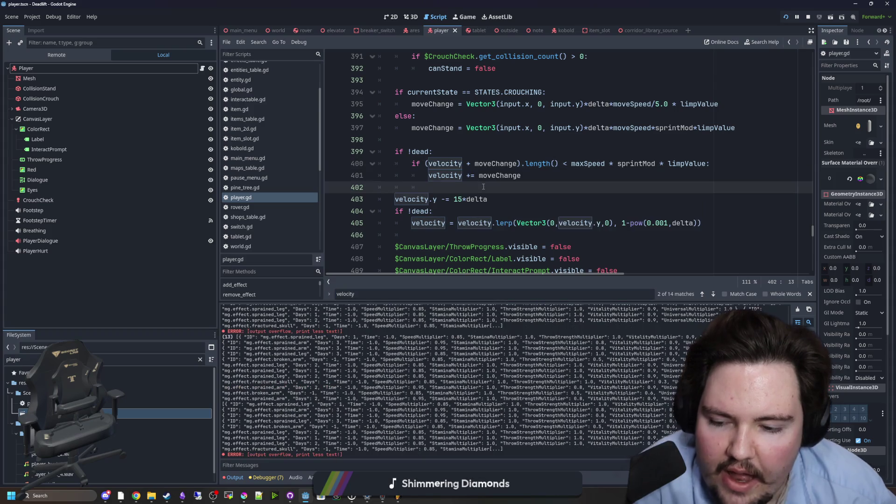
pyautogui.click(176, 55)
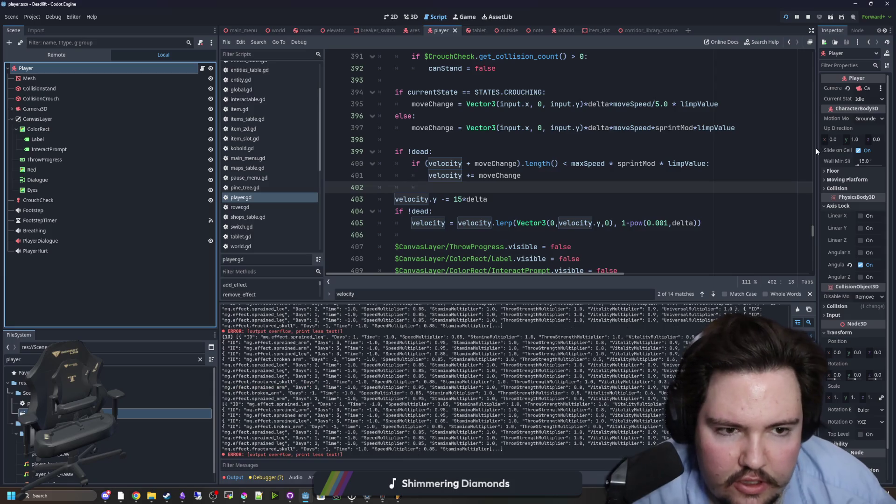
# Step: Widen the Inspector and read the motion_mode entry in the CharacterBody3D docs
pyautogui.moveTo(816, 151); pyautogui.dragTo(740, 149)
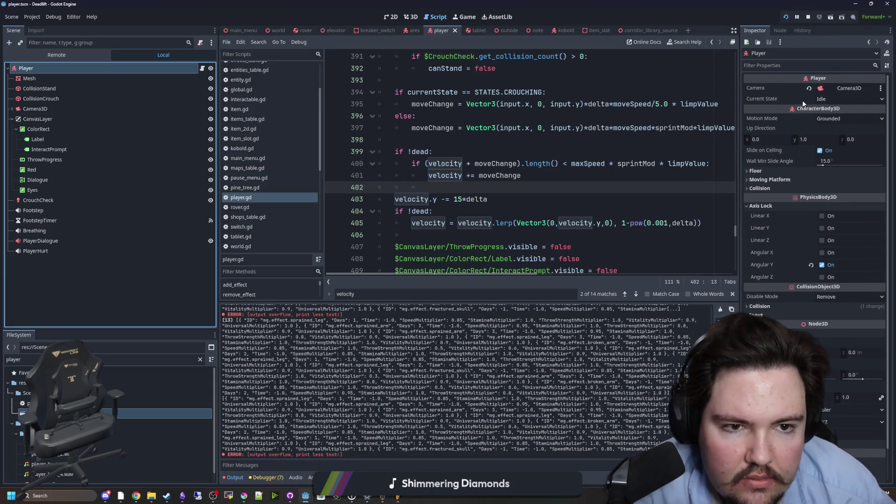
pyautogui.click(886, 55)
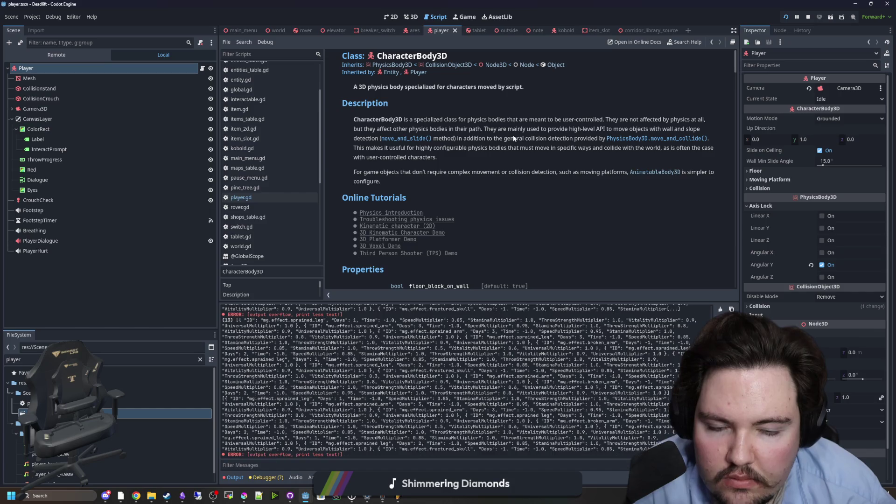
pyautogui.scroll(-1, 383, 155)
pyautogui.scroll(-3, 459, 208)
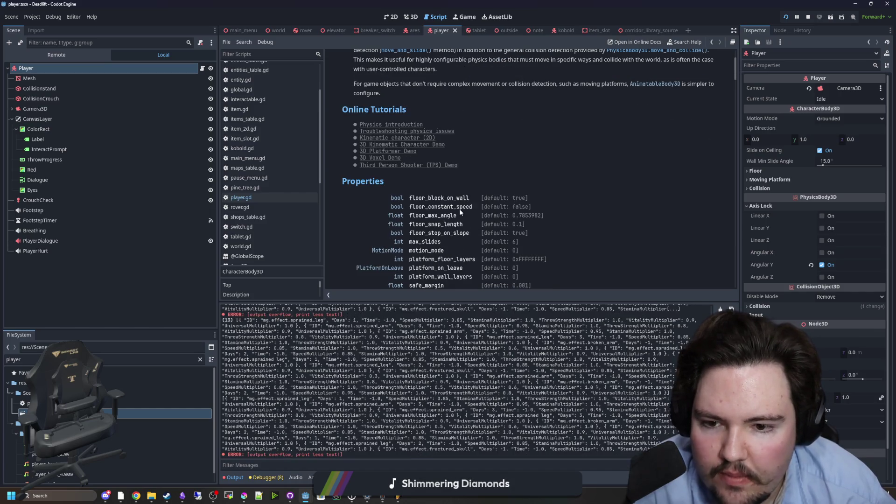
pyautogui.scroll(-2, 473, 178)
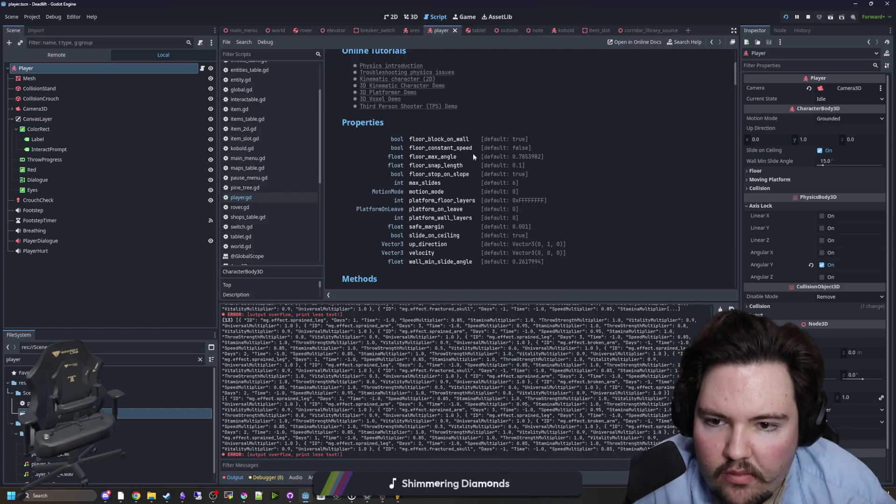
pyautogui.click(434, 191)
pyautogui.hotkey('alt', 'Left')
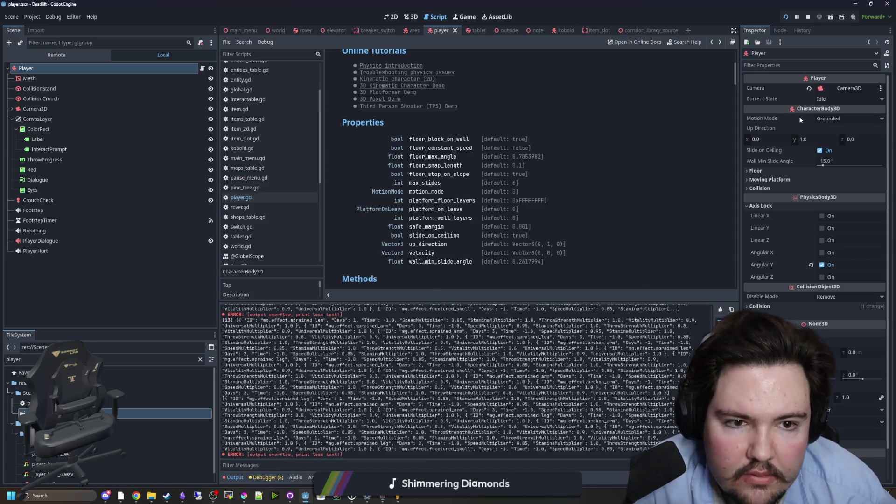
# Step: Set the Player's Motion Mode to Floating and bring up the running game
pyautogui.click(836, 119)
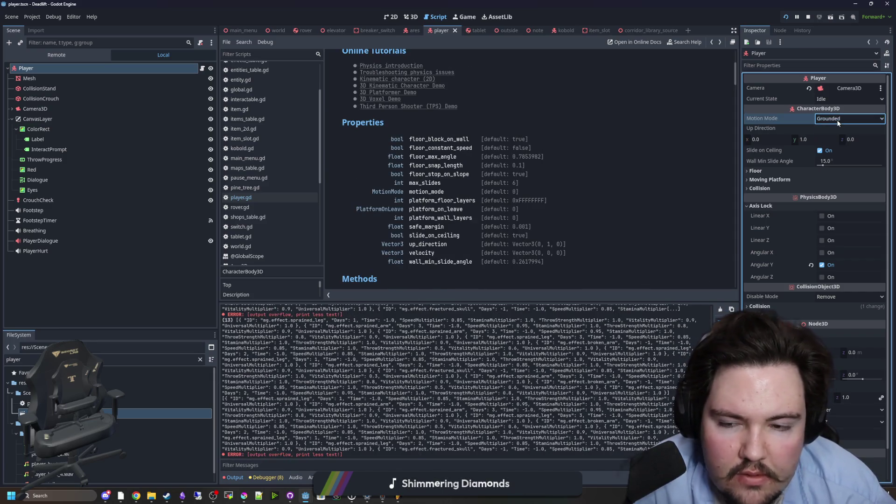
pyautogui.scroll(-7, 447, 193)
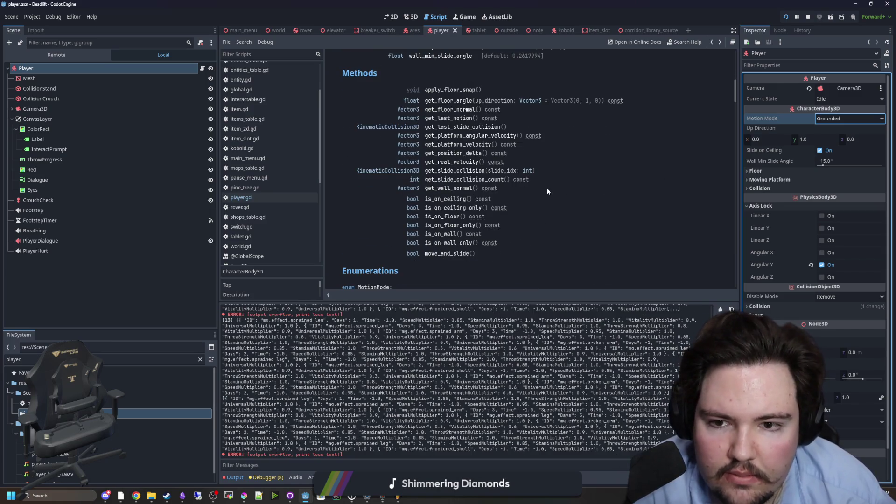
pyautogui.scroll(4, 559, 182)
pyautogui.scroll(1, 433, 183)
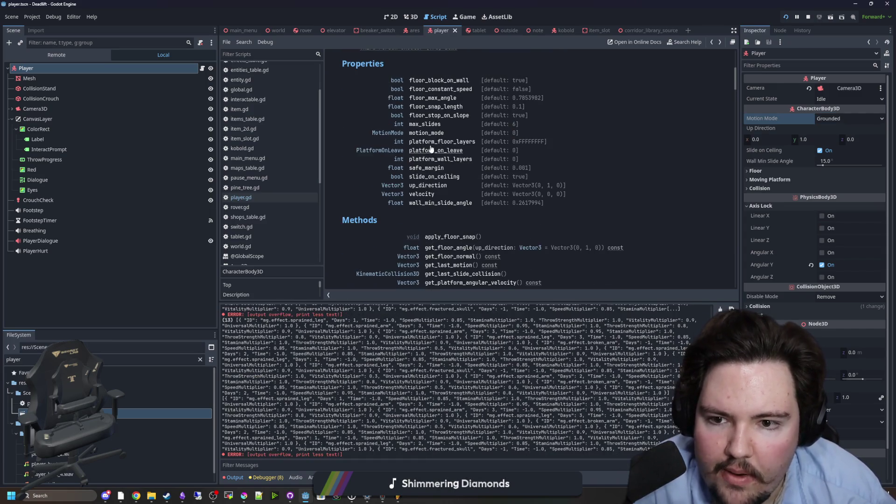
pyautogui.click(432, 137)
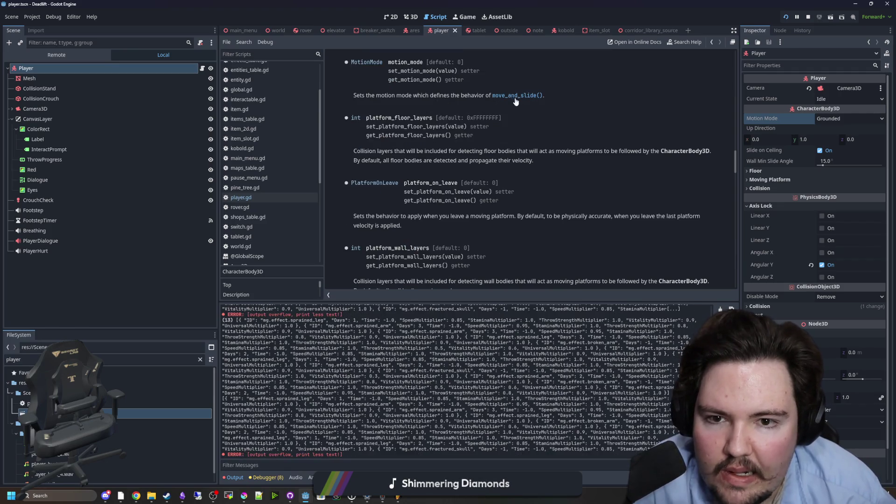
pyautogui.click(835, 118)
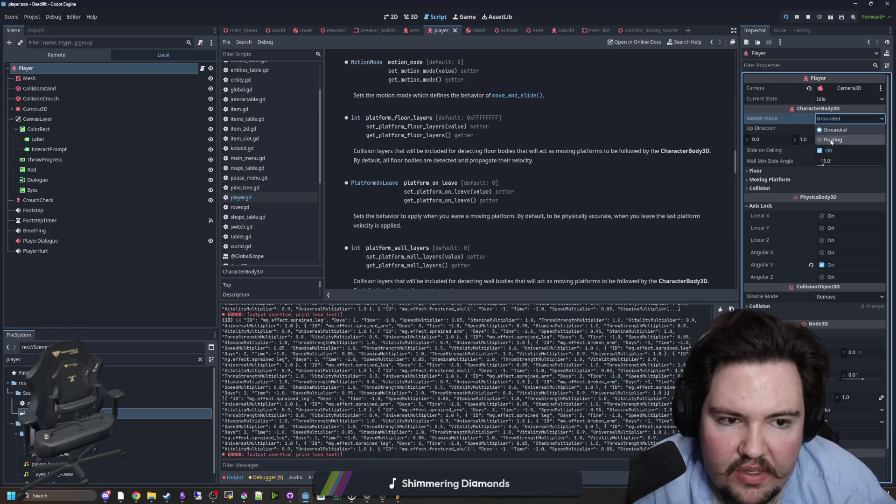
pyautogui.click(835, 139)
pyautogui.click(464, 17)
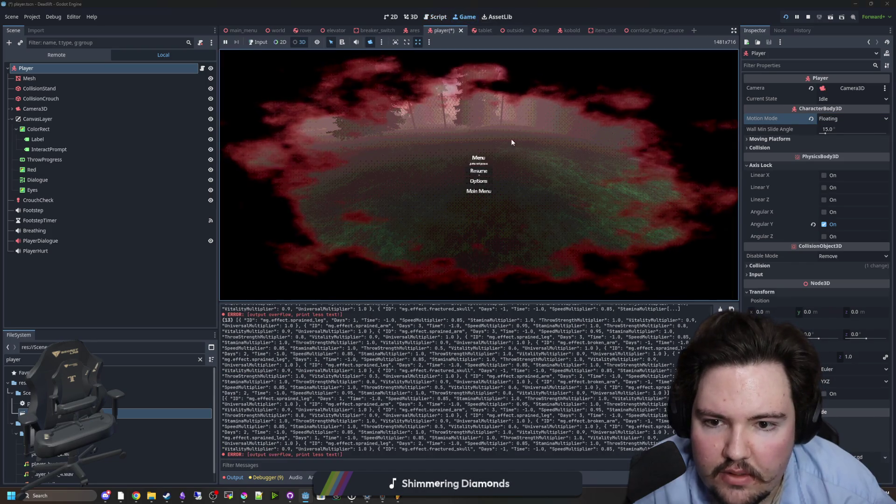
# Step: Return the Player's motion mode to Grounded, toggle slide on ceiling, and set up direction y to 1
pyautogui.click(511, 139)
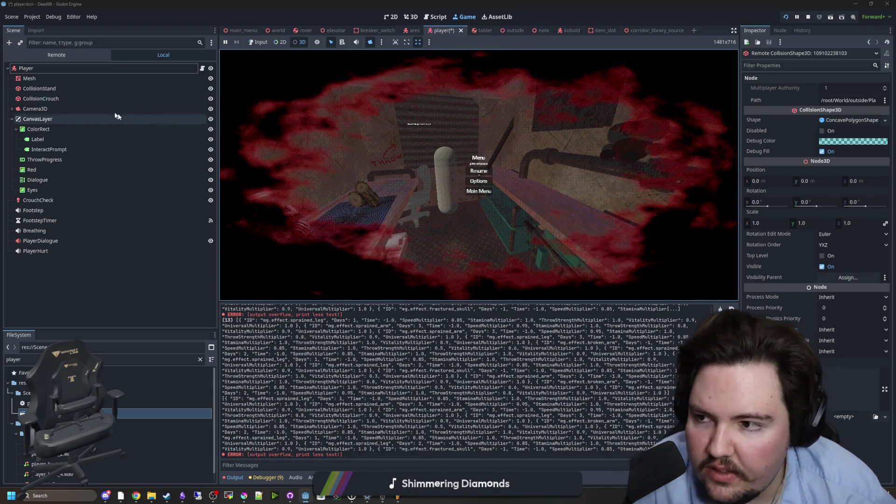
pyautogui.click(54, 68)
pyautogui.click(810, 118)
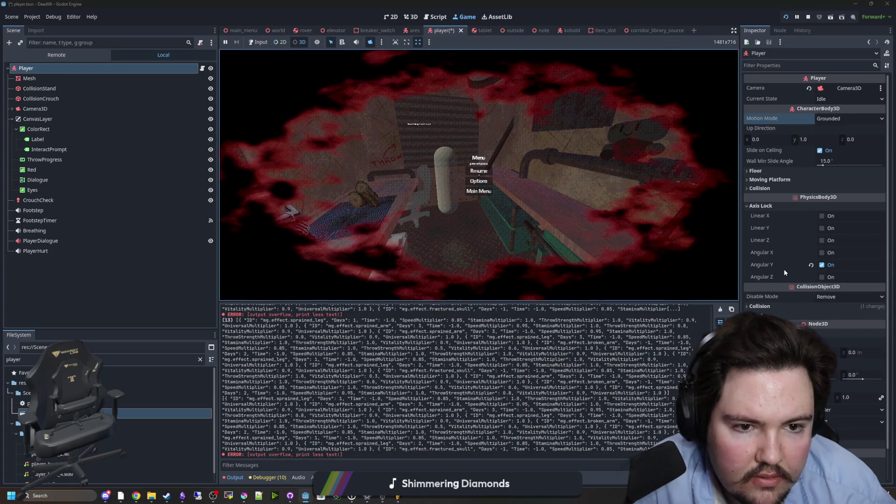
pyautogui.click(819, 151)
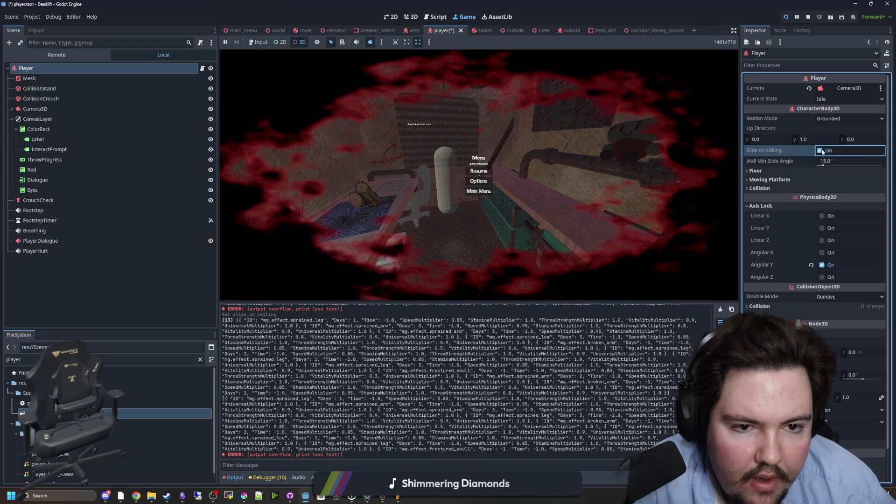
pyautogui.click(810, 139)
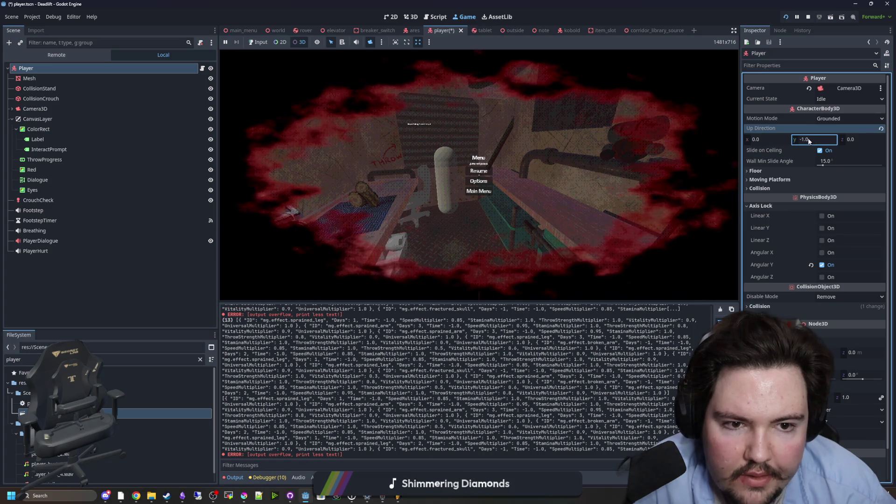
pyautogui.write('1')
pyautogui.press('Return')
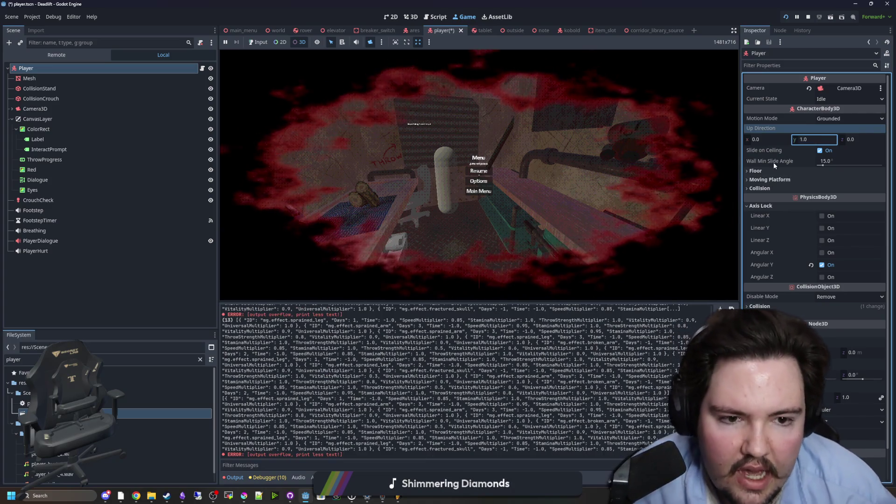
# Step: Inspect the Moving Platform and Floor settings, then stop the running game
pyautogui.click(781, 180)
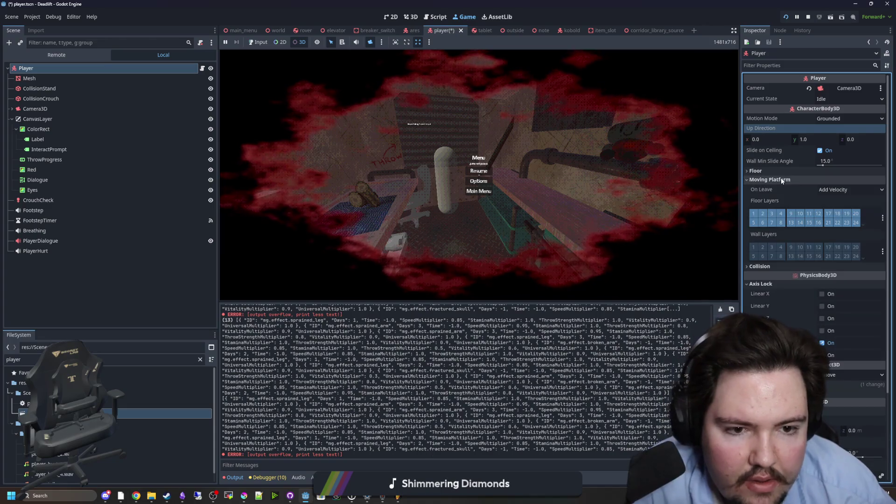
pyautogui.click(782, 180)
pyautogui.click(780, 171)
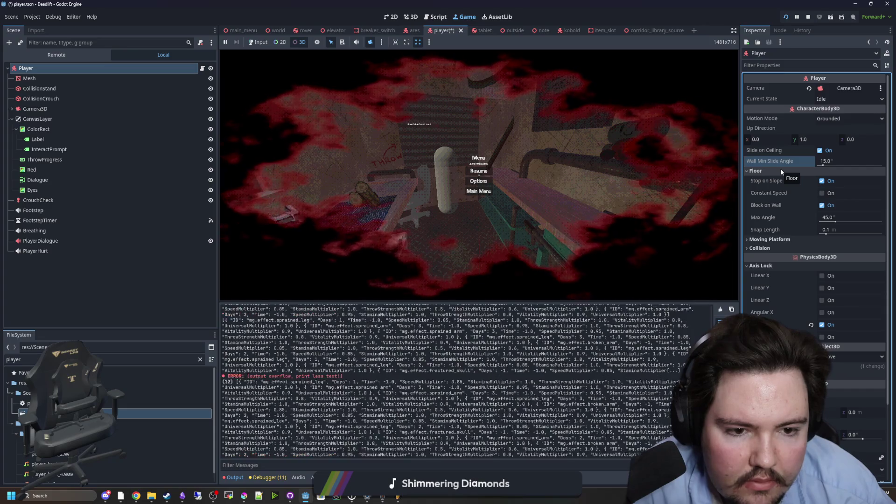
pyautogui.click(780, 169)
pyautogui.scroll(-1, 779, 211)
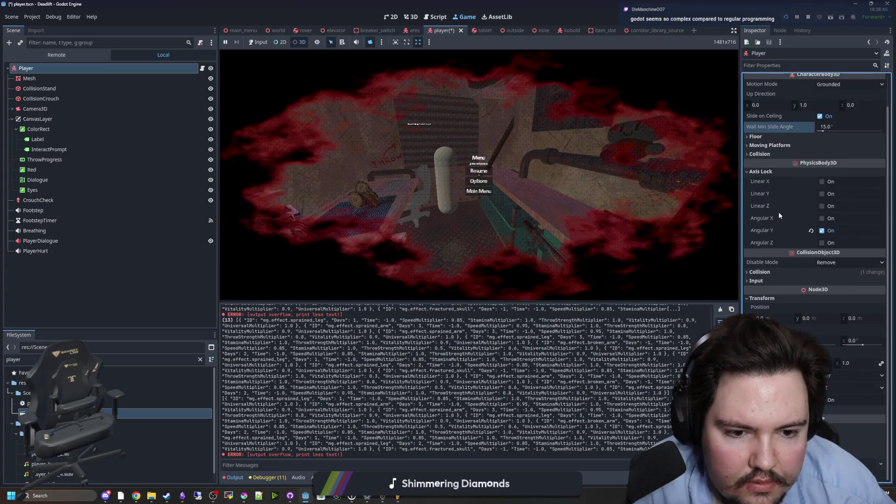
pyautogui.scroll(1, 778, 214)
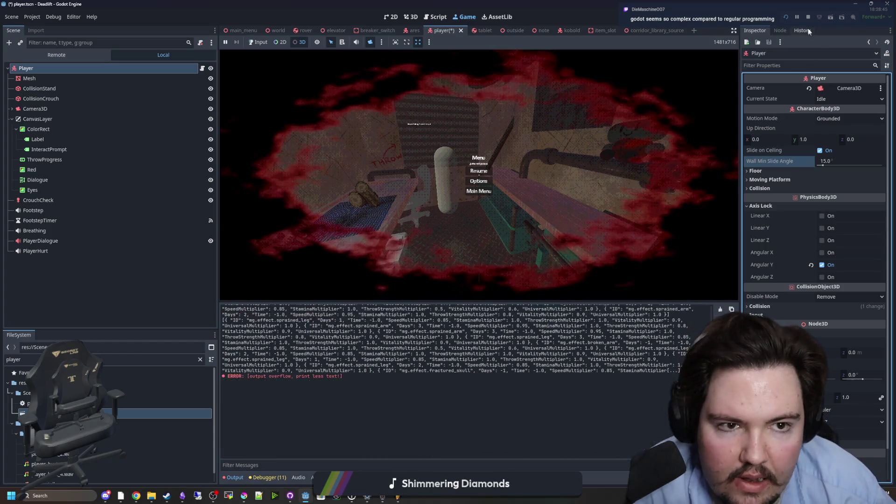
pyautogui.click(807, 17)
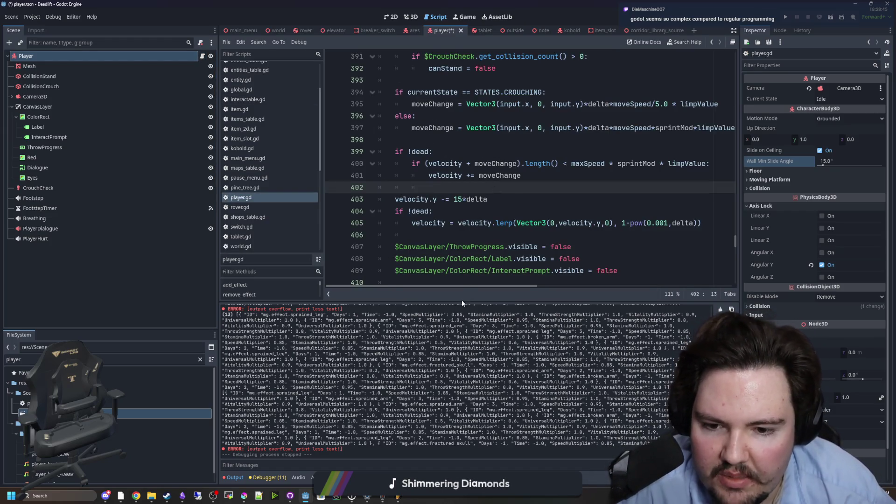
# Step: Delete the if !dead: line guarding the velocity lerp and unindent the lerp line
pyautogui.moveTo(459, 302); pyautogui.dragTo(460, 365)
pyautogui.click(496, 211)
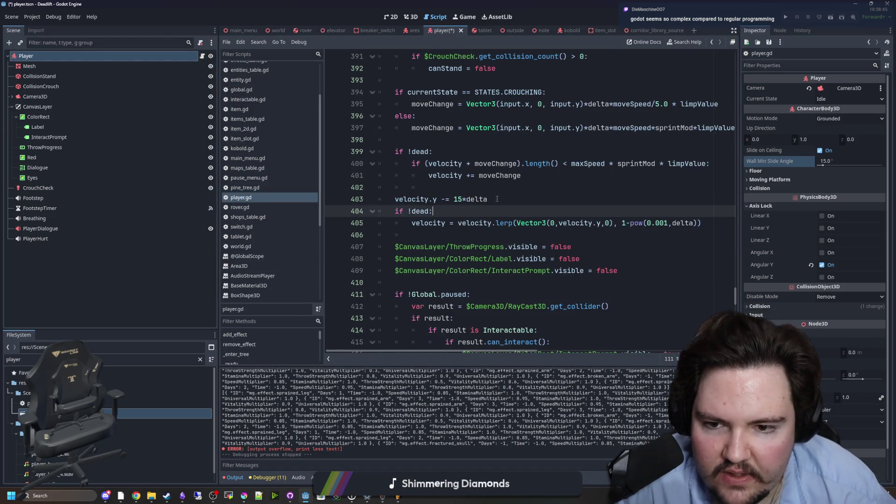
pyautogui.moveTo(446, 211); pyautogui.dragTo(365, 204)
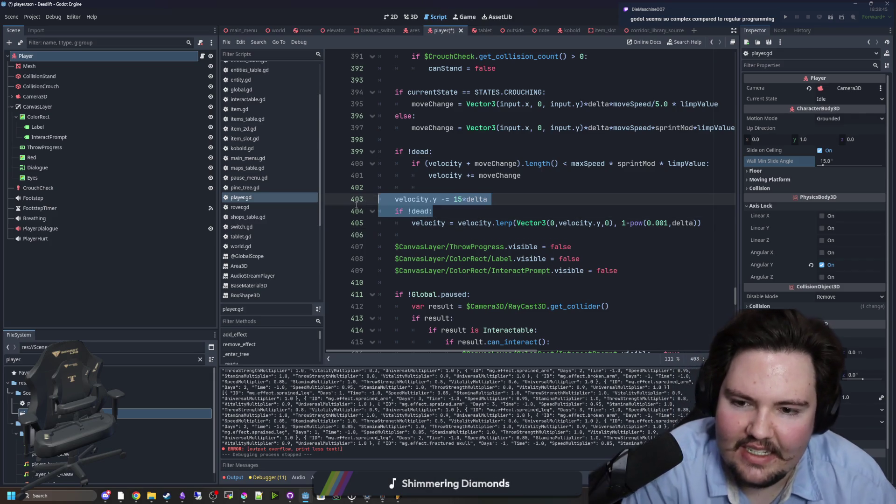
pyautogui.click(433, 210)
pyautogui.hotkey('ctrl', 'shift', 'k')
pyautogui.click(411, 211)
pyautogui.press('BackSpace')
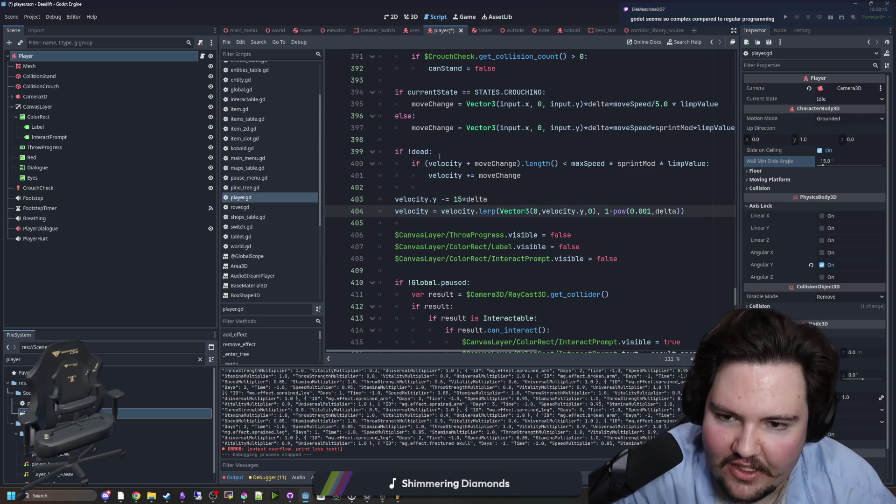
# Step: Delete the if !dead: line above movement, unindent lines 399–400, drop the blank line, and save
pyautogui.moveTo(434, 152); pyautogui.dragTo(376, 151)
pyautogui.hotkey('ctrl', 'shift', 'k')
pyautogui.moveTo(521, 163); pyautogui.dragTo(319, 144)
pyautogui.hotkey('shift', 'Tab')
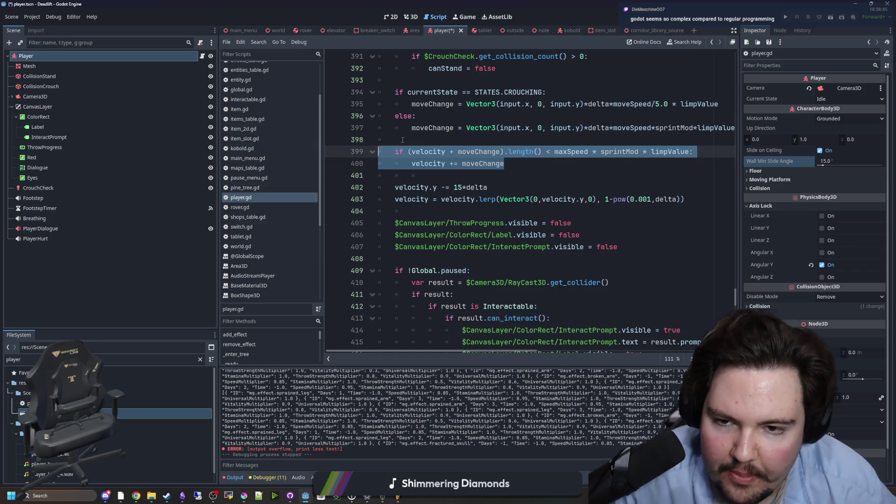
pyautogui.click(427, 174)
pyautogui.hotkey('ctrl', 'shift', 'k')
pyautogui.click(433, 139)
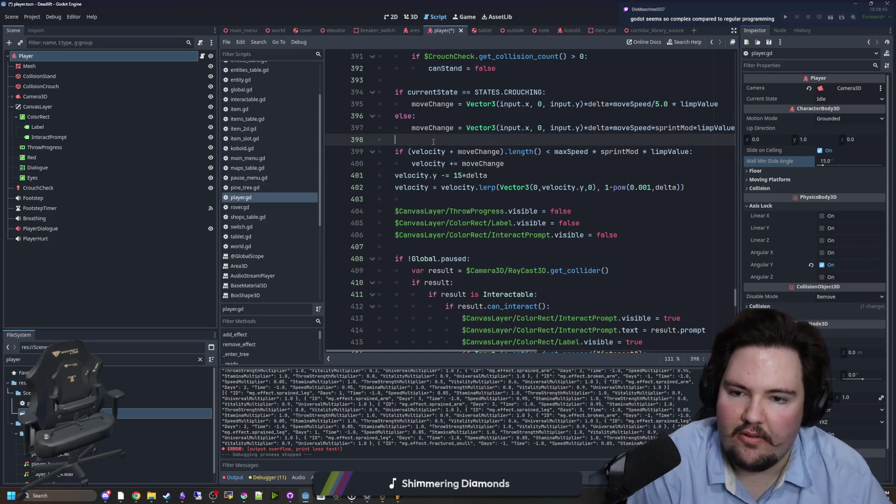
pyautogui.hotkey('ctrl', 's')
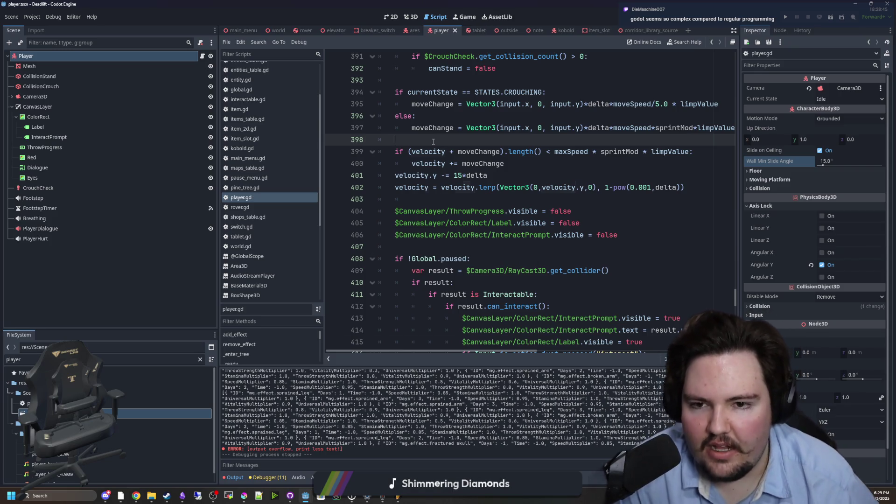
pyautogui.hotkey('ctrl', 'f')
# Step: Search for 'die' and go to the commented-out velocity reset in func die()
pyautogui.write('die')
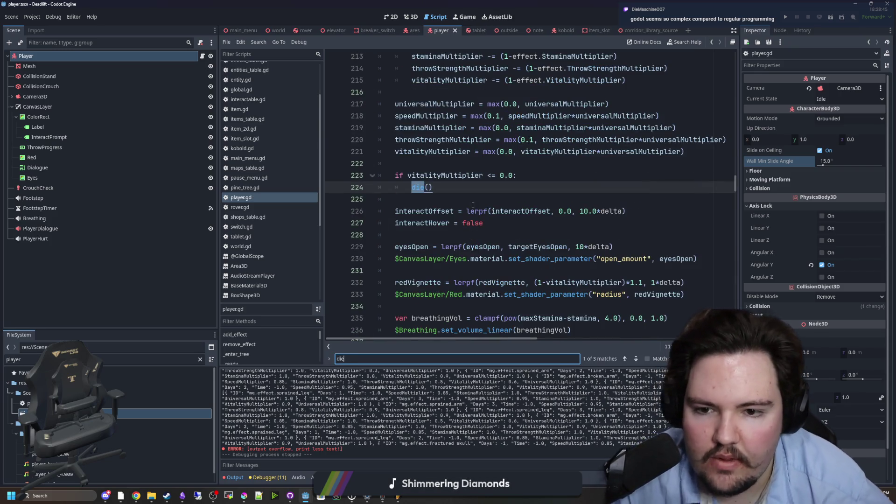
pyautogui.click(415, 188)
pyautogui.keyDown('ctrl'); pyautogui.click(415, 190); pyautogui.keyUp('ctrl')
pyautogui.scroll(-1, 416, 191)
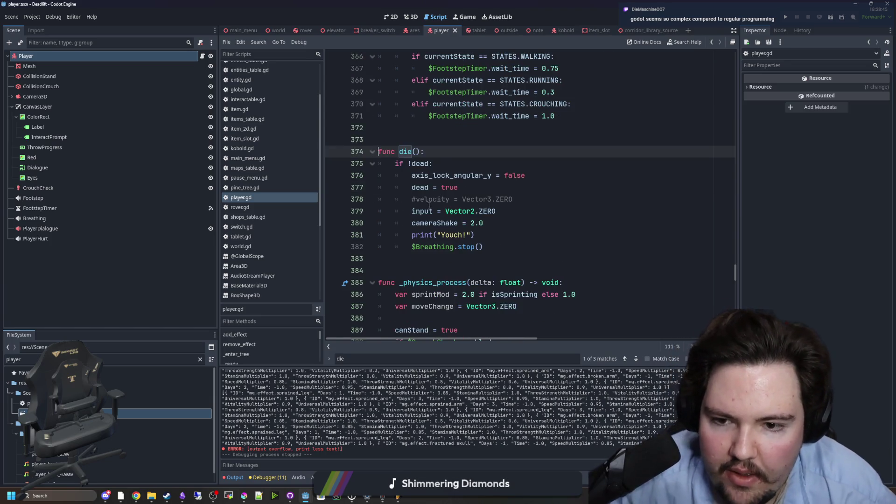
pyautogui.click(415, 199)
pyautogui.click(472, 160)
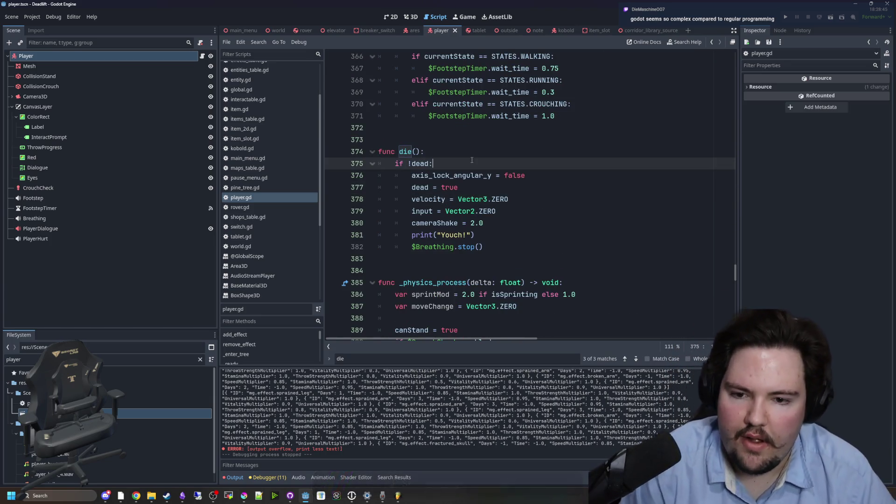
pyautogui.click(505, 137)
# Step: Find 'rotation.z', uncomment the death code on lines 257–260 with Ctrl+K, and save
pyautogui.write('velocity')
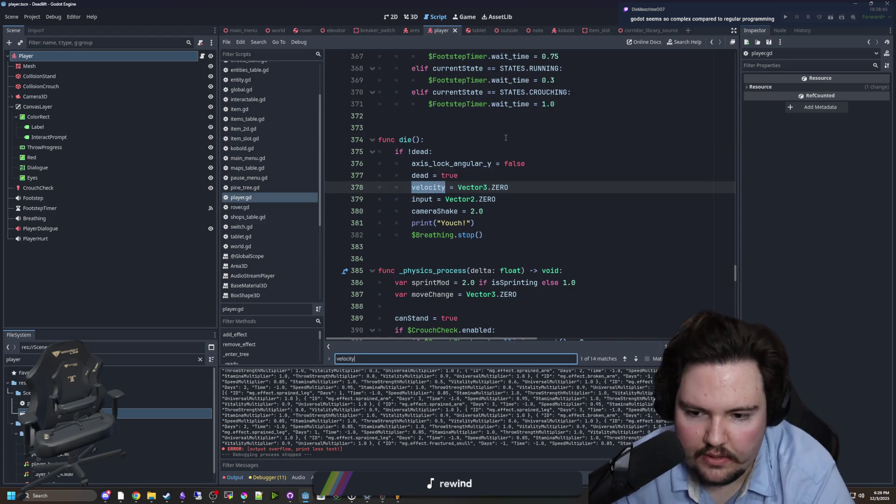
pyautogui.press('BackSpace')
pyautogui.press('BackSpace')
pyautogui.press('BackSpace')
pyautogui.write('rotation.z')
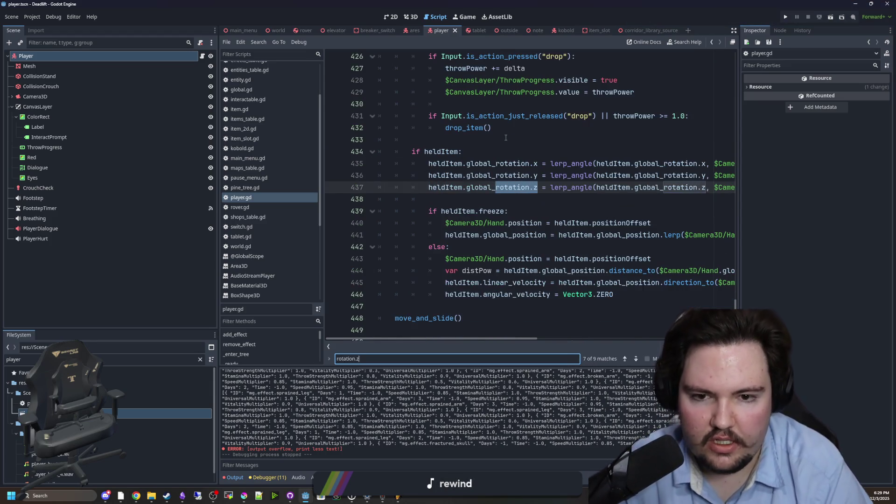
pyautogui.press('Return')
pyautogui.press('Return')
pyautogui.press('Return')
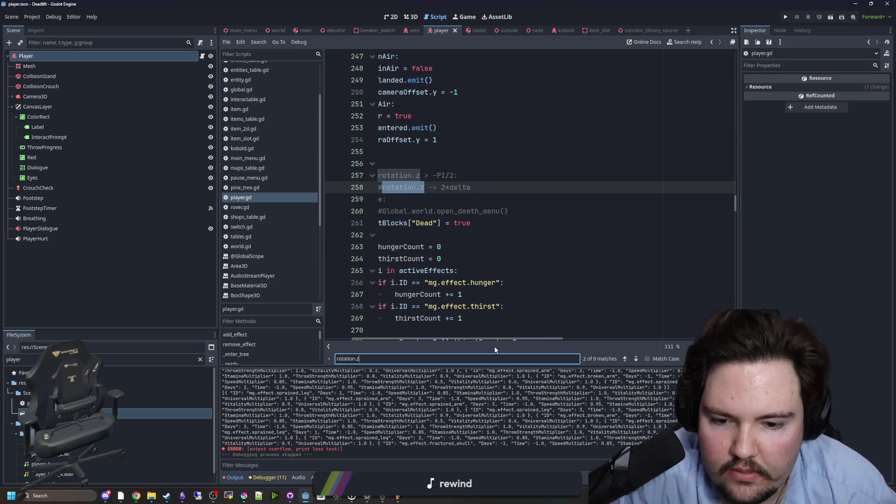
pyautogui.moveTo(509, 341); pyautogui.dragTo(484, 341)
pyautogui.moveTo(554, 211)
pyautogui.mouseDown()
pyautogui.moveTo(332, 164)
pyautogui.moveTo(331, 179)
pyautogui.mouseUp()
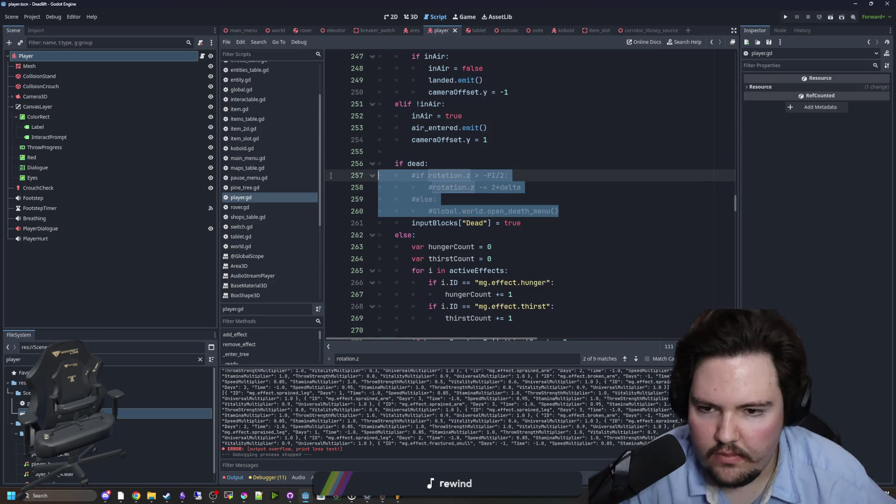
pyautogui.hotkey('ctrl', 'k')
pyautogui.click(471, 175)
pyautogui.hotkey('ctrl', 's')
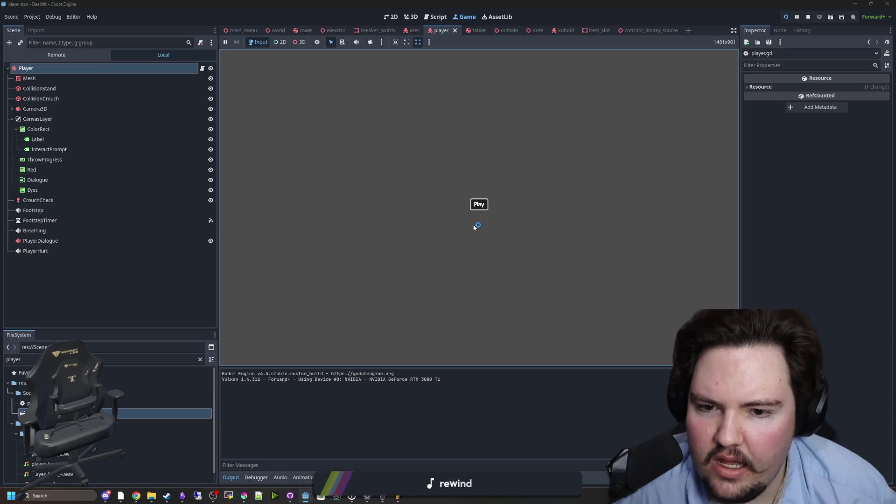
# Step: Start the game from its Play menu, walk through the forest into the room, then return to player.gd
pyautogui.click(479, 204)
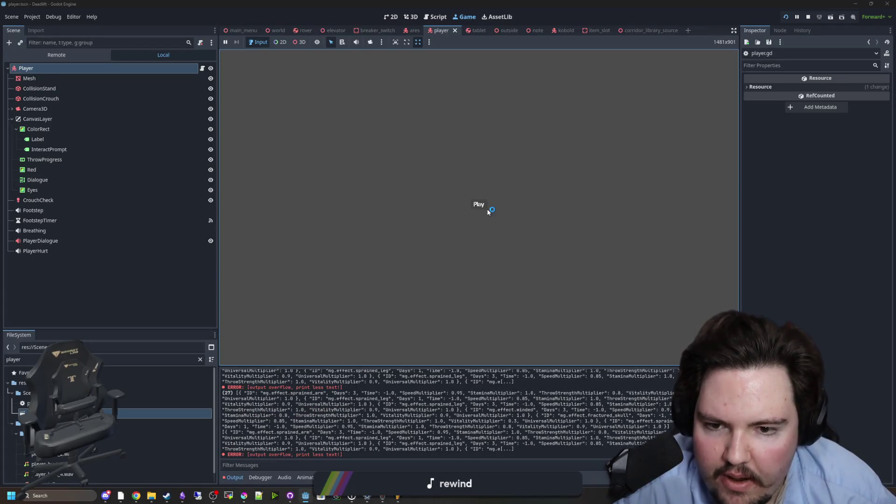
pyautogui.click(487, 210)
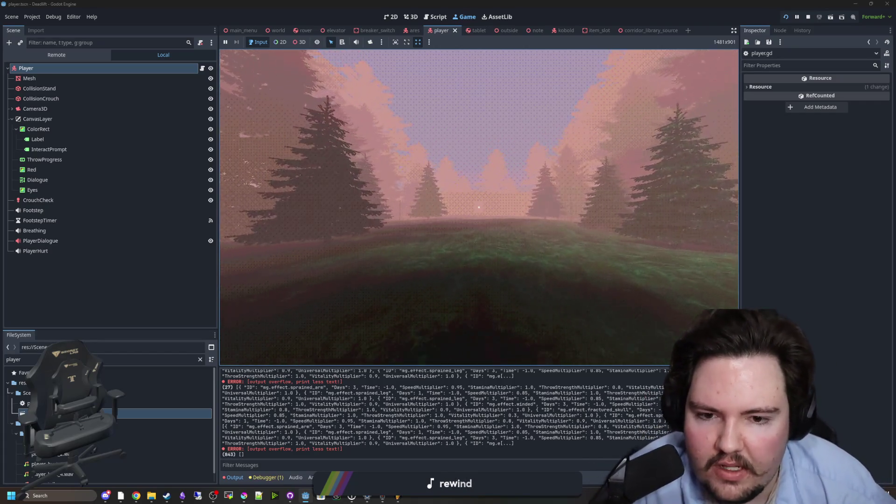
pyautogui.press('w')
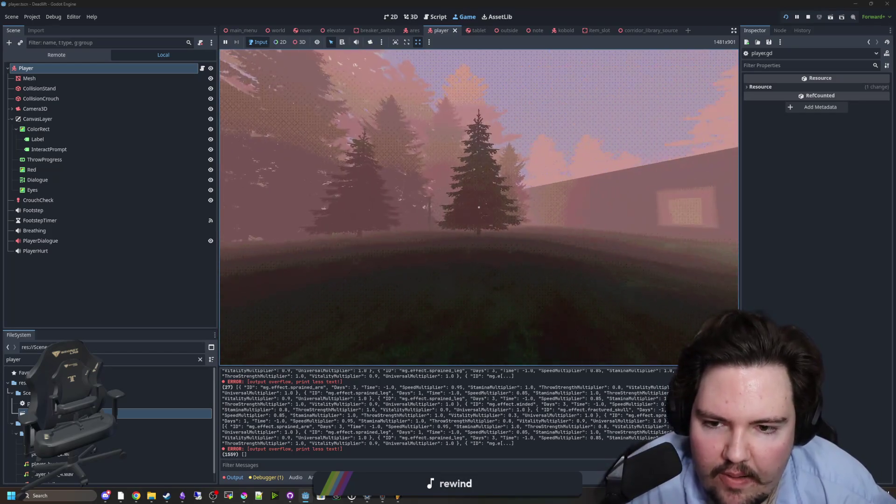
pyautogui.press('w')
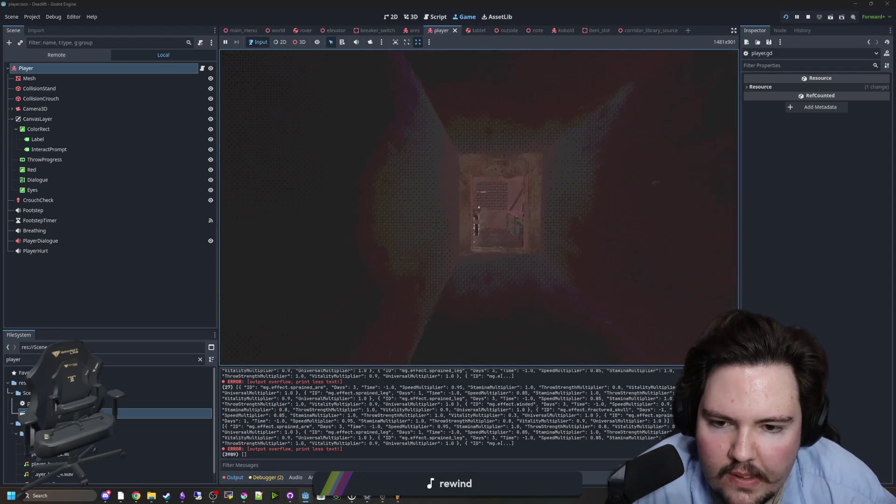
pyautogui.press('e')
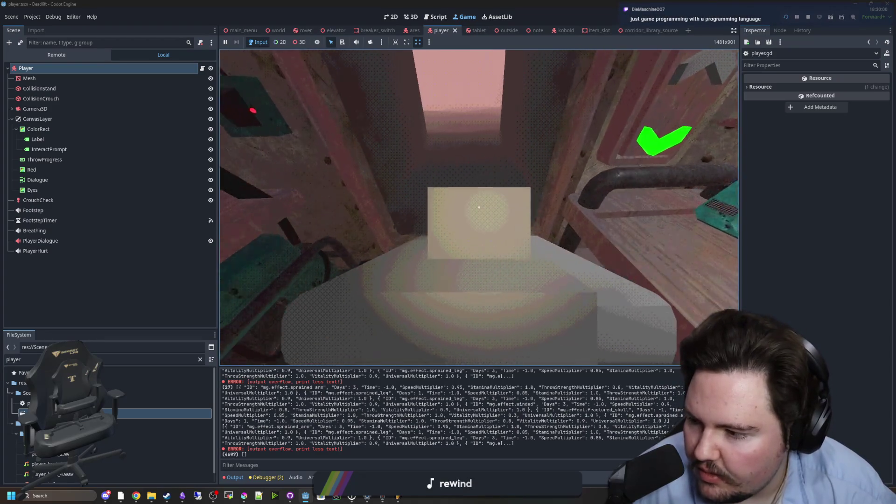
pyautogui.press('w')
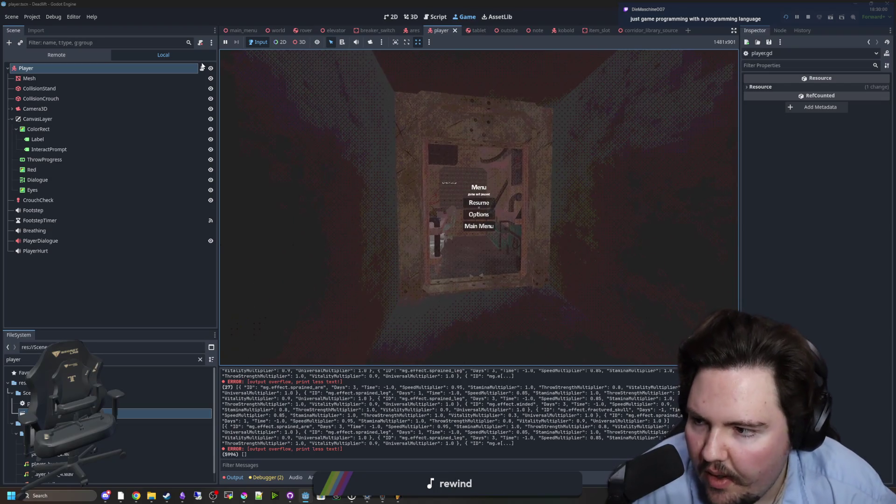
pyautogui.click(485, 205)
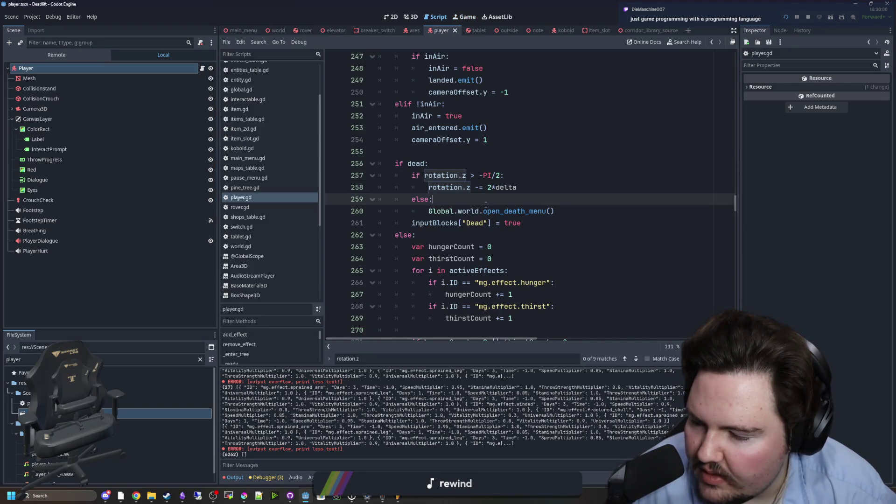
# Step: Save player.gd several times with Ctrl+S, then return to the Game view with its pause menu
pyautogui.scroll(12, 530, 223)
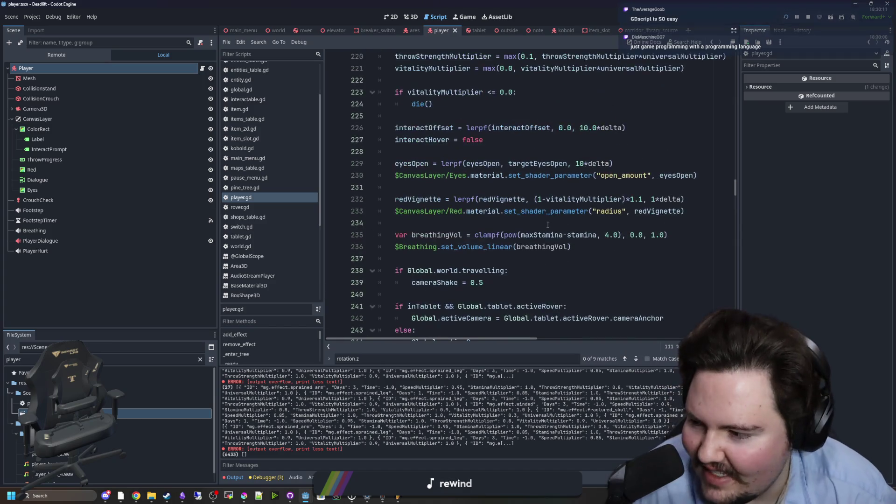
pyautogui.scroll(19, 547, 224)
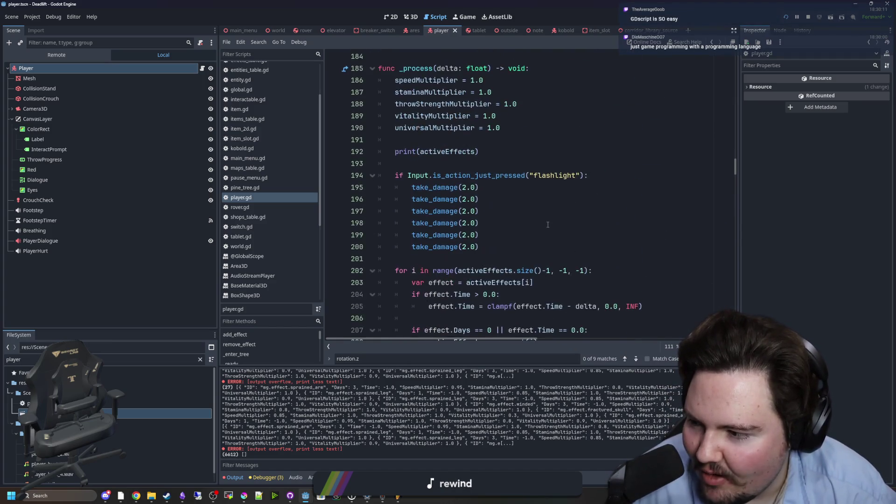
pyautogui.scroll(1, 547, 225)
pyautogui.click(495, 239)
pyautogui.hotkey('ctrl', 's')
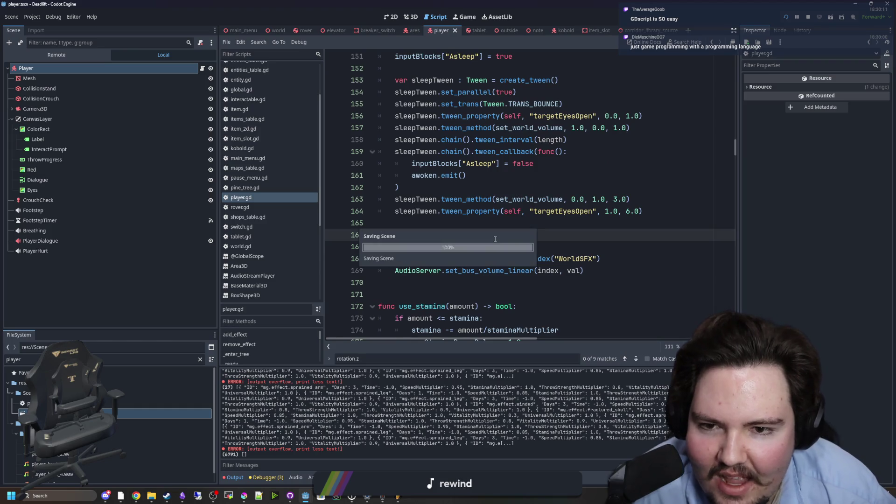
pyautogui.scroll(9, 516, 237)
pyautogui.hotkey('ctrl', 's')
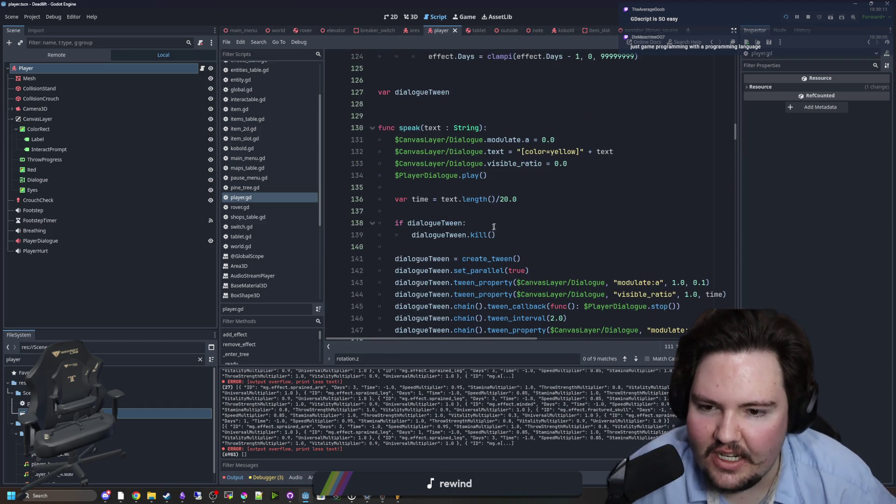
pyautogui.click(495, 226)
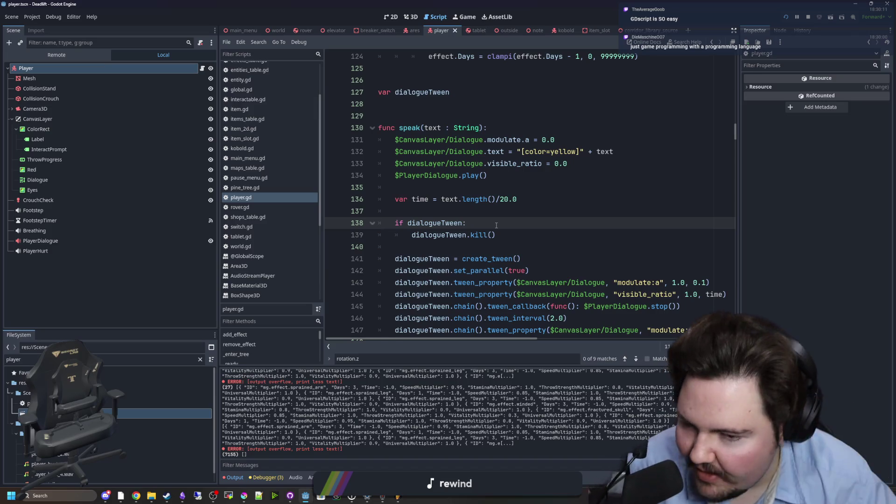
pyautogui.scroll(5, 496, 225)
pyautogui.hotkey('ctrl', 's')
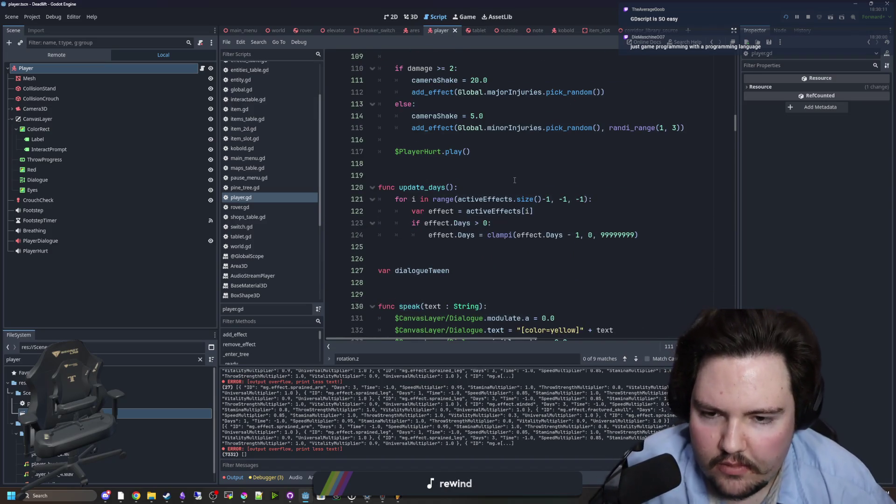
pyautogui.scroll(8, 514, 180)
pyautogui.hotkey('ctrl', 's')
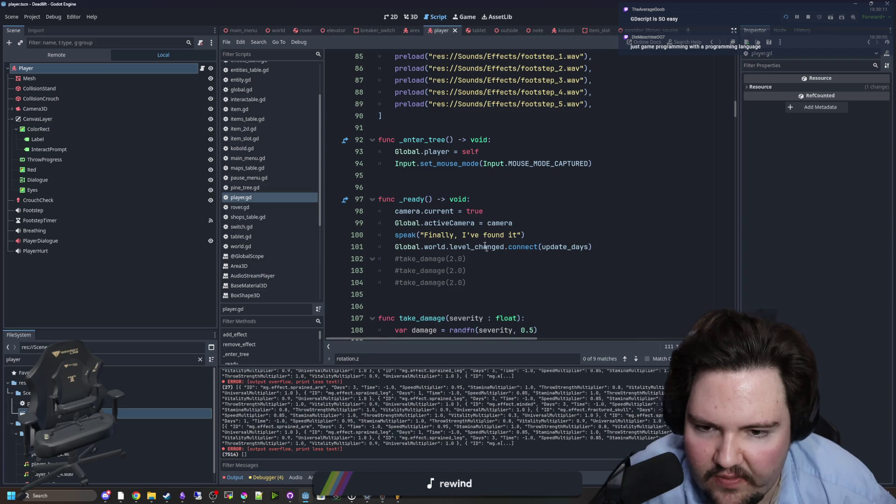
pyautogui.click(476, 19)
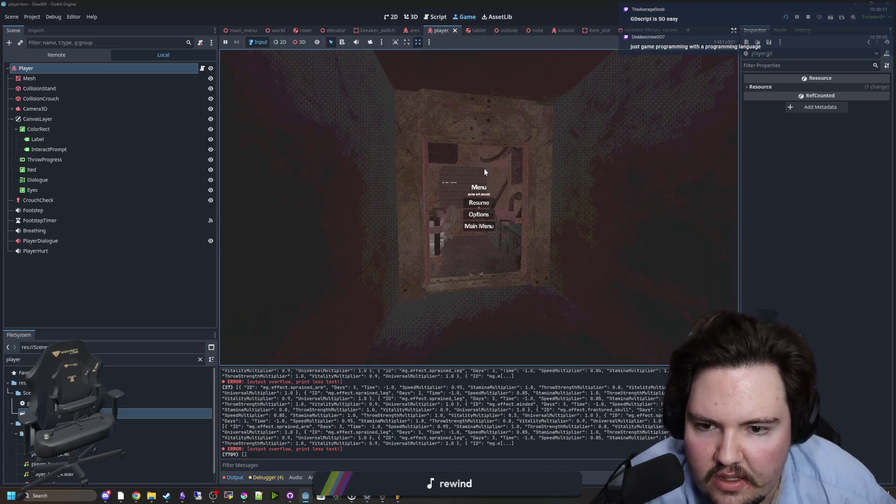
# Step: Resume the game and walk around the room, crouching under the table and heading for the door
pyautogui.click(479, 203)
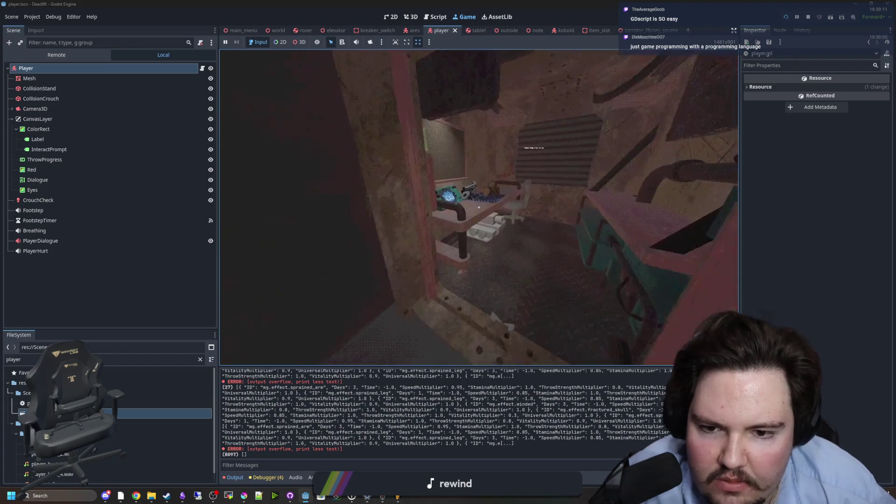
pyautogui.click(478, 207)
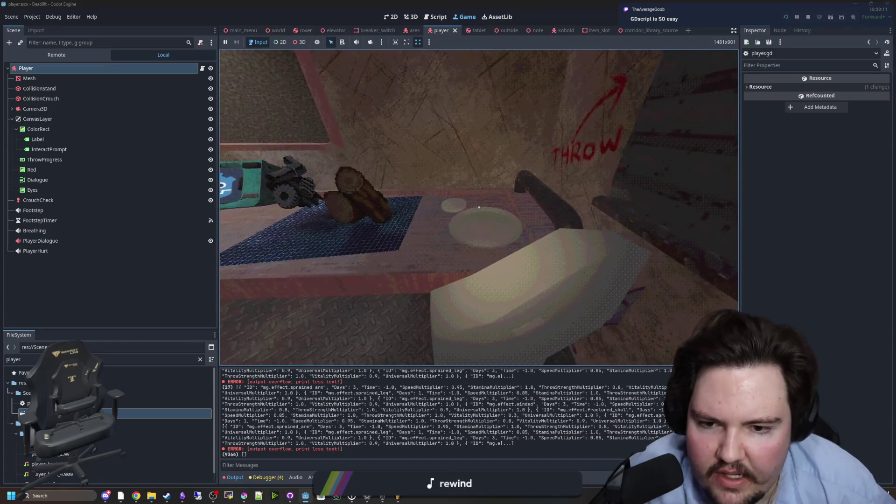
pyautogui.press('w')
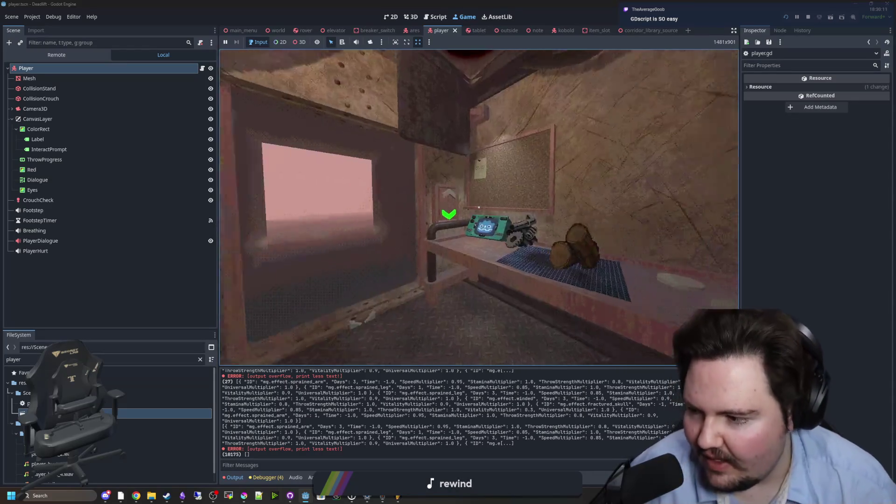
pyautogui.press('w')
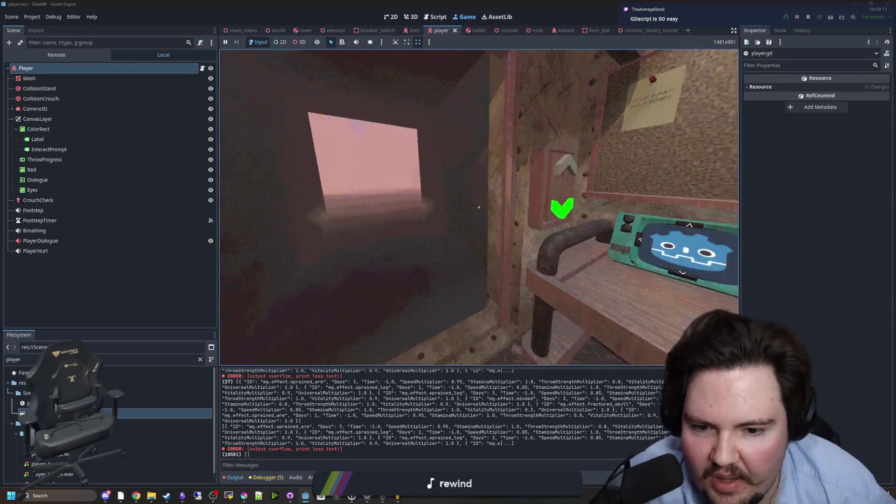
pyautogui.press('s')
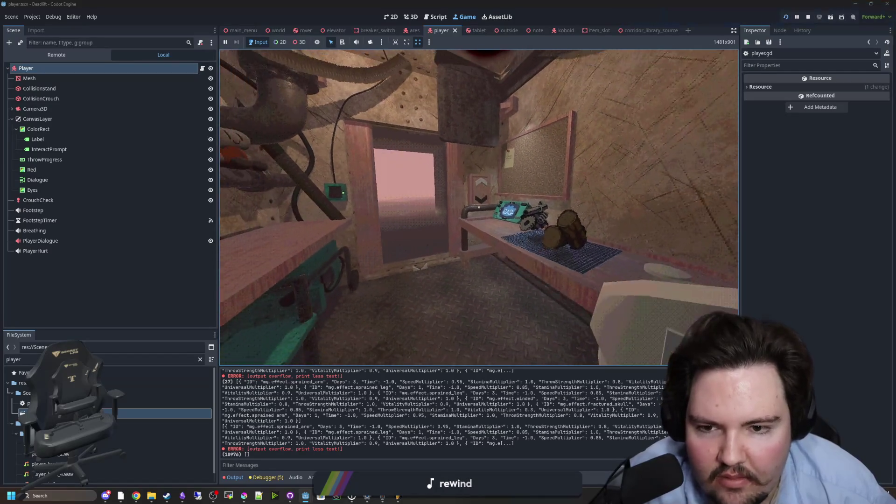
pyautogui.press('s')
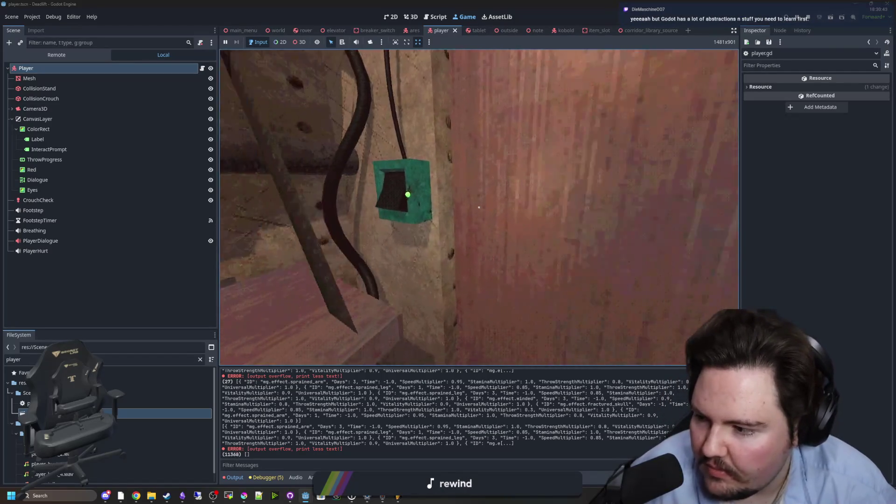
pyautogui.press('s')
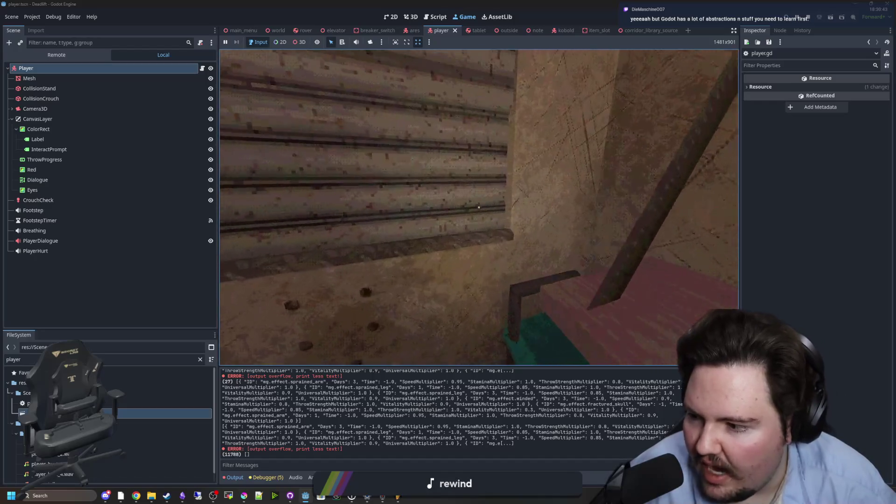
pyautogui.press('ctrl')
pyautogui.press('w')
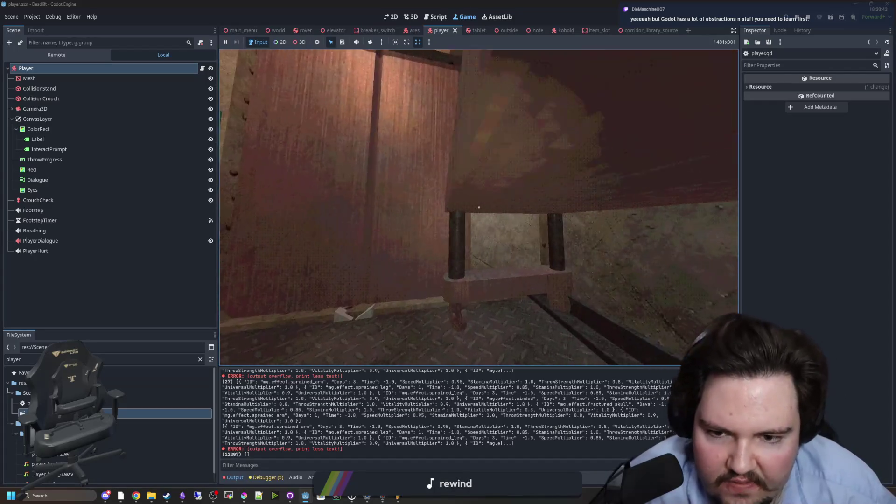
pyautogui.press('w')
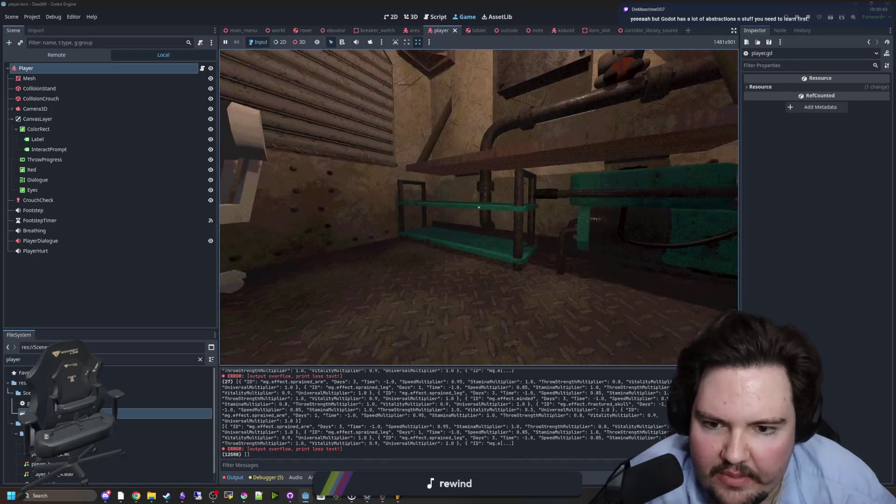
pyautogui.press('w')
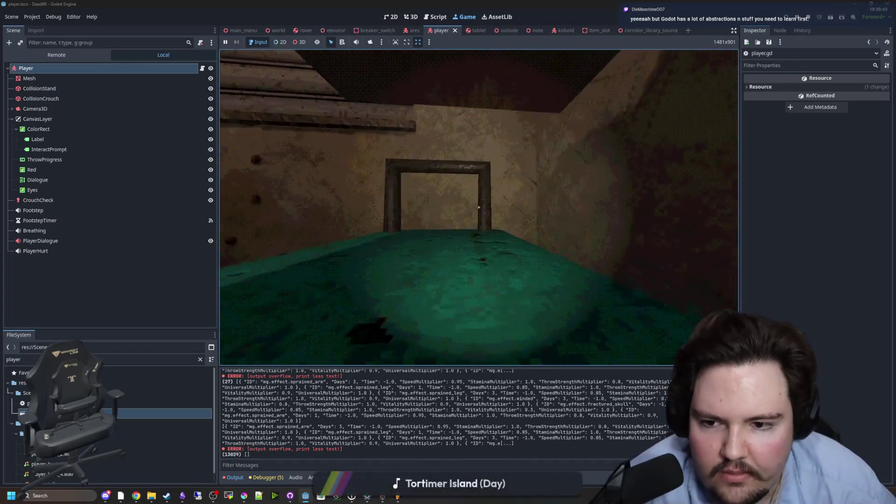
pyautogui.press('w')
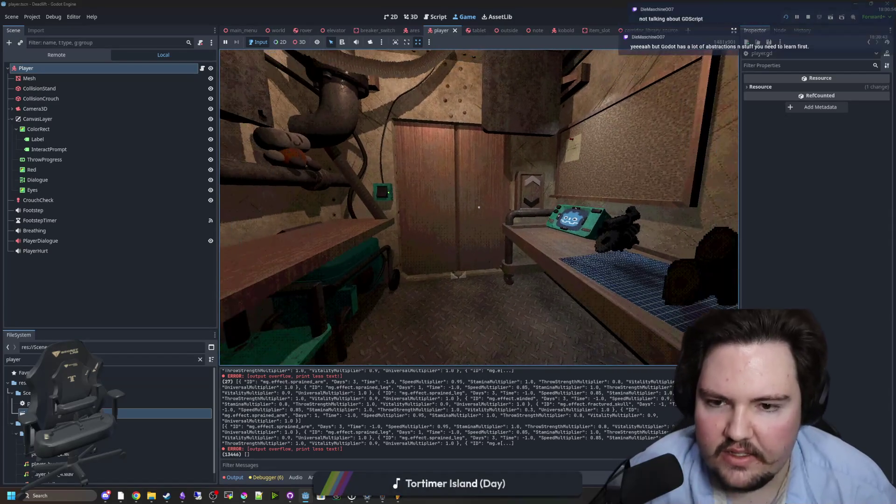
# Step: Pause the game and open the Player node's script at the commented take_damage call
pyautogui.press('Escape')
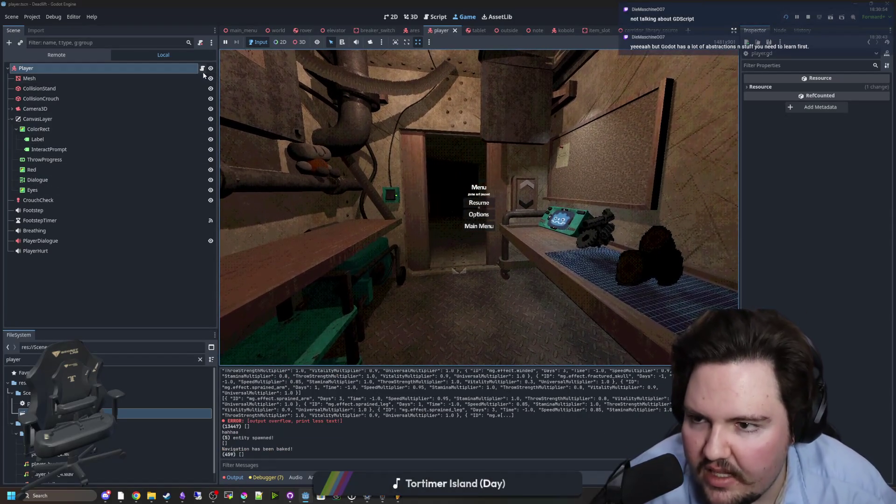
pyautogui.click(202, 68)
pyautogui.click(501, 223)
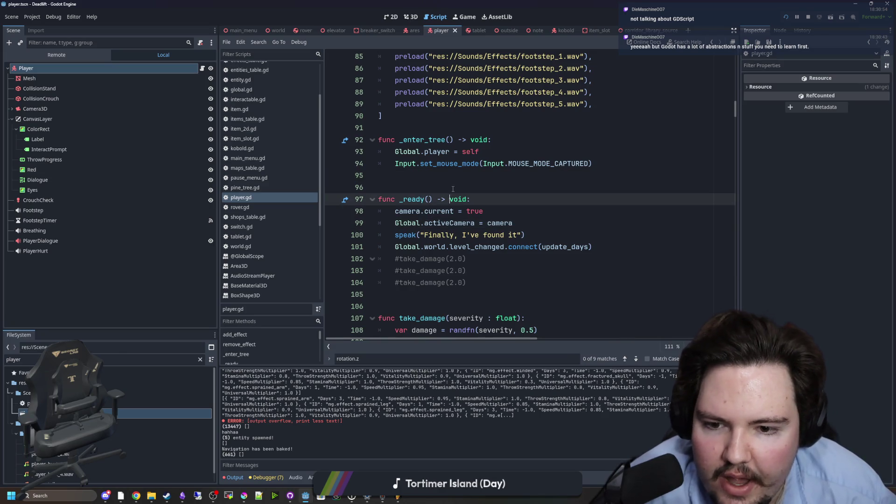
# Step: Browse player.gd around the take_damage call and inspect the Mesh and Player nodes' properties
pyautogui.click(482, 260)
pyautogui.scroll(-8, 482, 260)
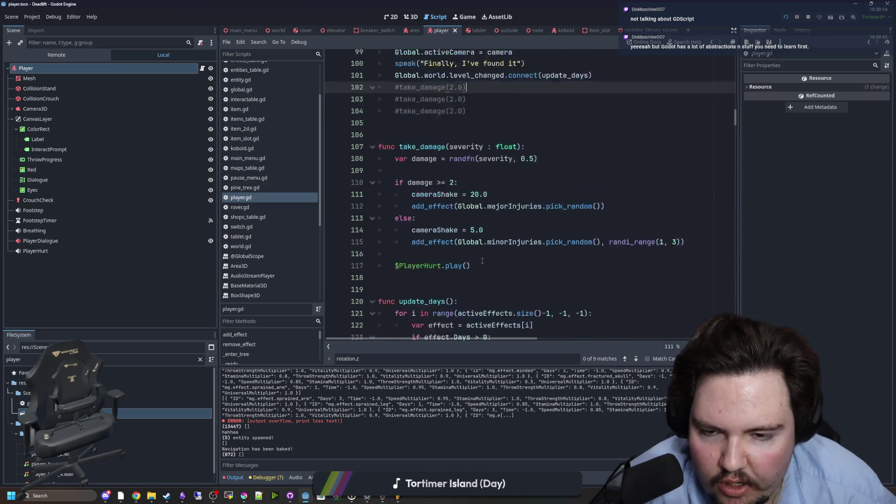
pyautogui.scroll(4, 482, 261)
pyautogui.scroll(3, 482, 260)
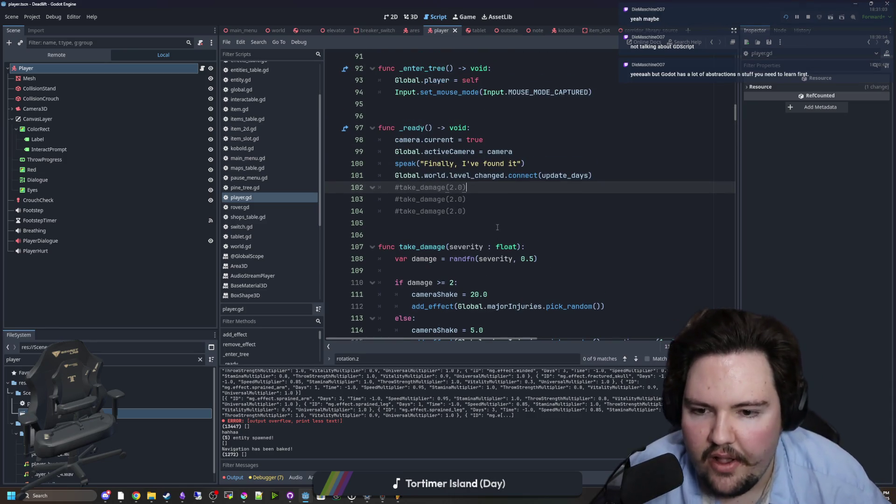
pyautogui.scroll(-8, 496, 227)
pyautogui.click(42, 78)
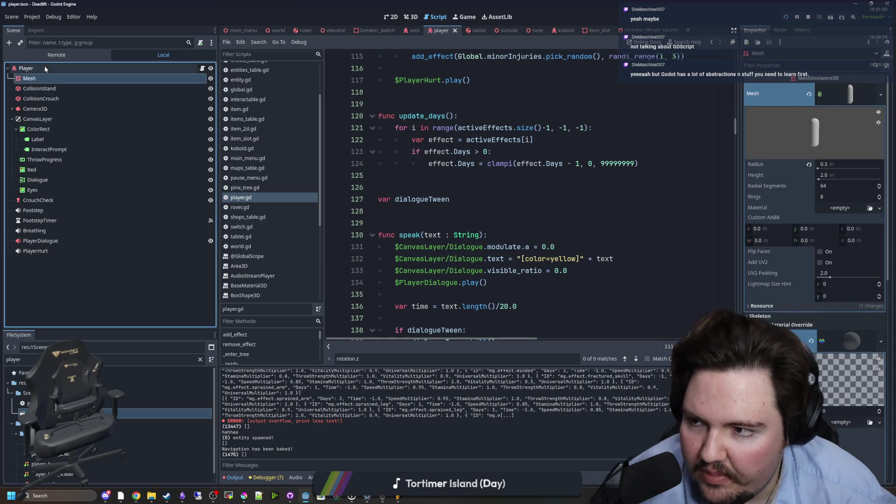
pyautogui.click(45, 69)
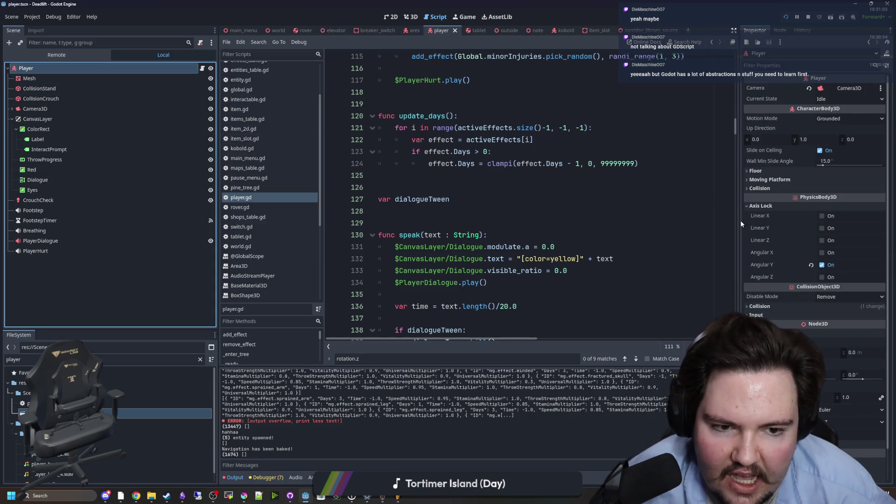
pyautogui.moveTo(739, 220); pyautogui.dragTo(703, 219)
pyautogui.scroll(-7, 638, 215)
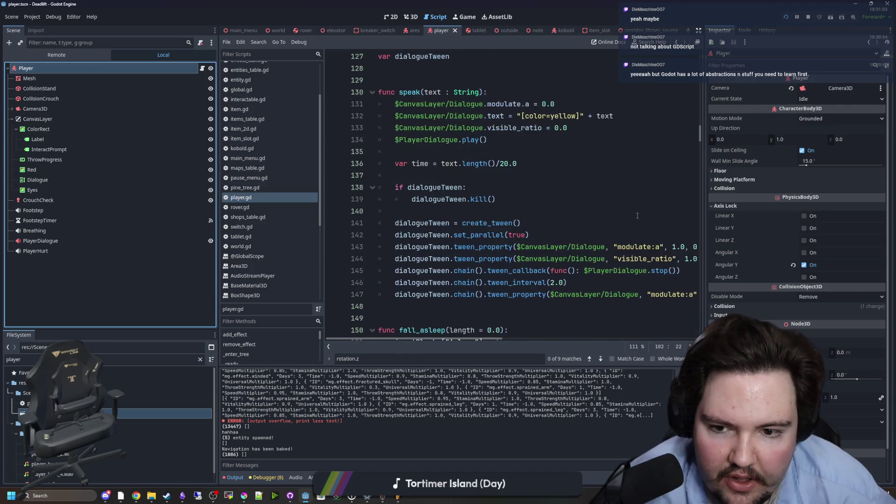
pyautogui.scroll(-9, 638, 215)
# Step: Search player.gd for 'move_and' to find move_and_slide(), then return to the running game
pyautogui.click(583, 210)
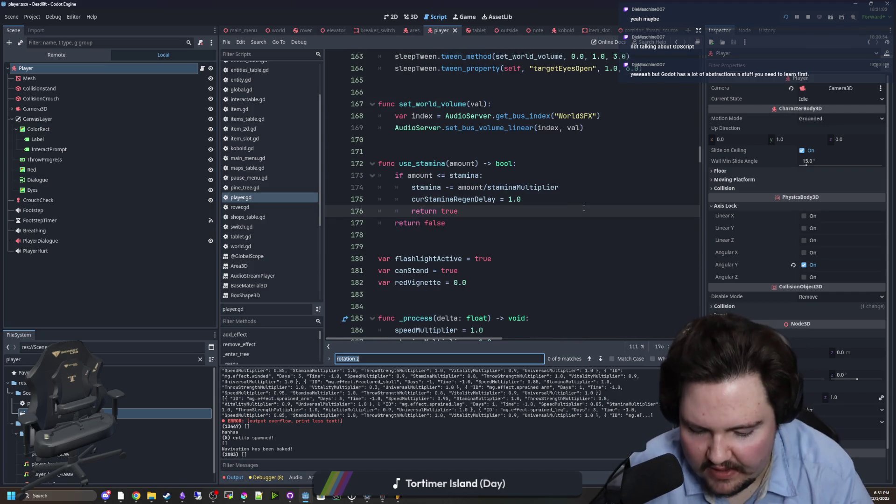
pyautogui.write('move_and')
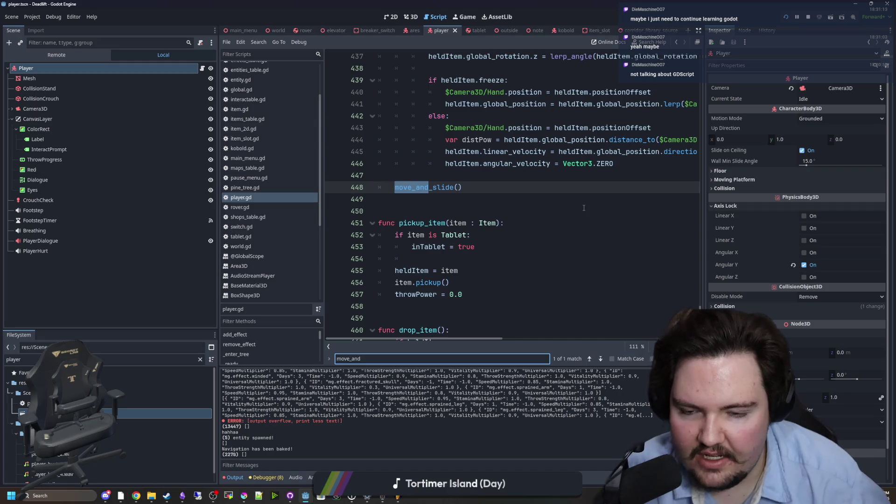
pyautogui.click(534, 211)
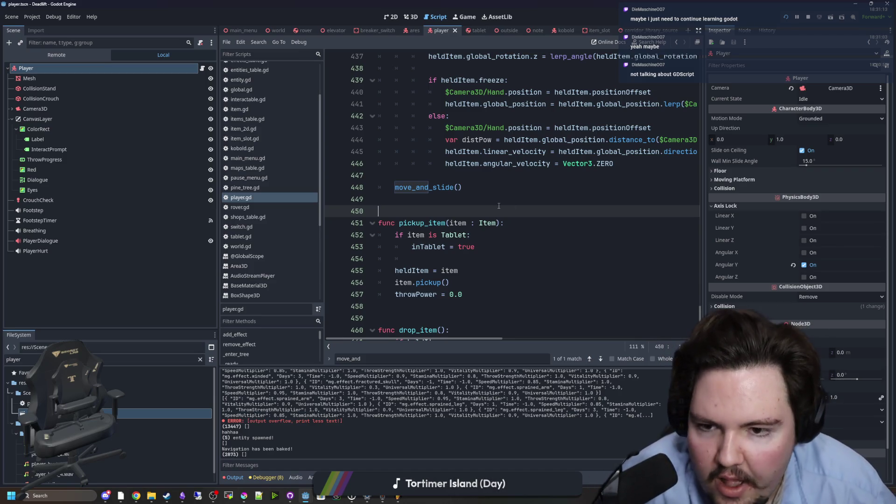
pyautogui.press('F5')
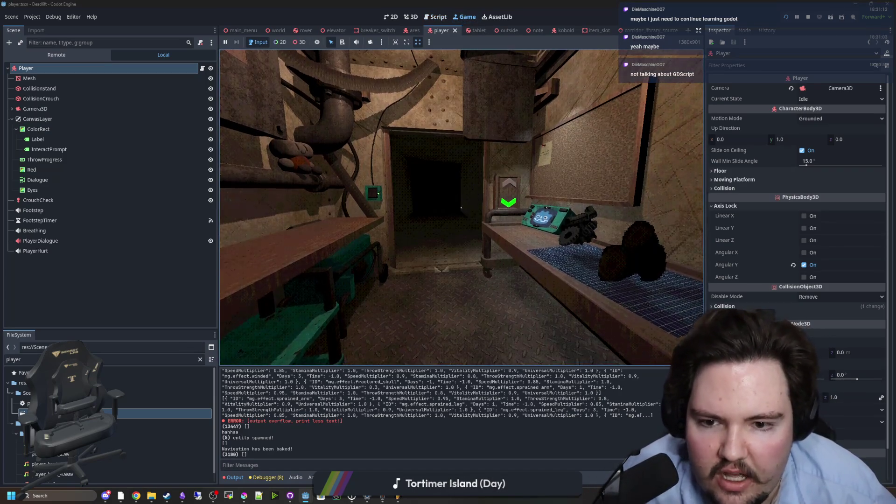
# Step: Walk through the doorway, pause, and inspect the ThrowProgress, CollisionStand and Player nodes
pyautogui.press('w')
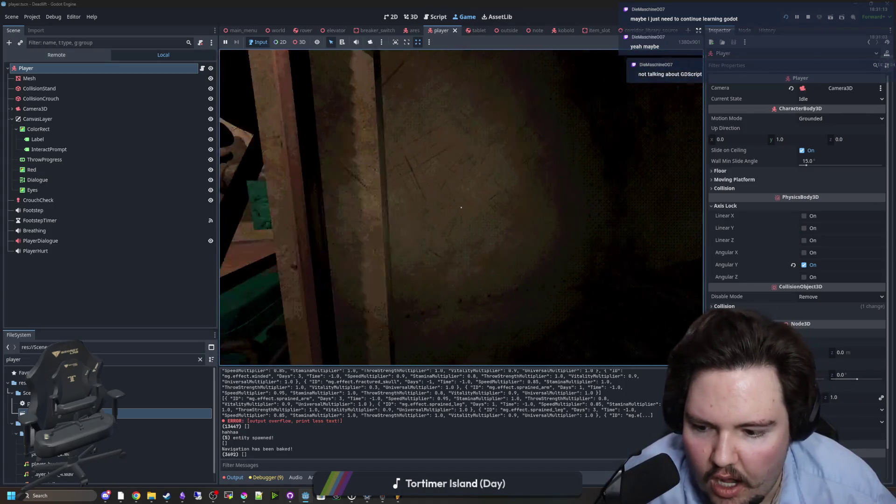
pyautogui.press('Escape')
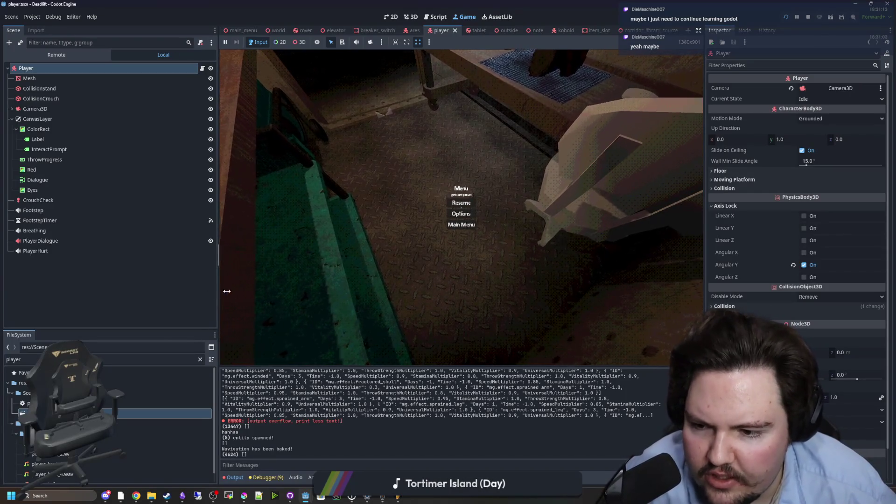
pyautogui.moveTo(227, 291)
pyautogui.mouseDown()
pyautogui.moveTo(408, 292)
pyautogui.moveTo(359, 292)
pyautogui.mouseUp()
pyautogui.click(52, 159)
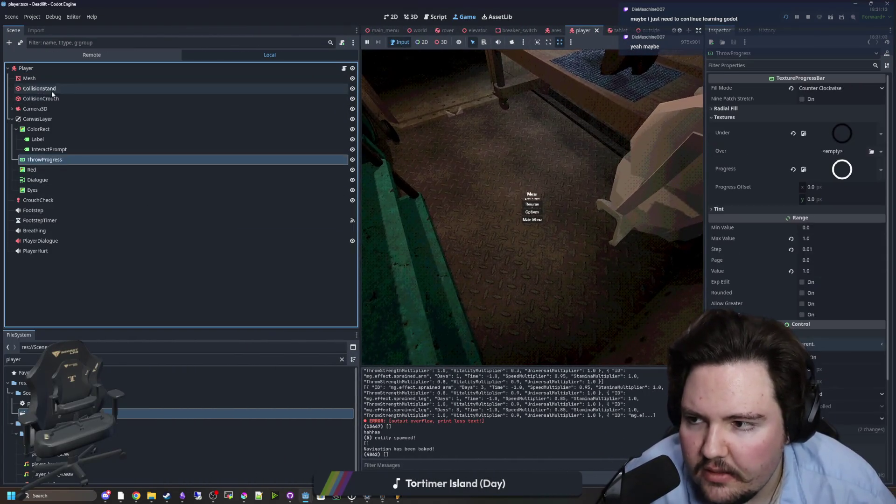
pyautogui.click(52, 93)
pyautogui.click(68, 69)
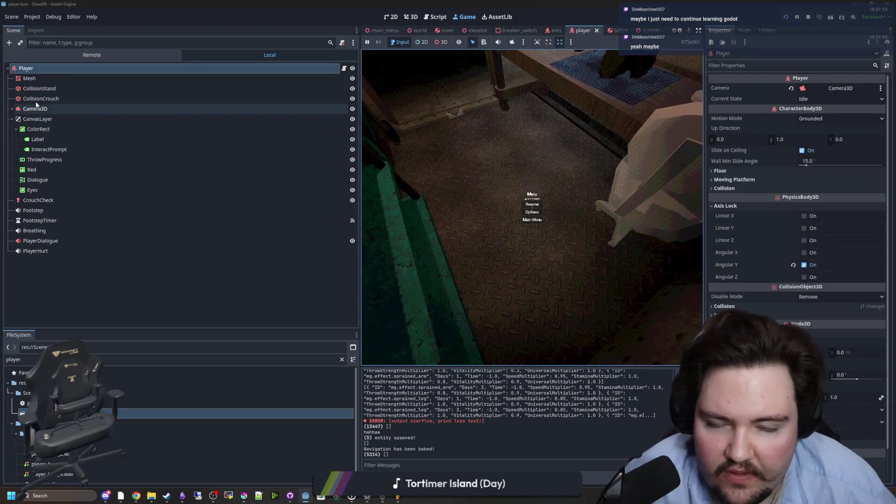
pyautogui.rightClick(25, 69)
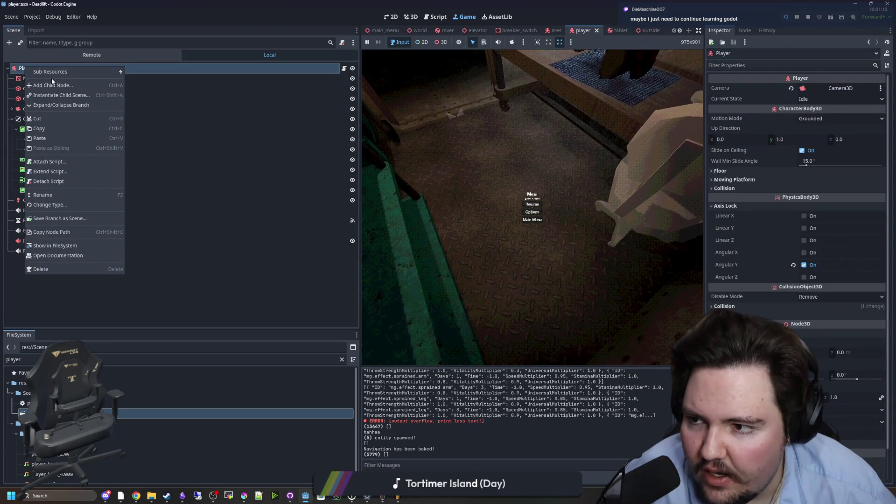
pyautogui.click(51, 86)
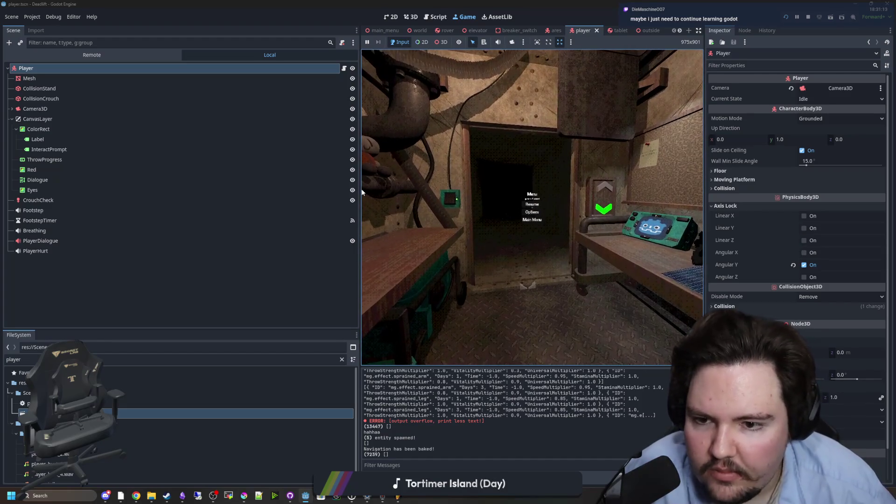
pyautogui.moveTo(360, 189); pyautogui.dragTo(114, 189)
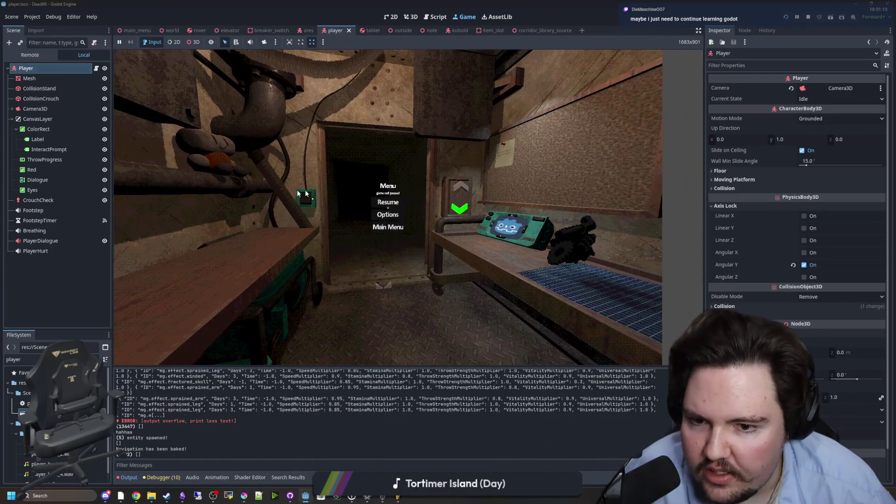
# Step: Resume play, turn the Player's Angular Y axis lock off and back on, then pause again
pyautogui.click(407, 202)
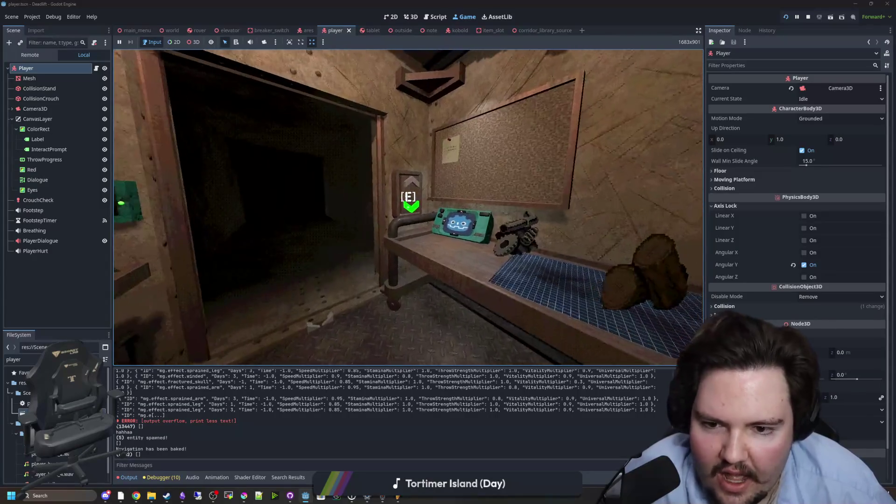
pyautogui.press('Escape')
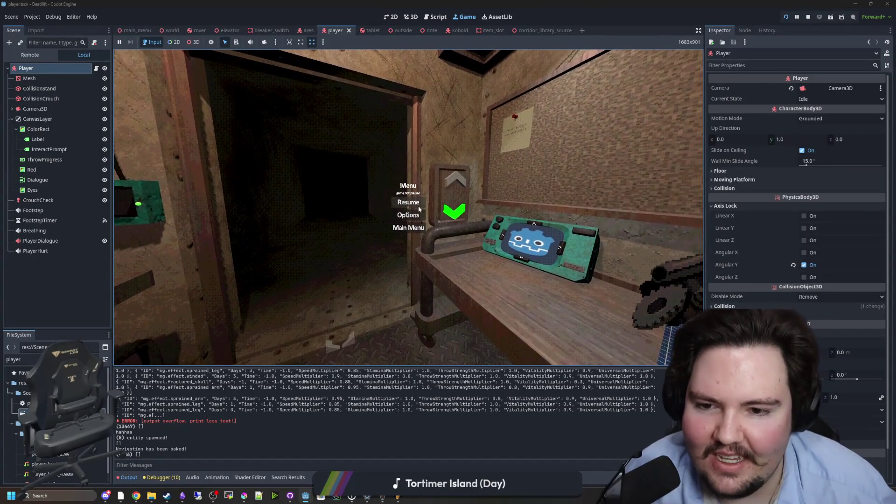
pyautogui.click(813, 265)
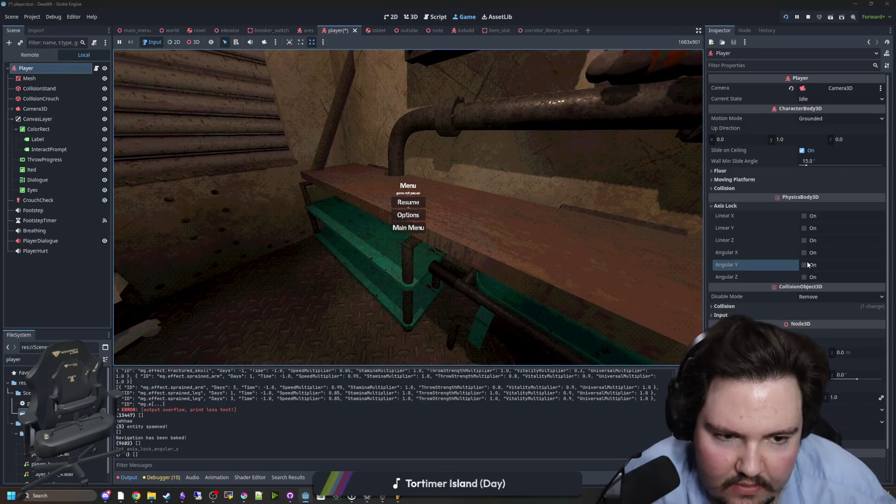
pyautogui.click(803, 265)
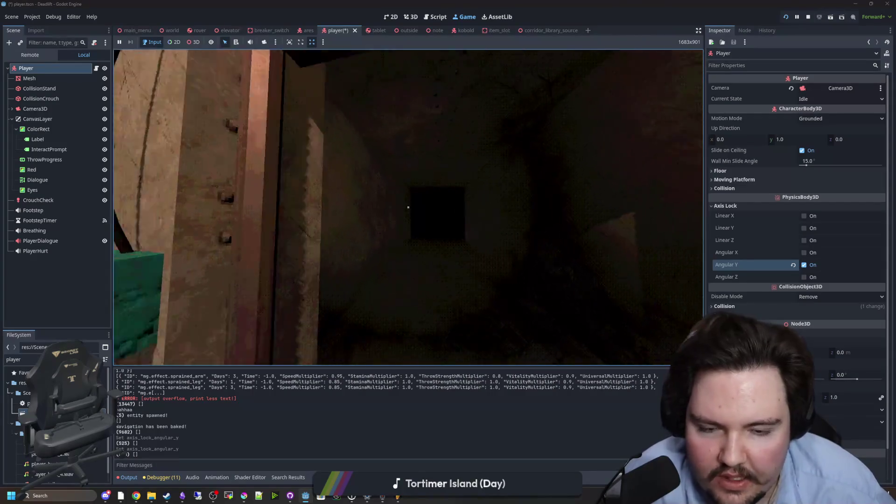
pyautogui.press('Escape')
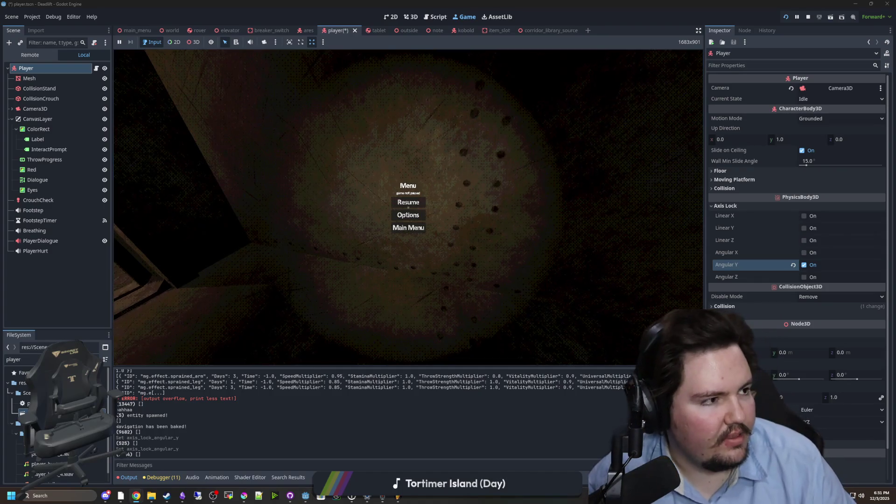
pyautogui.hotkey('alt', 'Tab')
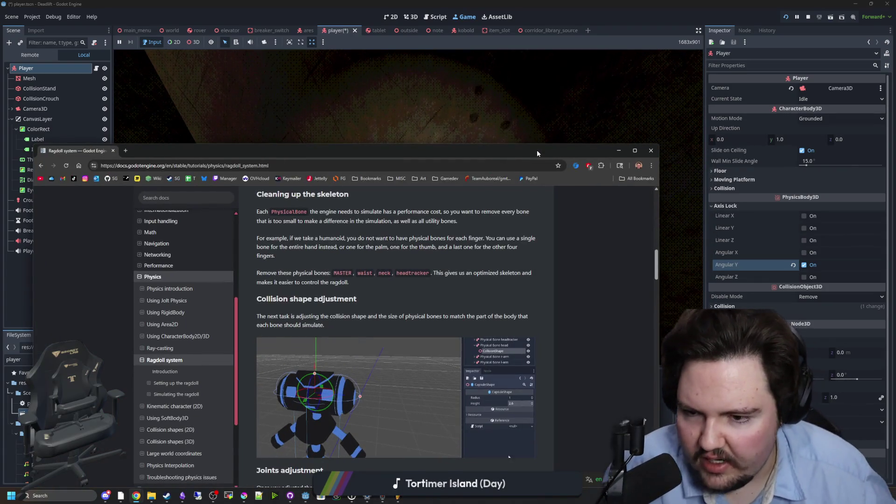
# Step: Maximize the docs browser and jump to the Ragdoll page's Setting up the ragdoll section
pyautogui.moveTo(537, 150); pyautogui.dragTo(530, 9)
pyautogui.scroll(4, 338, 119)
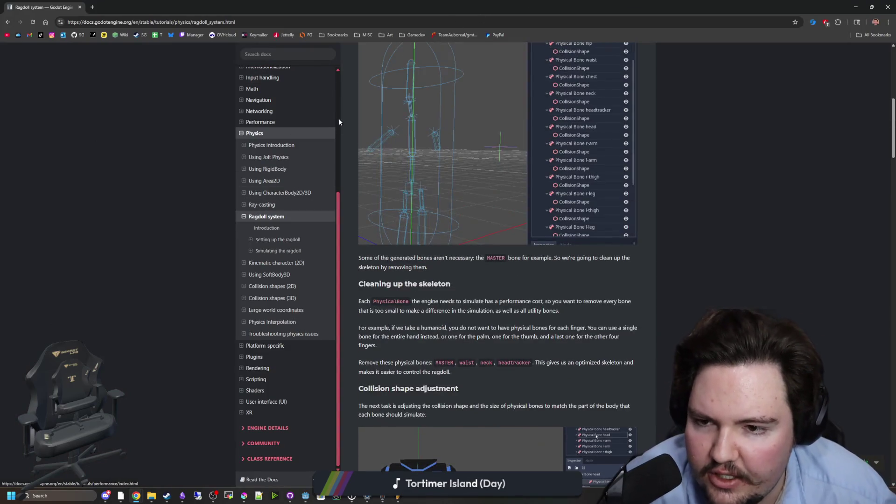
pyautogui.scroll(4, 269, 212)
pyautogui.scroll(3, 285, 205)
pyautogui.scroll(5, 410, 186)
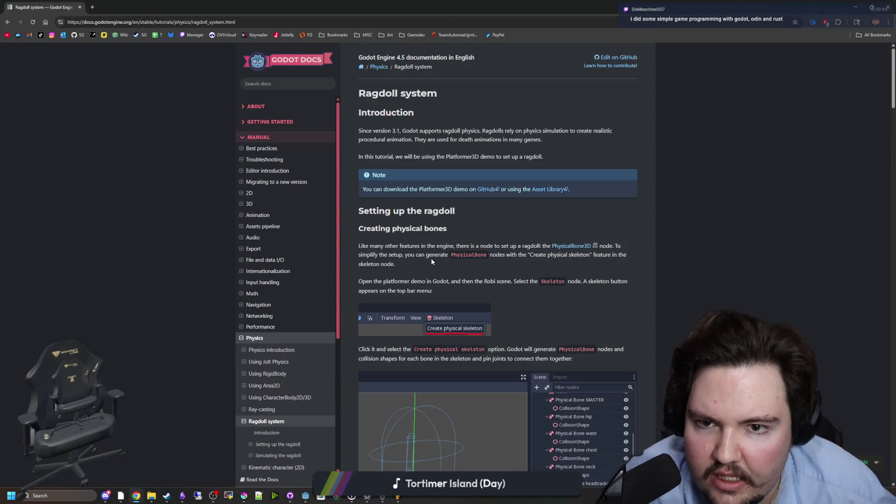
pyautogui.scroll(-4, 289, 284)
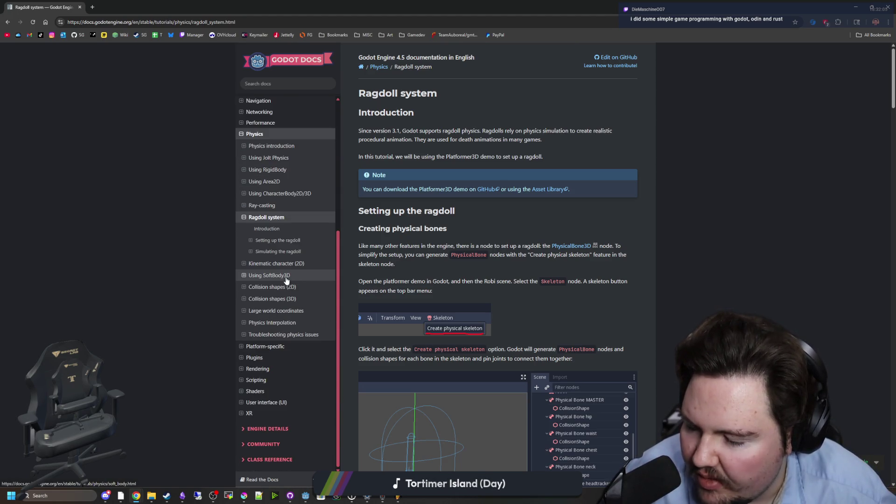
pyautogui.scroll(1, 285, 280)
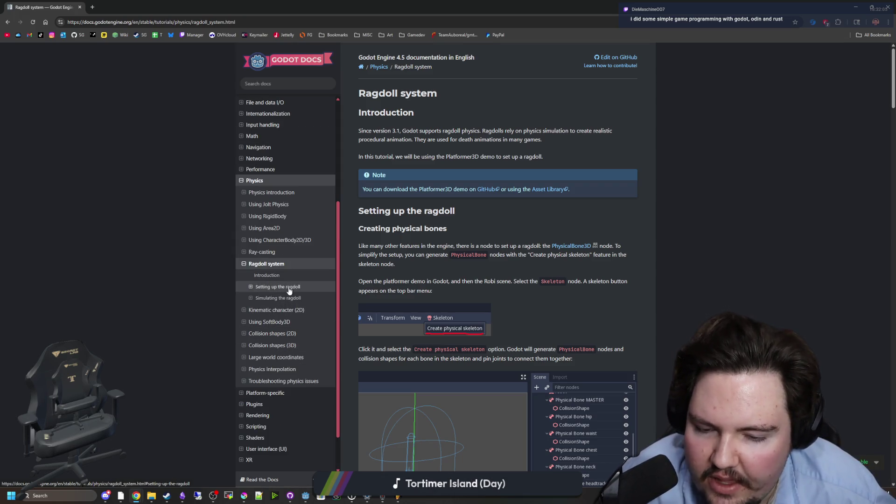
pyautogui.click(288, 291)
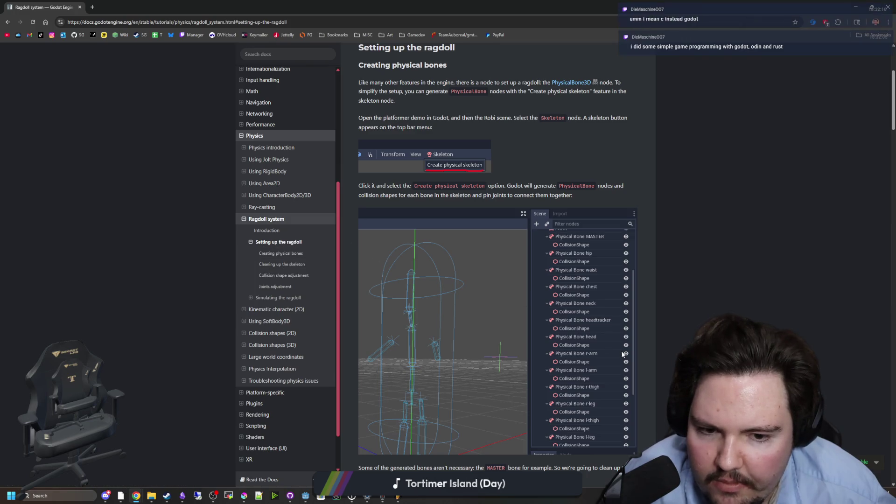
# Step: Collapse the ragdoll and Physics sidebar entries and open the manual's 2D overview page
pyautogui.click(267, 242)
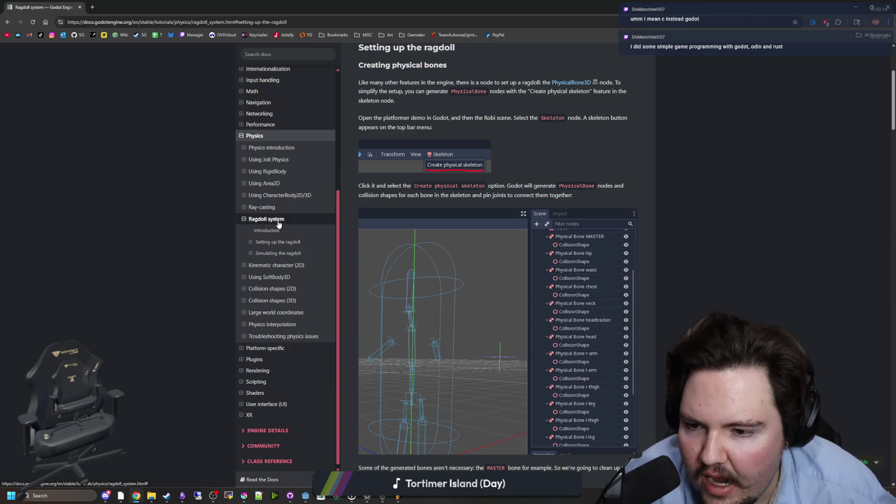
pyautogui.click(279, 220)
pyautogui.click(241, 274)
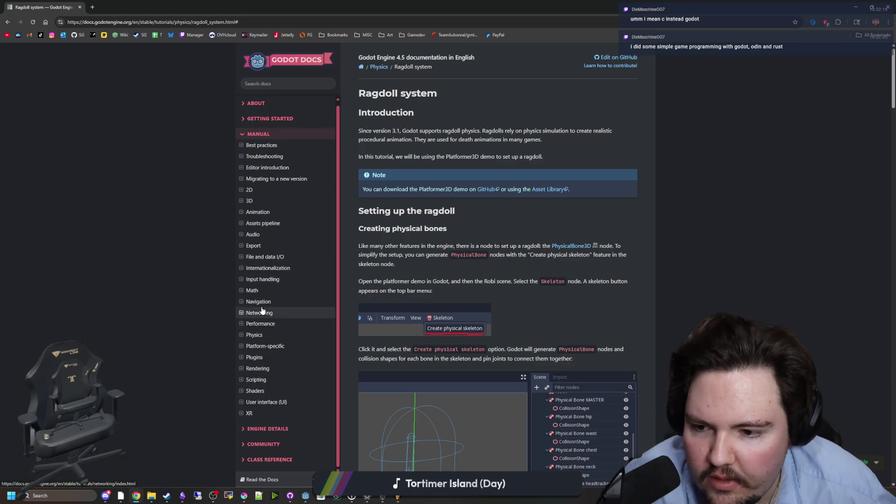
pyautogui.click(256, 193)
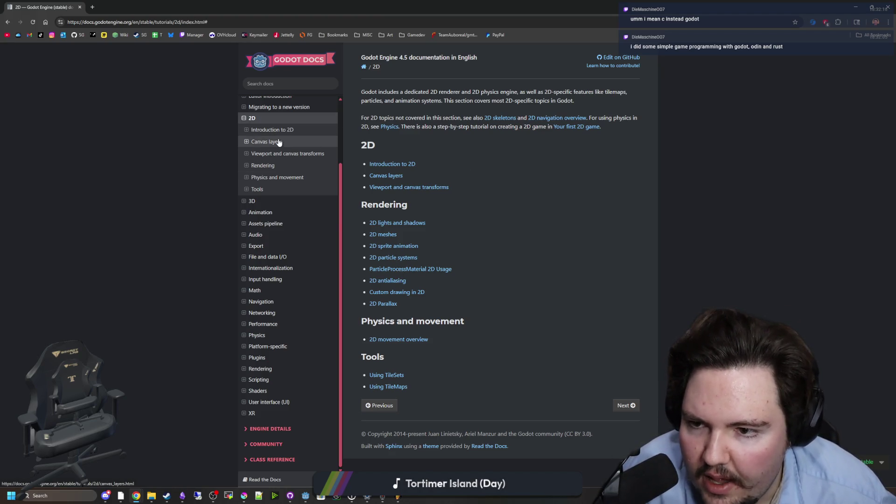
# Step: Expand Getting Started, open Your first 2D game, and continue to Setting up the project
pyautogui.scroll(2, 280, 320)
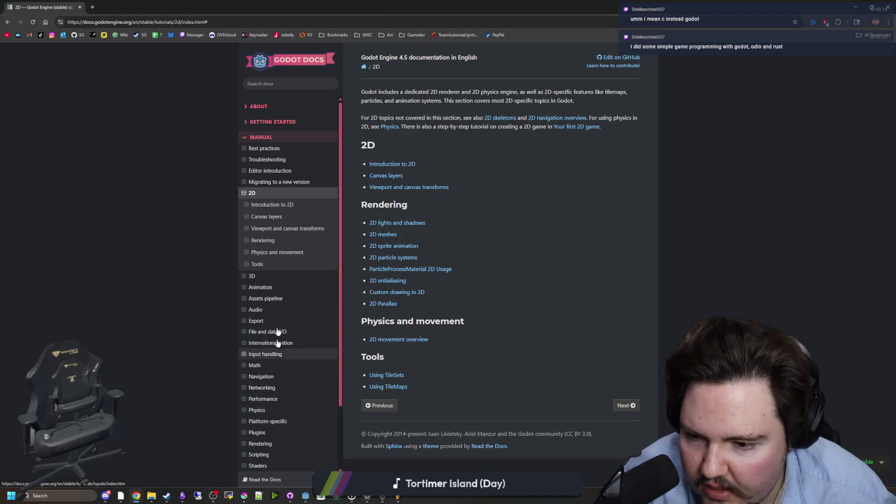
pyautogui.click(280, 124)
pyautogui.click(270, 155)
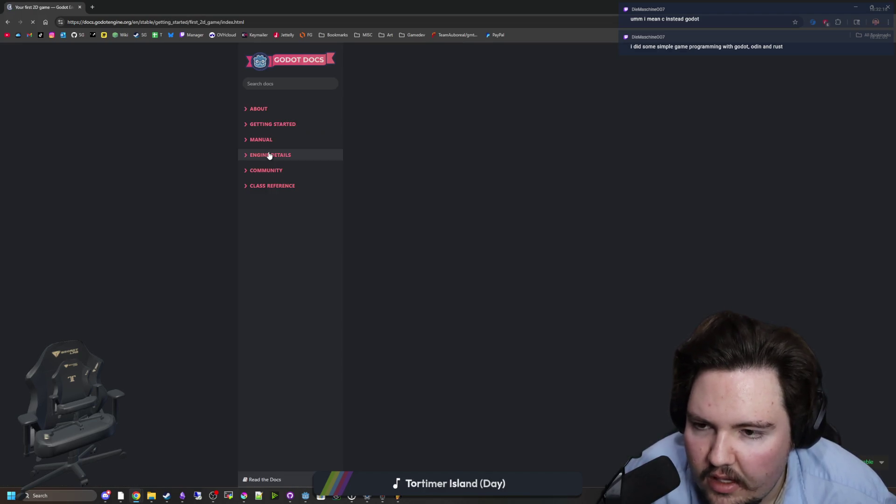
pyautogui.scroll(-4, 484, 189)
pyautogui.scroll(-3, 485, 205)
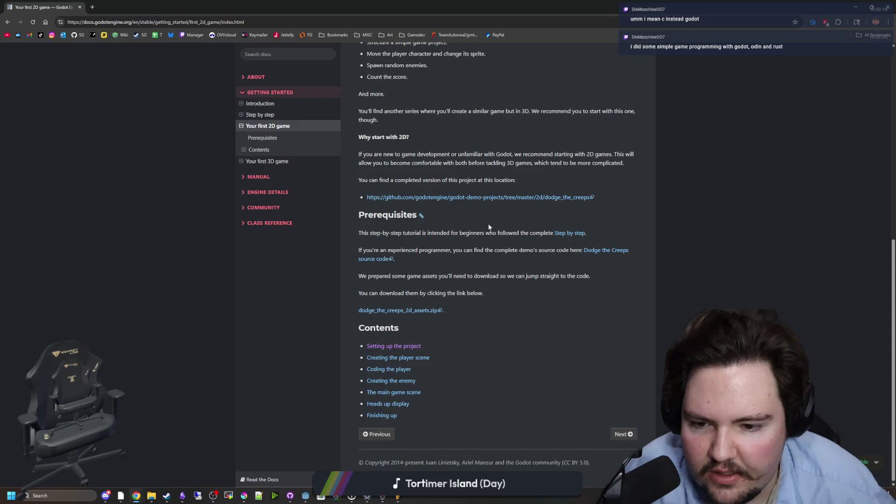
pyautogui.click(629, 435)
# Step: Read Setting up the project, revisit the tutorial overview, then reopen the setup lesson
pyautogui.scroll(-3, 502, 355)
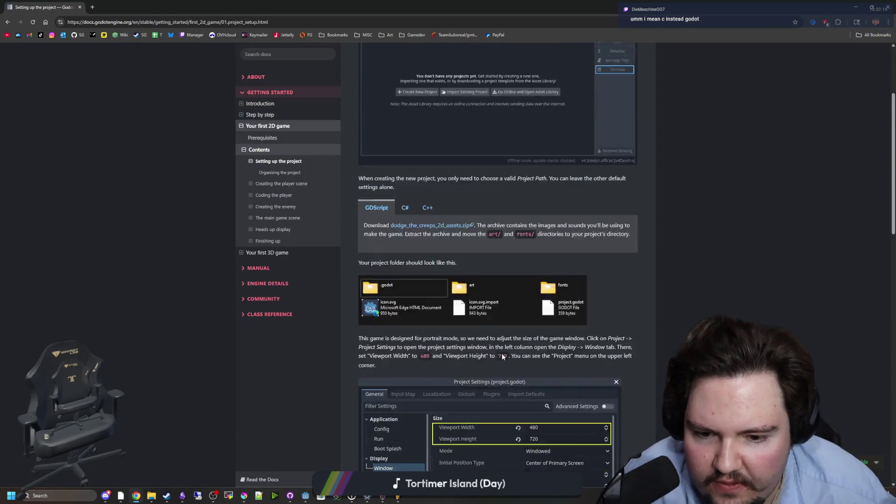
pyautogui.scroll(-7, 502, 355)
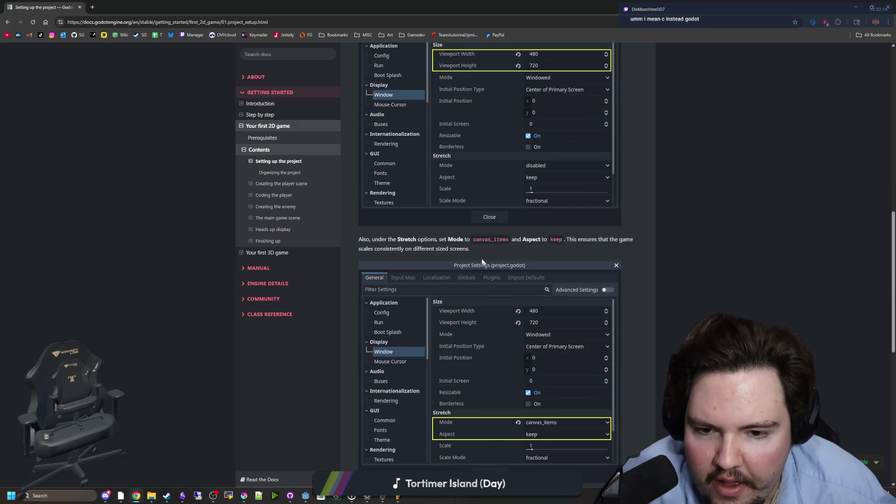
pyautogui.scroll(10, 461, 242)
pyautogui.scroll(-20, 462, 327)
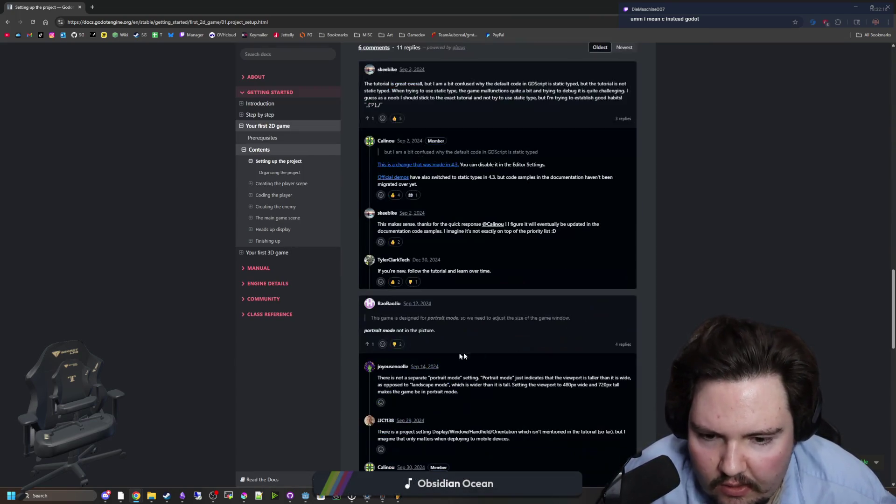
pyautogui.scroll(15, 462, 356)
pyautogui.scroll(-10, 494, 322)
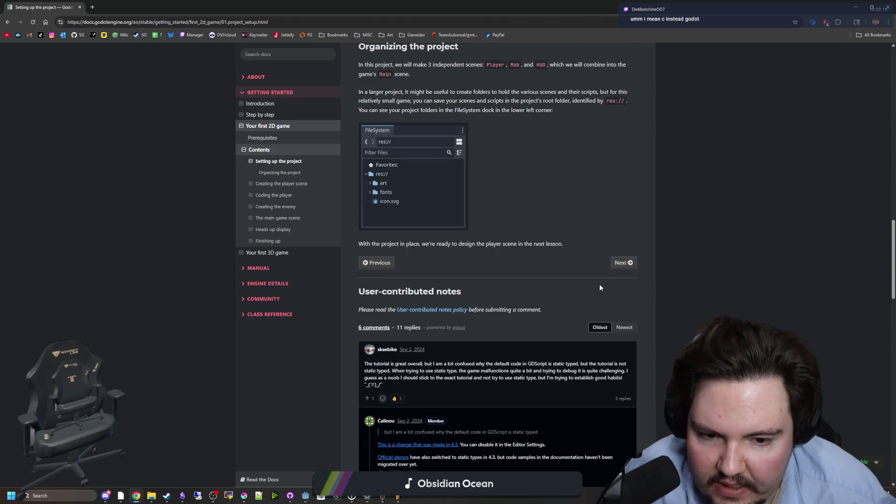
pyautogui.click(363, 262)
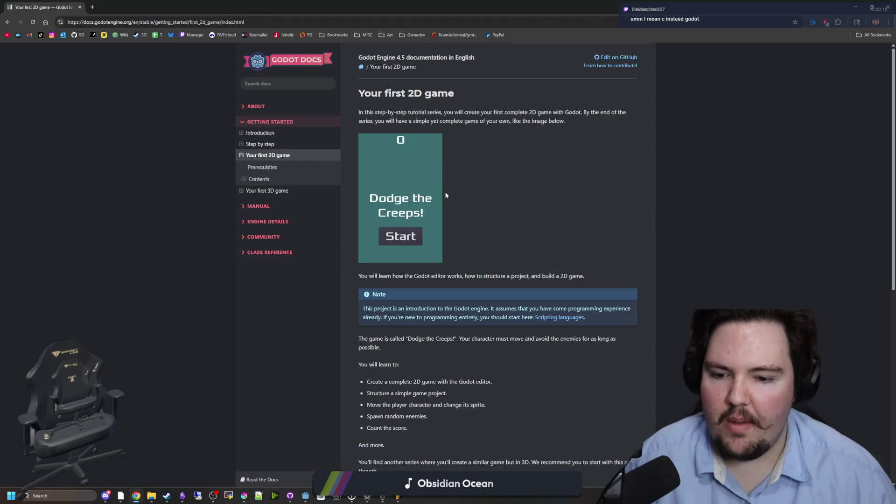
pyautogui.scroll(-3, 484, 177)
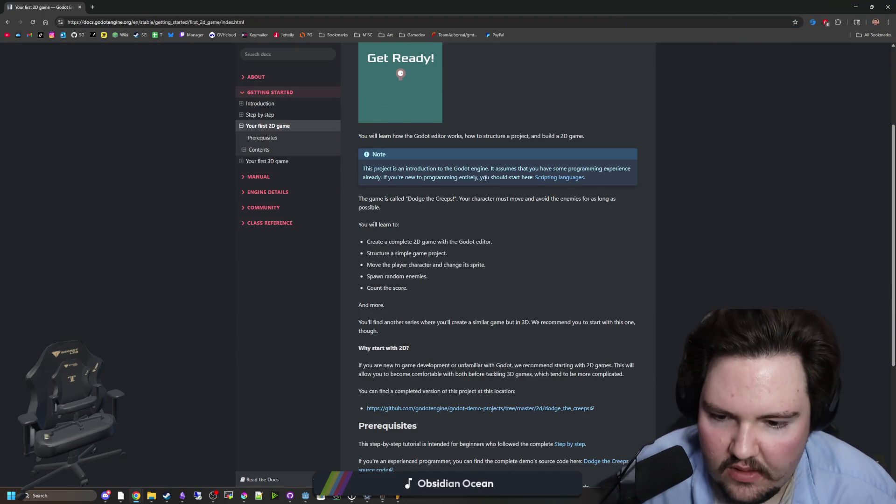
pyautogui.scroll(-3, 485, 178)
pyautogui.scroll(-2, 486, 179)
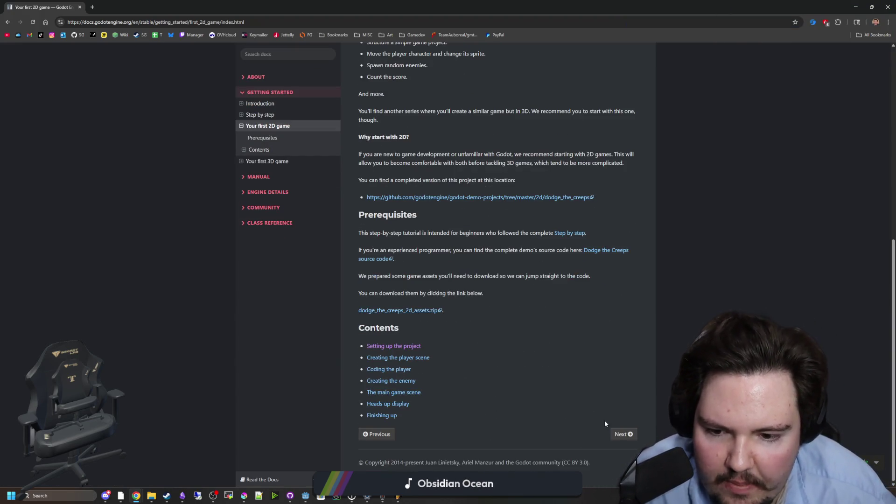
pyautogui.click(623, 435)
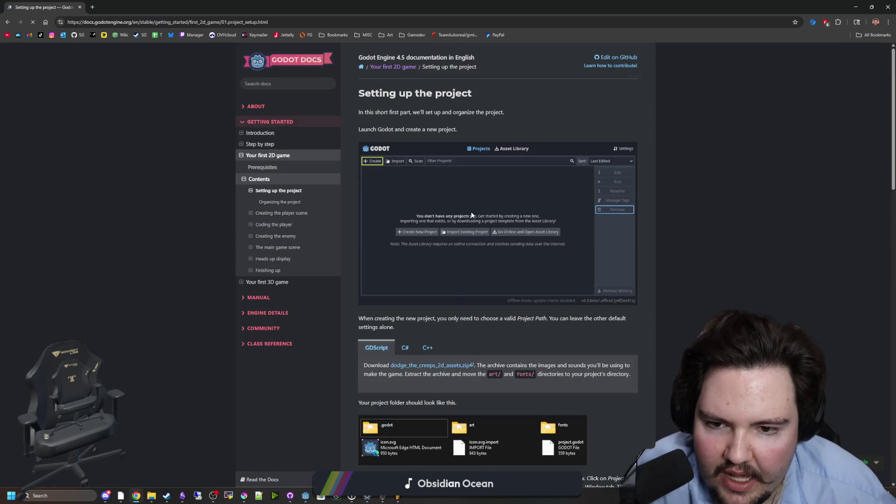
# Step: Finish reading the project setup lesson and continue to Creating the player scene
pyautogui.scroll(-9, 475, 267)
pyautogui.scroll(-1, 542, 254)
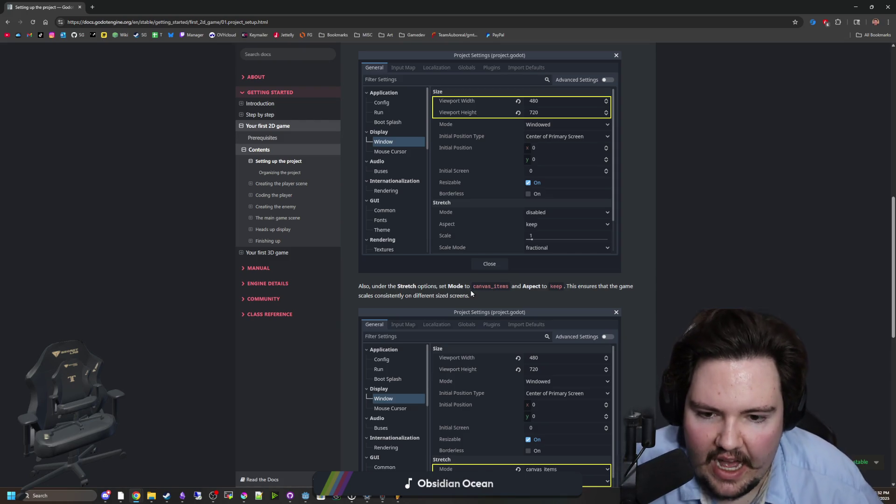
pyautogui.scroll(-7, 470, 290)
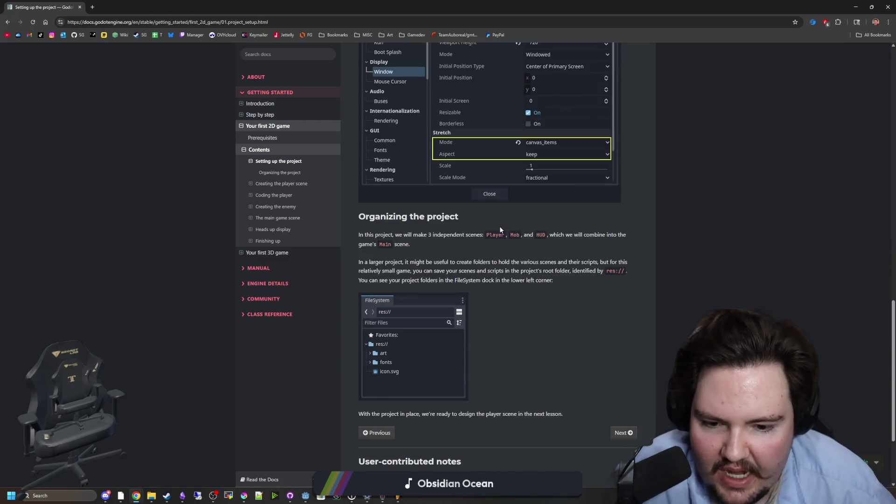
pyautogui.scroll(-3, 527, 193)
pyautogui.click(625, 290)
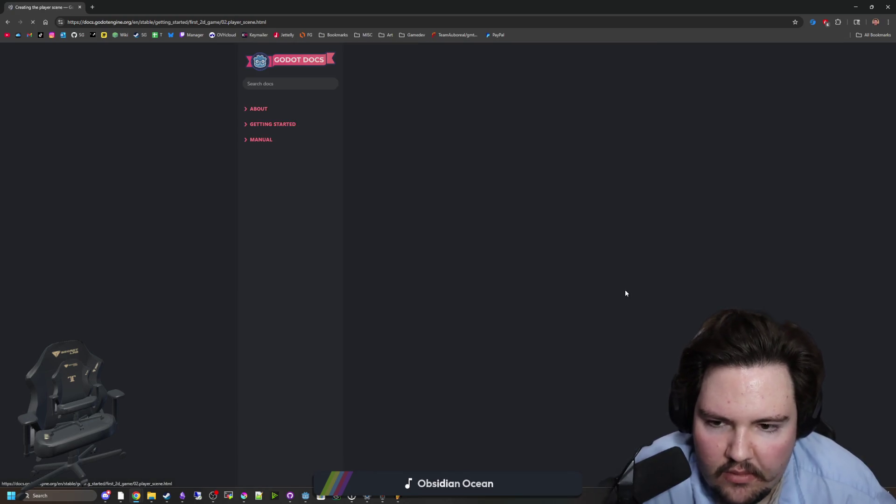
# Step: Read through Creating the player scene and continue to the Coding the player lesson
pyautogui.scroll(-6, 468, 255)
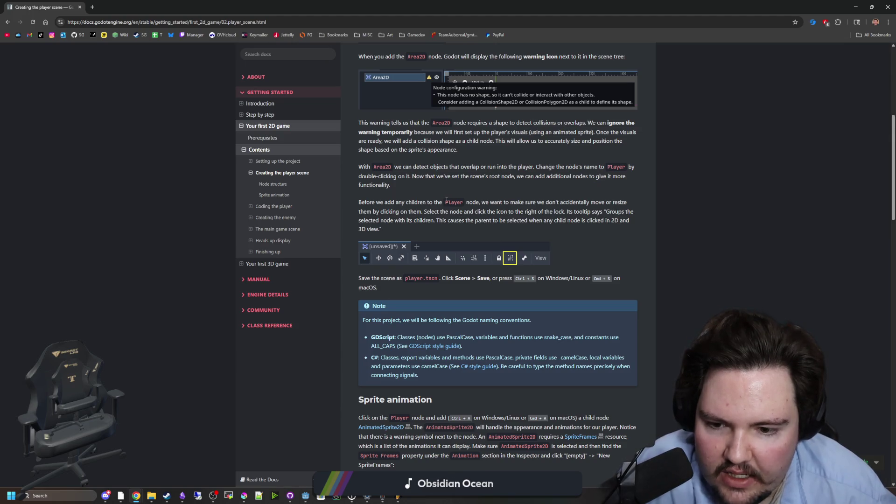
pyautogui.moveTo(440, 202); pyautogui.dragTo(562, 202)
pyautogui.click(472, 204)
pyautogui.scroll(-10, 467, 206)
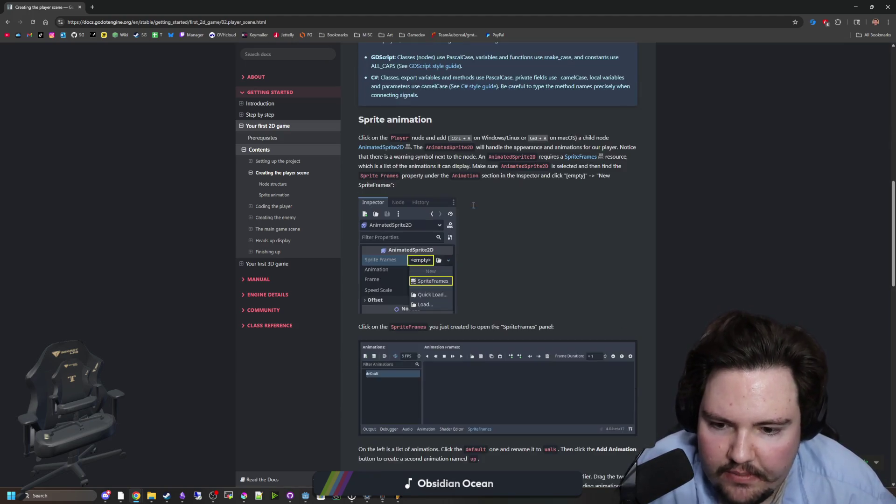
pyautogui.scroll(-11, 466, 206)
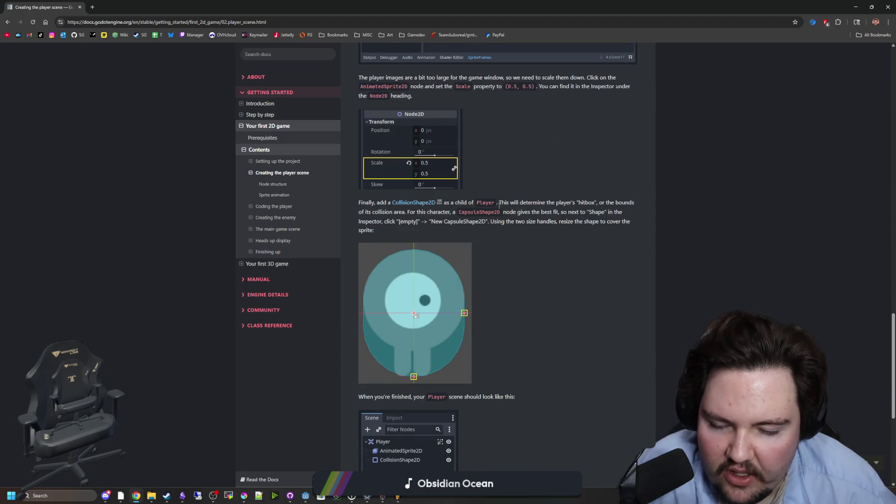
pyautogui.scroll(-4, 502, 206)
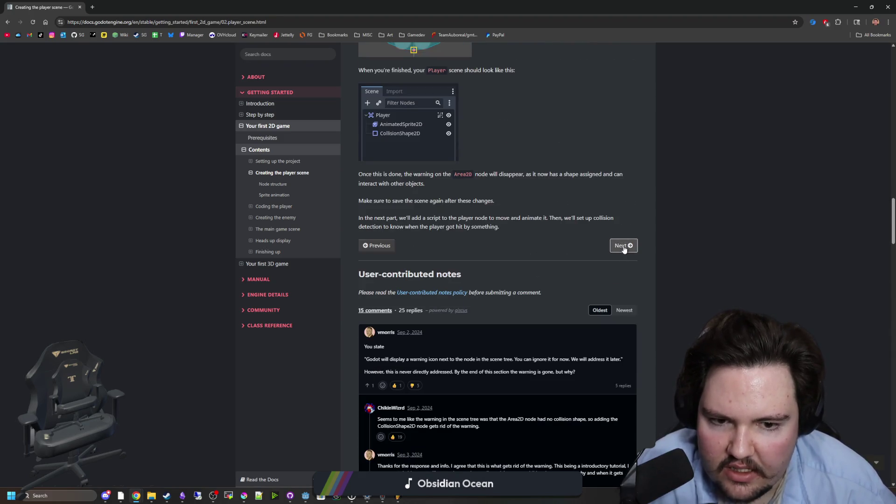
pyautogui.click(623, 245)
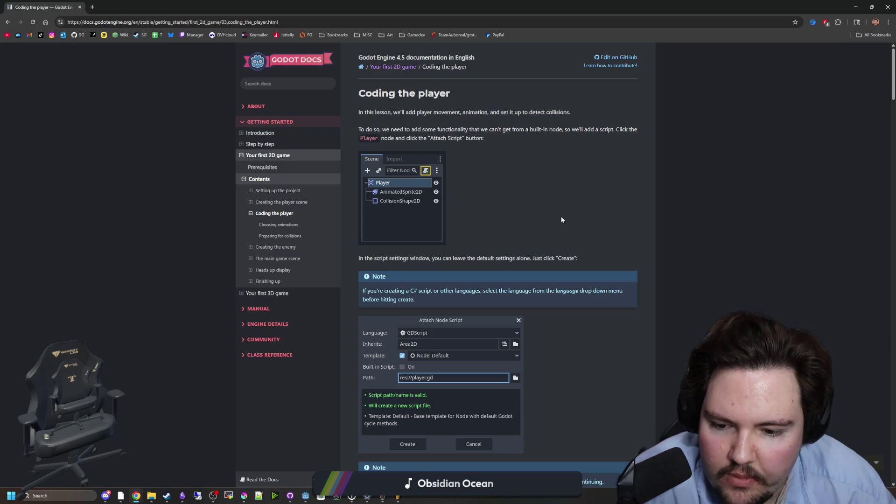
# Step: Skim Coding the player, then return to Godot and resume the paused test game
pyautogui.scroll(-14, 568, 214)
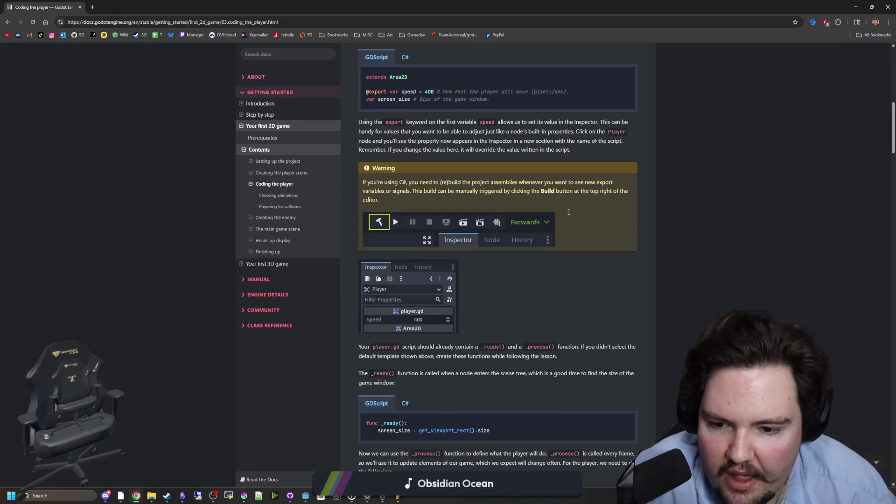
pyautogui.scroll(-15, 568, 212)
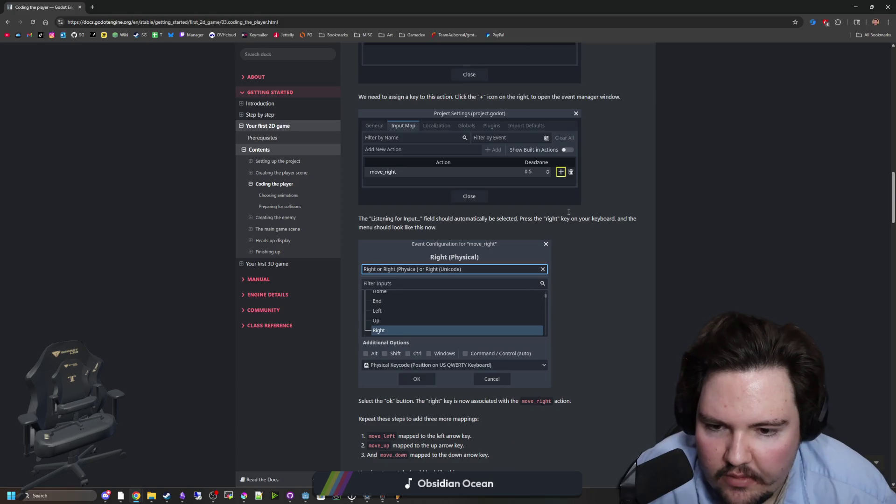
pyautogui.scroll(-18, 569, 213)
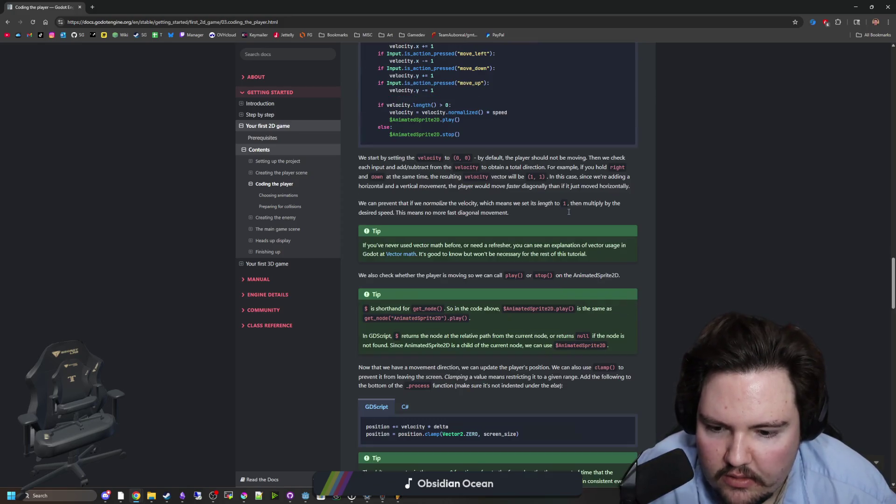
pyautogui.scroll(-12, 568, 212)
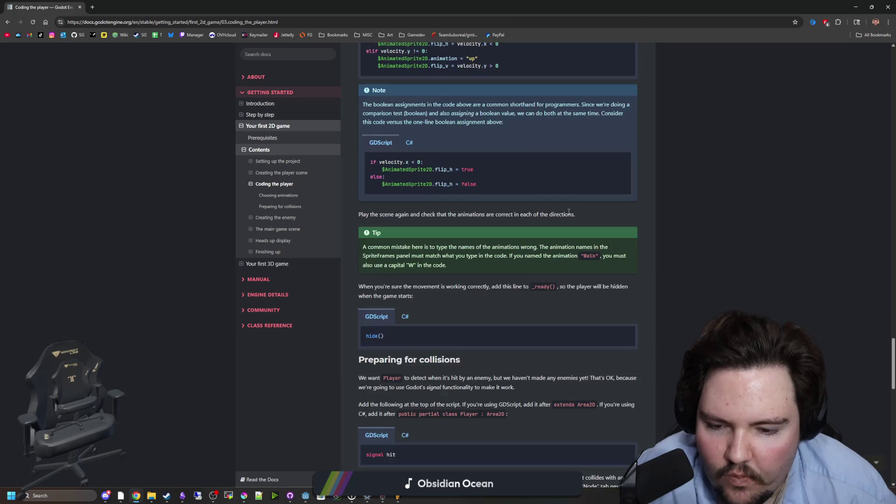
pyautogui.hotkey('alt', 'Tab')
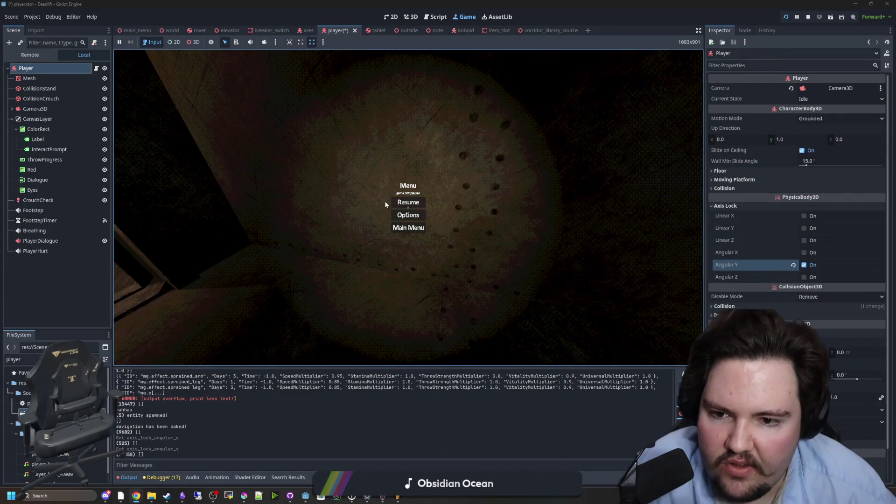
pyautogui.click(405, 202)
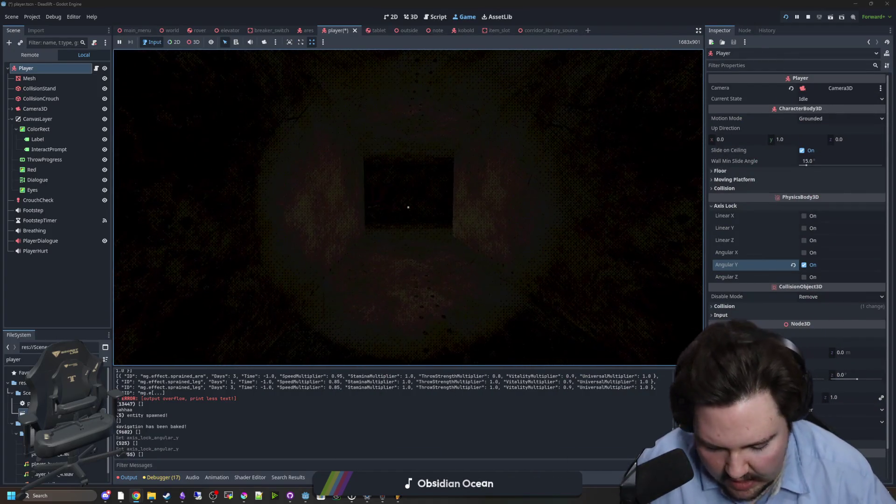
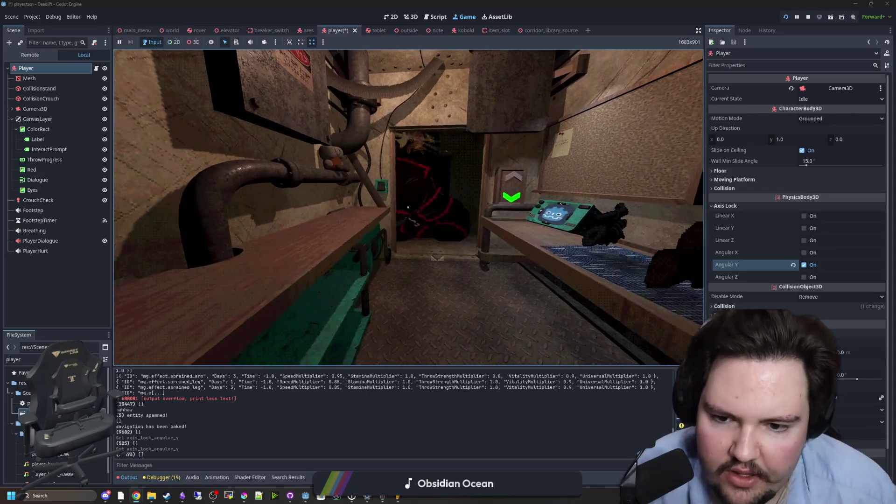
# Step: Walk forward, pause the game, and bring up player.gd at the move_and_slide() call
pyautogui.press('w')
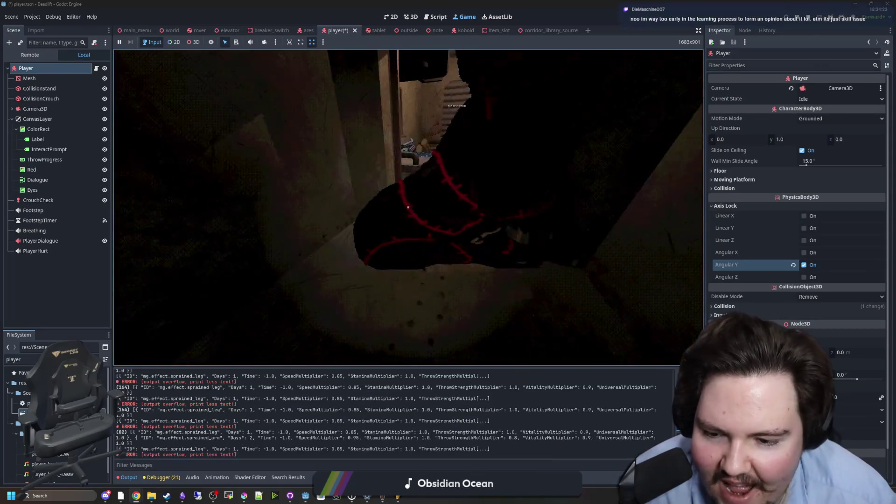
pyautogui.press('Escape')
pyautogui.hotkey('ctrl', 'F3')
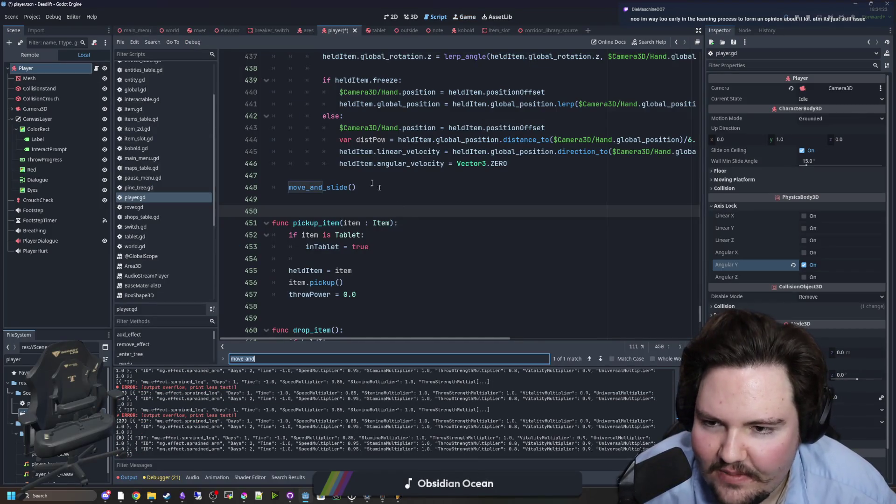
# Step: Briefly resume and re-pause the game, then open ares.gd from the ares scene tab
pyautogui.click(464, 17)
pyautogui.press('Escape')
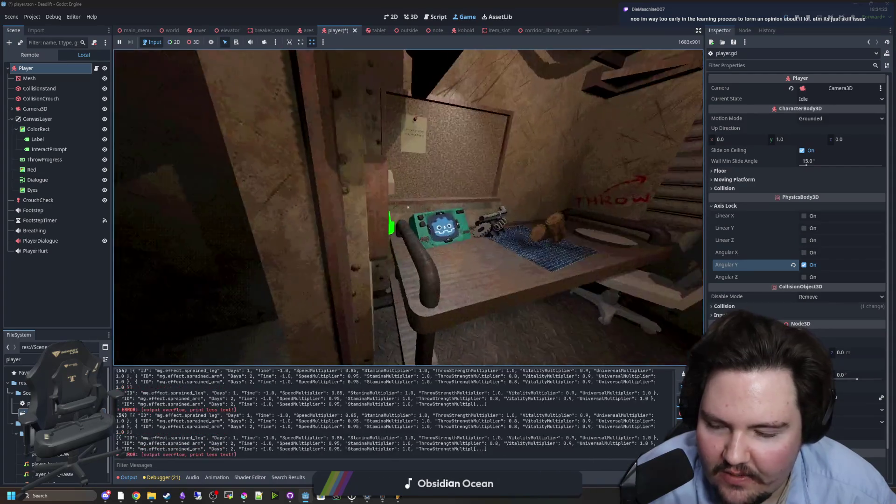
pyautogui.press('Escape')
pyautogui.click(89, 287)
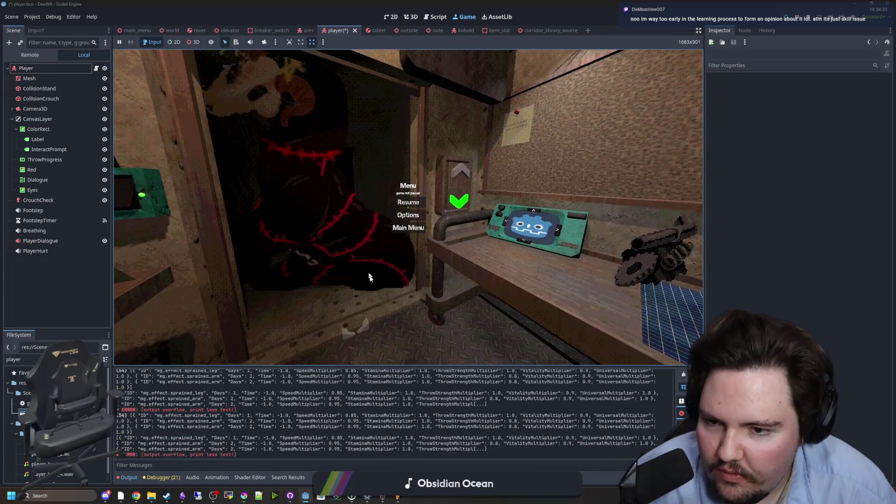
pyautogui.click(308, 30)
pyautogui.click(435, 16)
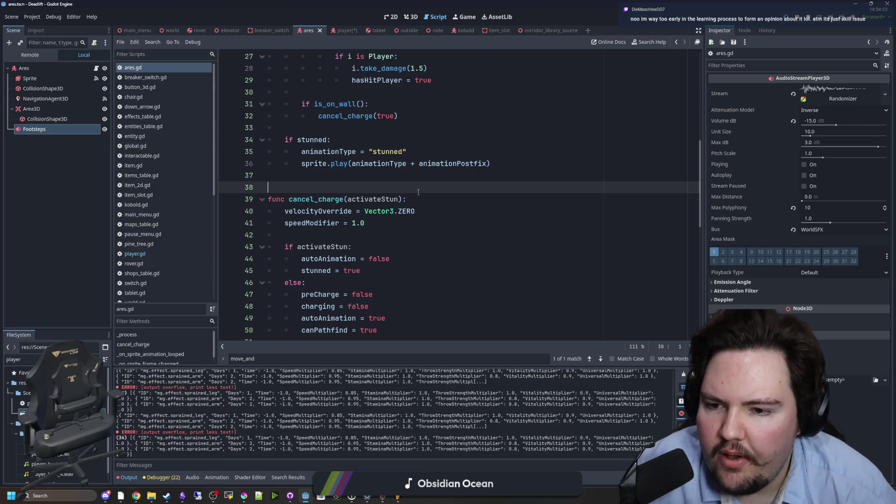
# Step: Scroll through ares.gd's charging code and jump to the cancel_charge function
pyautogui.scroll(4, 418, 191)
pyautogui.click(400, 173)
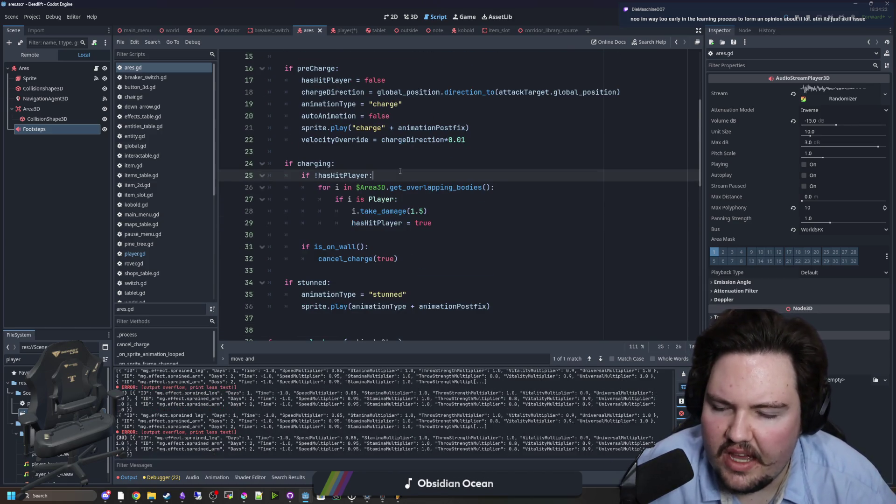
pyautogui.doubleClick(318, 164)
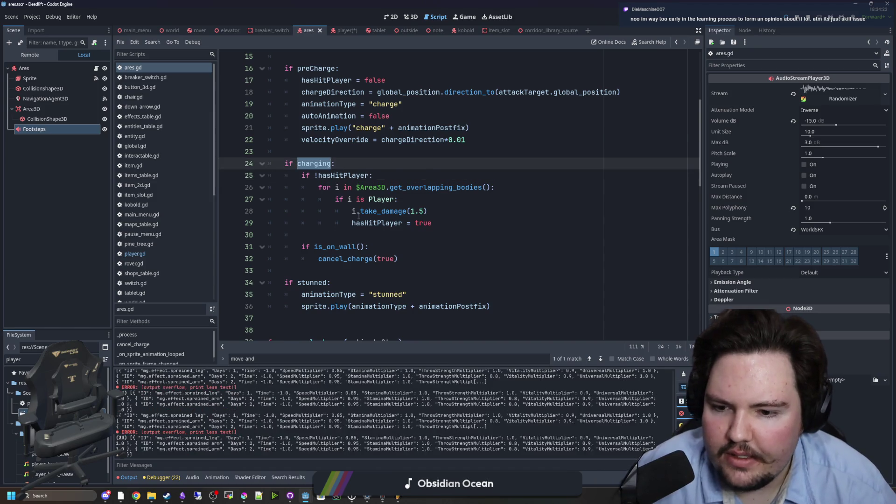
pyautogui.scroll(-1, 359, 216)
pyautogui.scroll(-4, 354, 242)
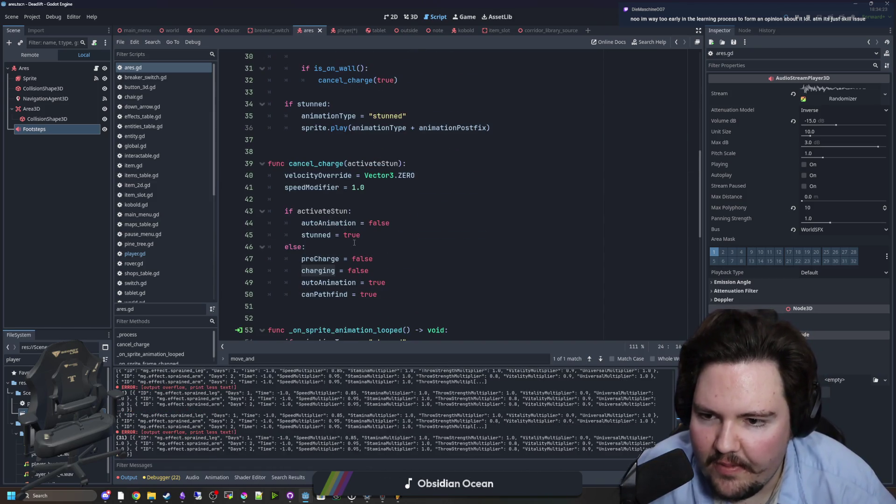
pyautogui.scroll(3, 353, 239)
pyautogui.scroll(-4, 349, 234)
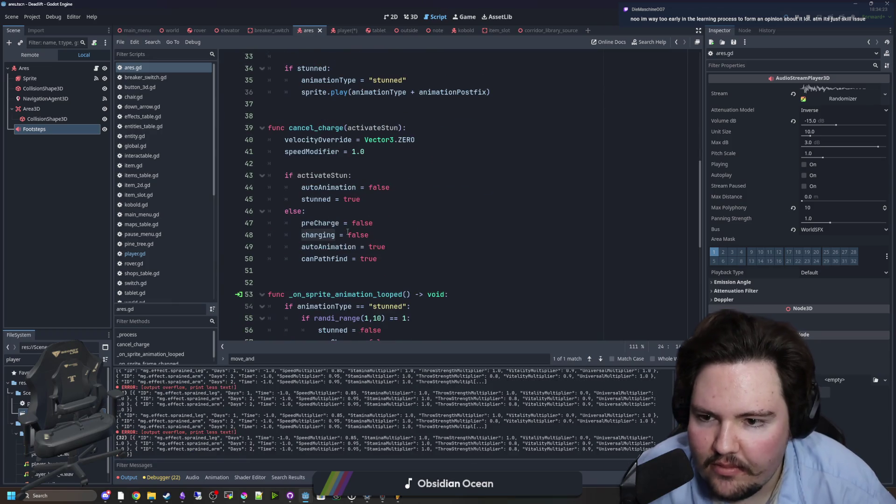
pyautogui.scroll(-5, 348, 232)
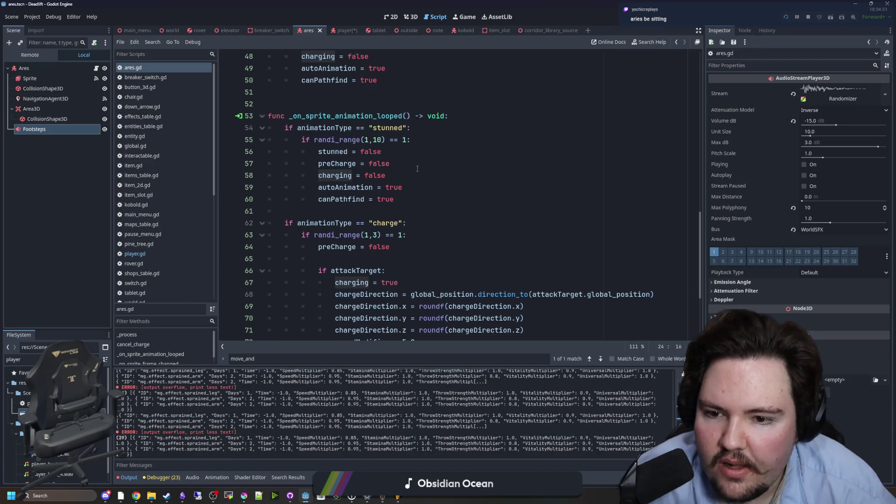
pyautogui.scroll(5, 416, 205)
pyautogui.scroll(-9, 418, 228)
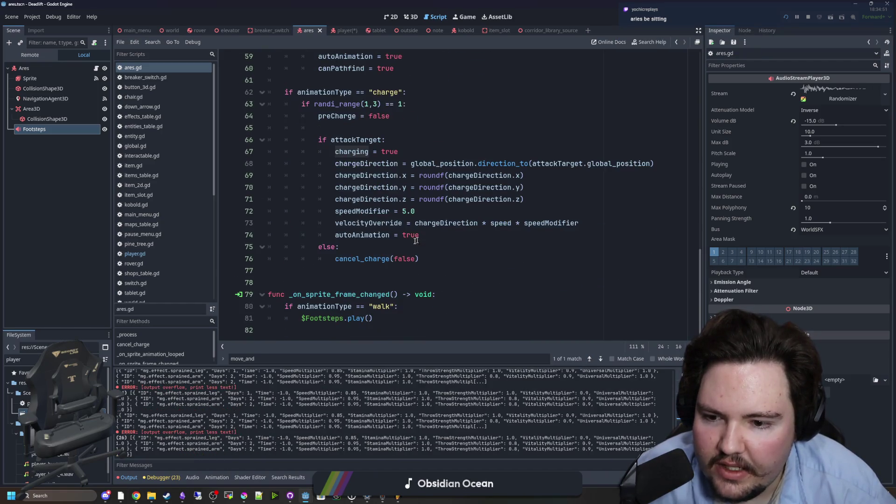
pyautogui.keyDown('ctrl'); pyautogui.click(362, 260); pyautogui.keyUp('ctrl')
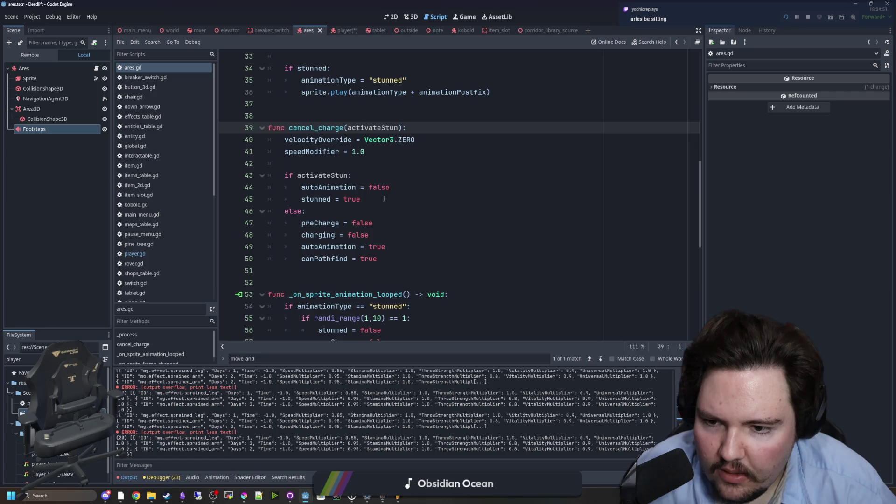
# Step: Copy 'charging = false' onto a new line after 'stunned = true', then resume the game
pyautogui.click(381, 237)
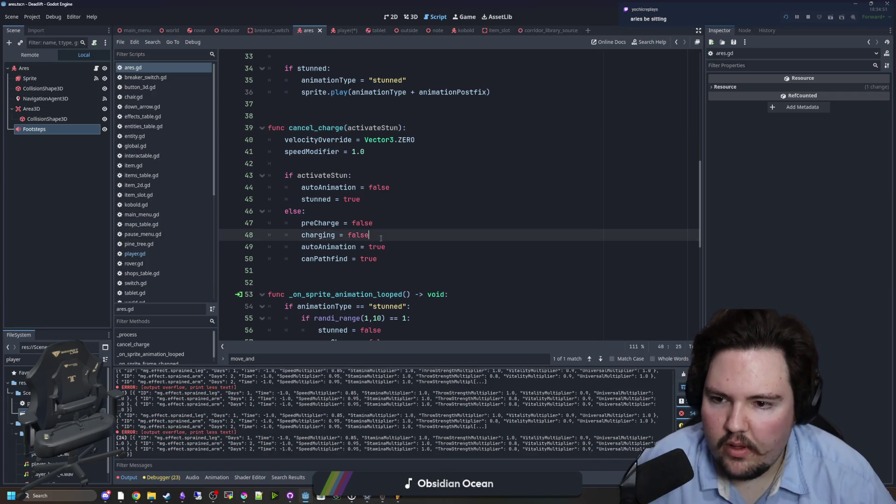
pyautogui.hotkey('shift', 'Home')
pyautogui.hotkey('ctrl', 'c')
pyautogui.click(380, 193)
pyautogui.press('Return')
pyautogui.hotkey('ctrl', 'v')
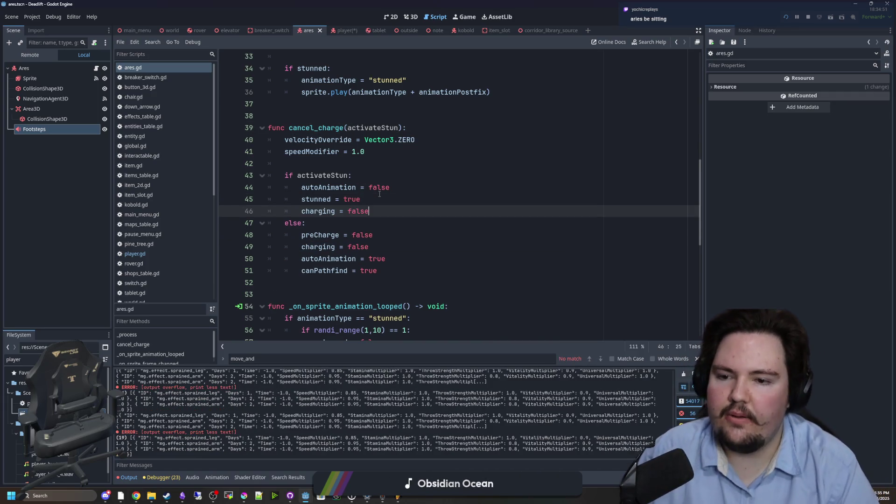
pyautogui.click(379, 194)
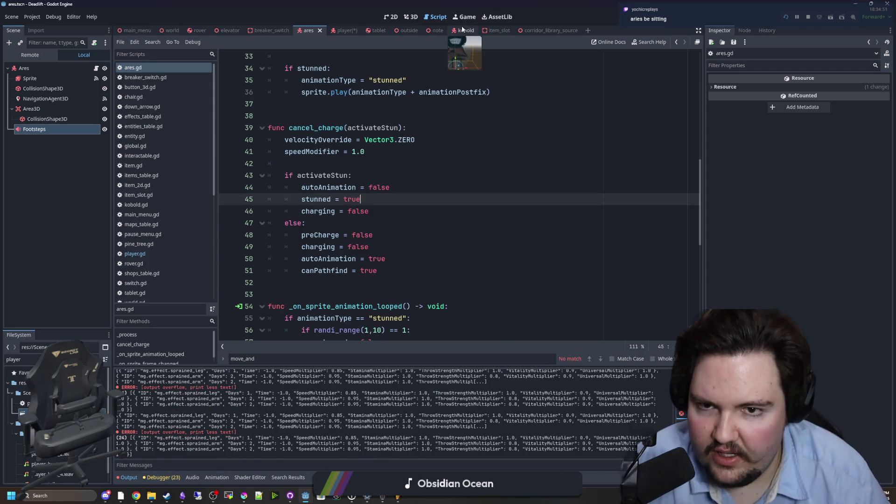
pyautogui.click(464, 17)
pyautogui.click(408, 202)
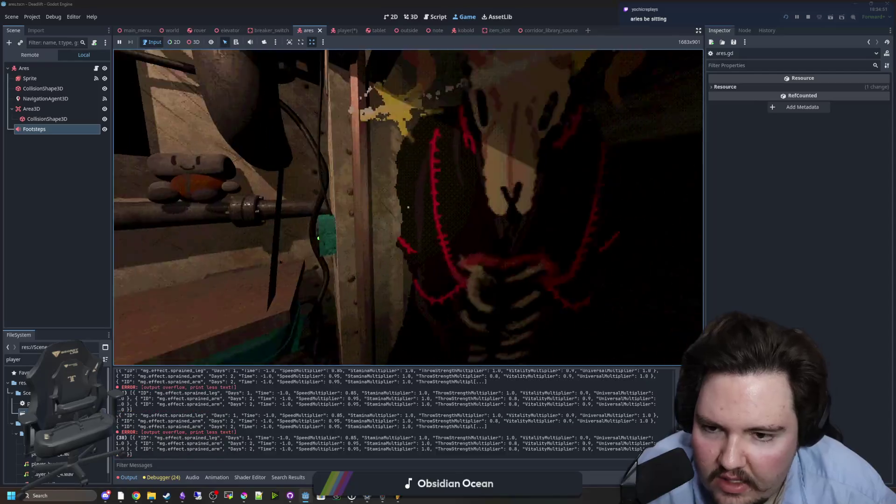
# Step: Stop the game, review the edited cancel_charge lines in ares.gd, and relaunch with F5
pyautogui.press('Escape')
pyautogui.click(809, 17)
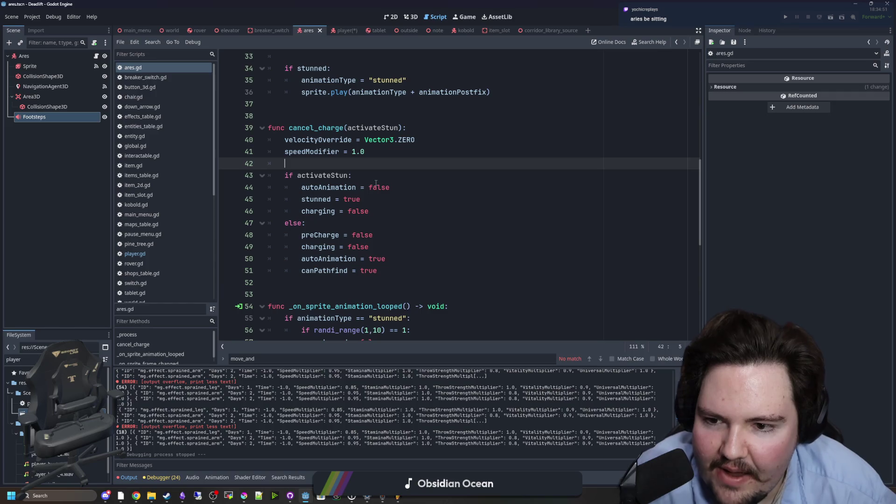
pyautogui.scroll(2, 376, 183)
pyautogui.scroll(4, 347, 226)
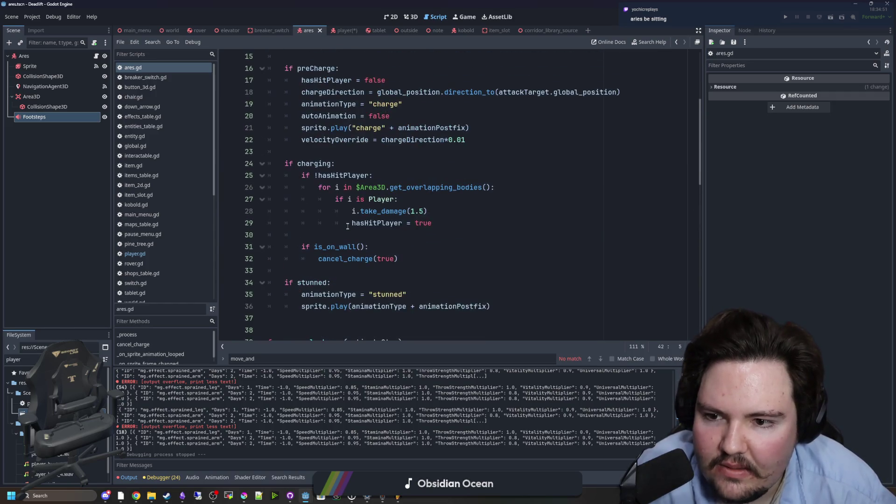
pyautogui.click(354, 152)
pyautogui.scroll(-4, 359, 186)
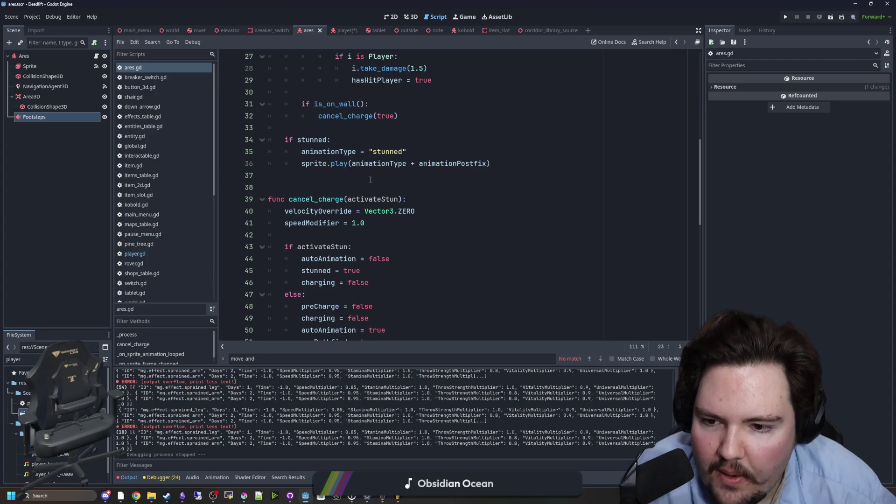
pyautogui.click(364, 237)
pyautogui.press('F5')
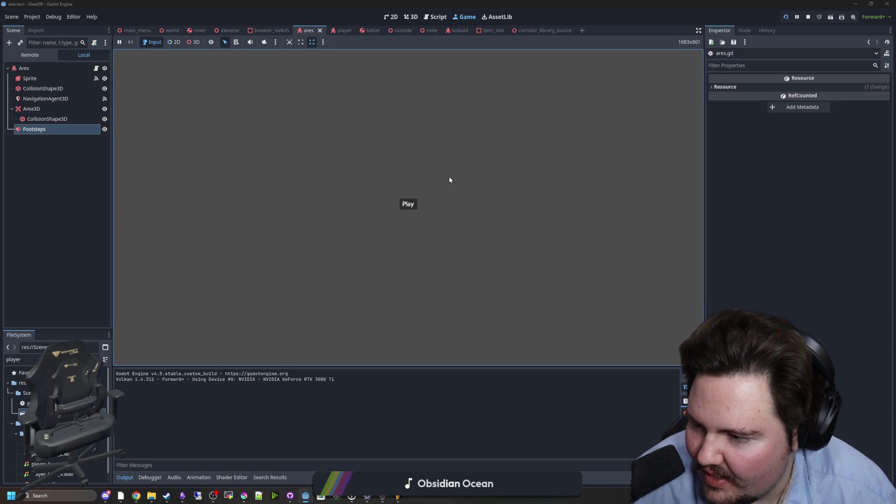
# Step: Start play from the title screen, walk forward to the fenced building's wall, and pause
pyautogui.click(410, 205)
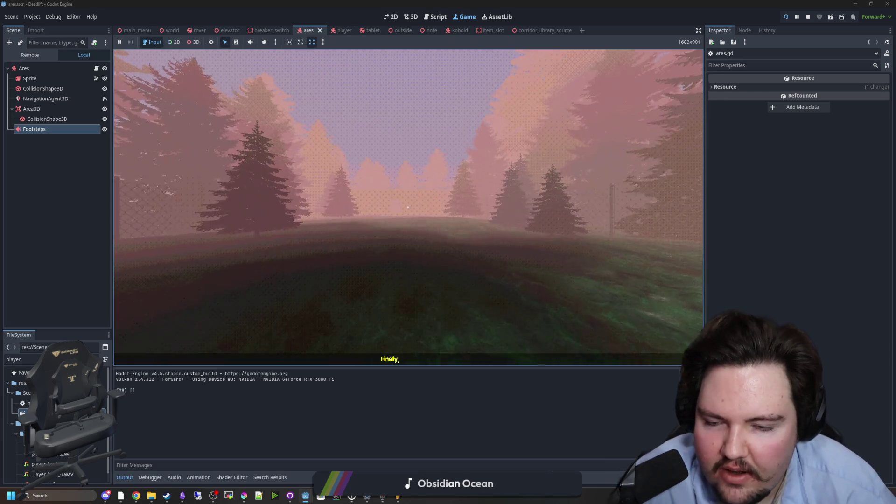
pyautogui.press('w')
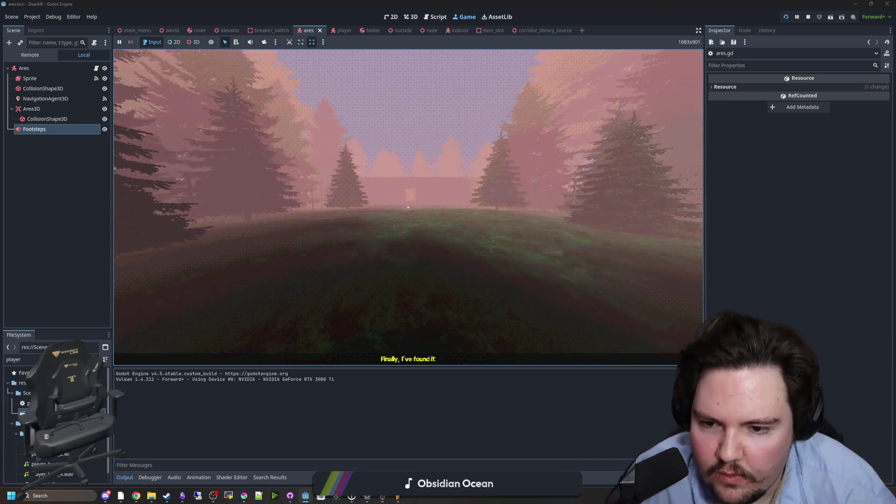
pyautogui.press('w')
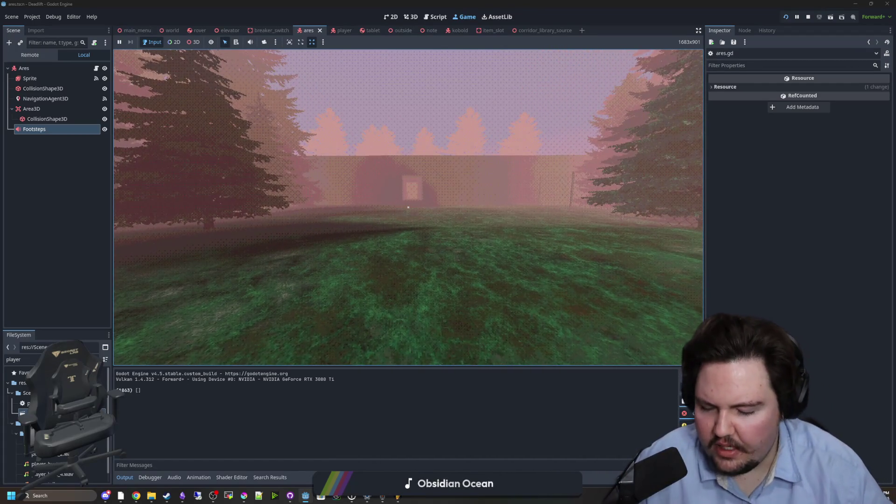
pyautogui.press('w')
pyautogui.press('w')
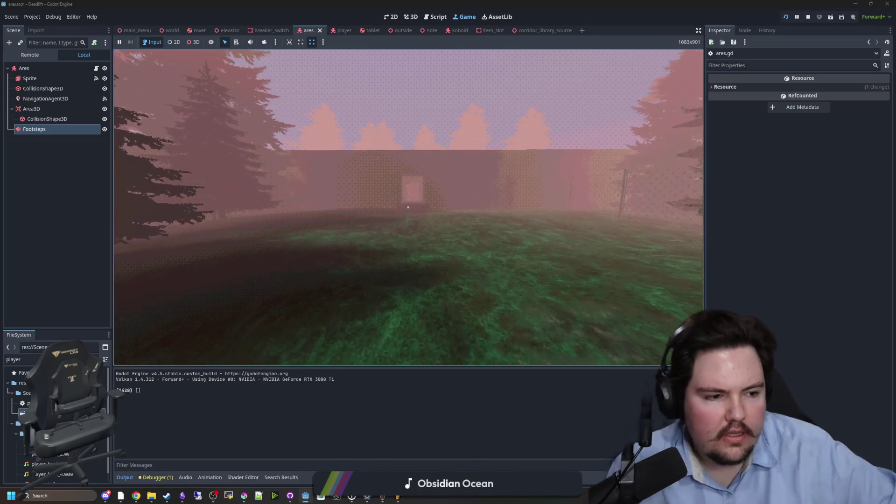
pyautogui.press('w')
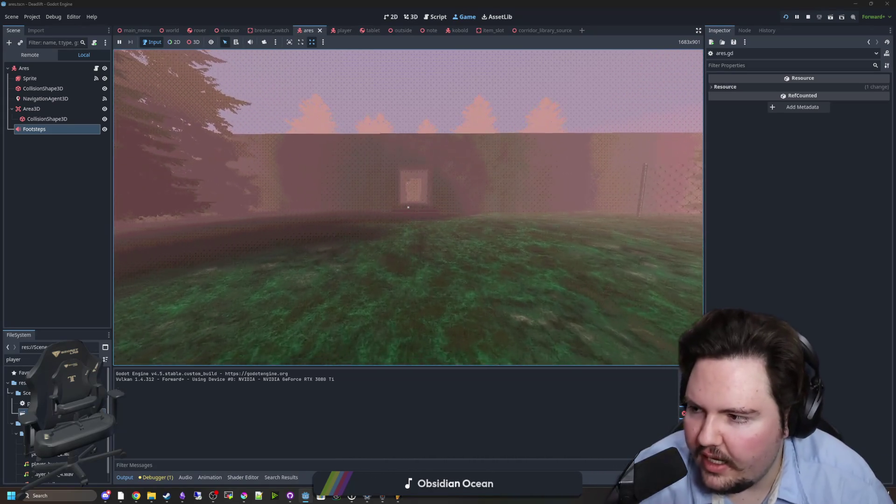
pyautogui.press('Escape')
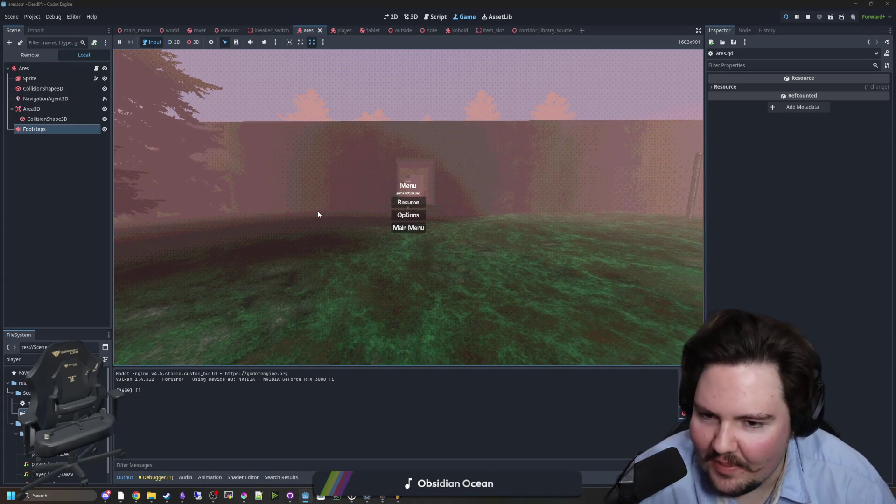
# Step: Walk through the corridor into the lit room and pick up the mug at the bench
pyautogui.press('w')
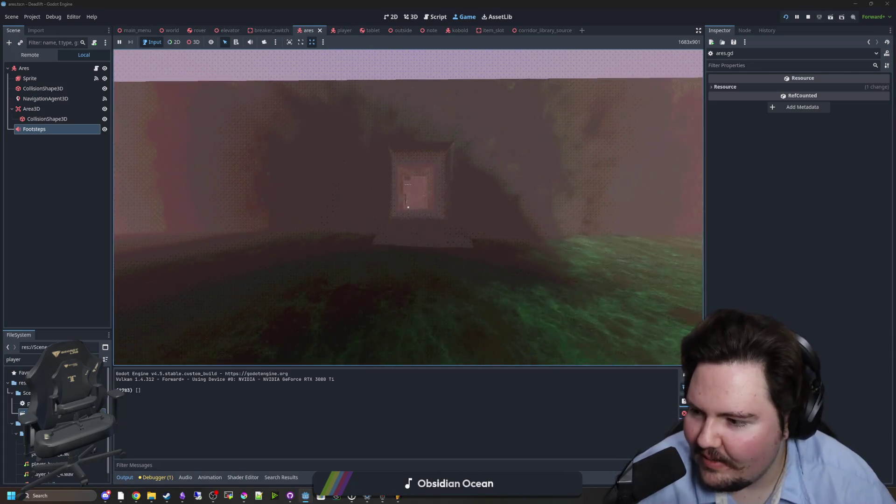
pyautogui.press('w')
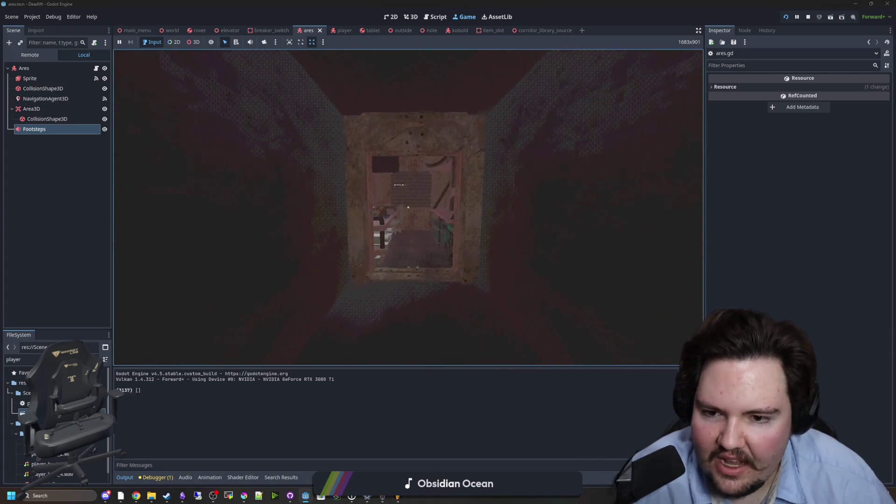
pyautogui.press('w')
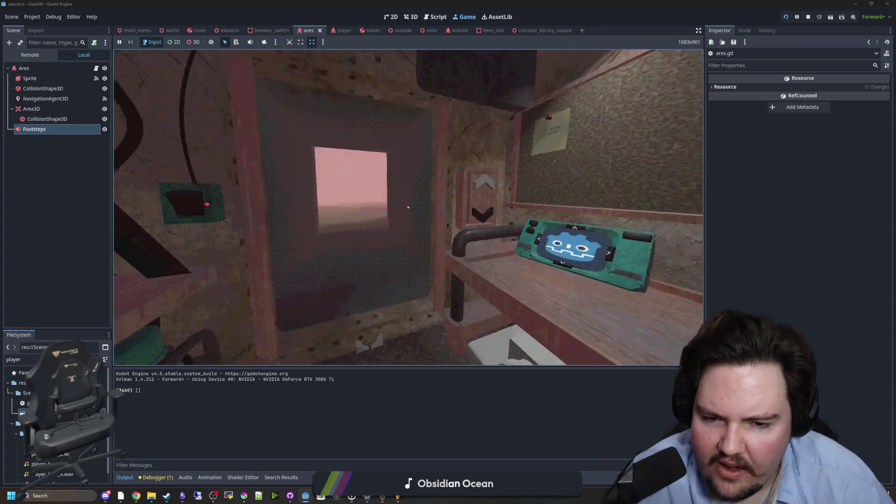
pyautogui.press('w')
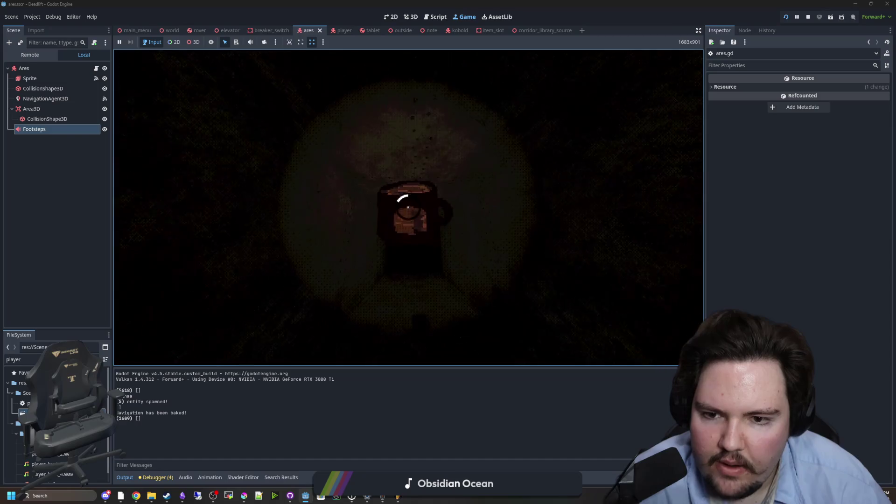
pyautogui.press('e')
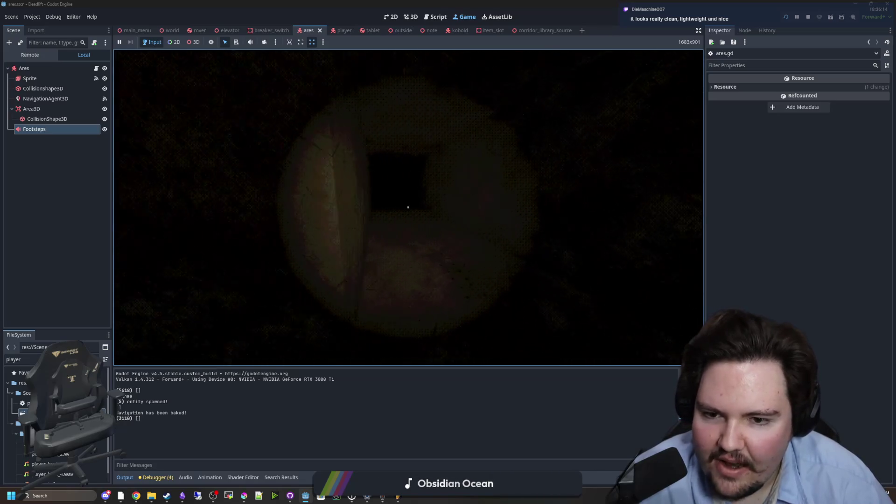
# Step: Walk through the dark doorway, move around the dark room, and pause
pyautogui.press('w')
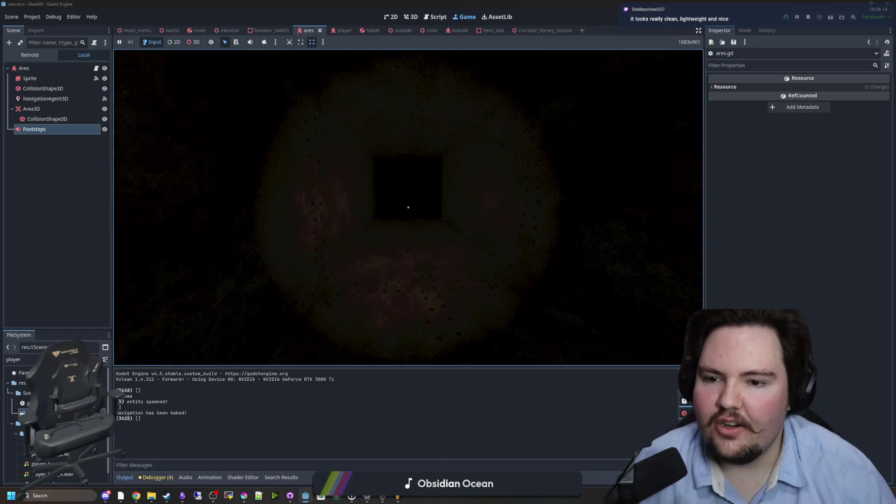
pyautogui.press('w')
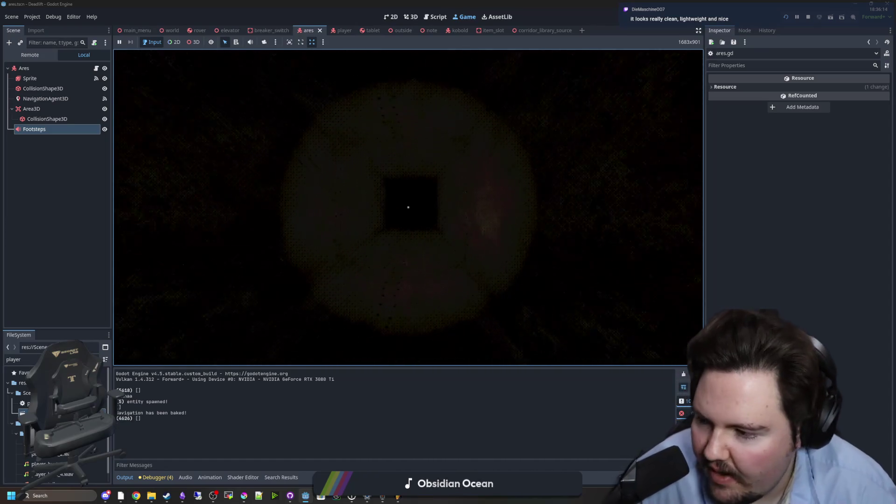
pyautogui.press('w')
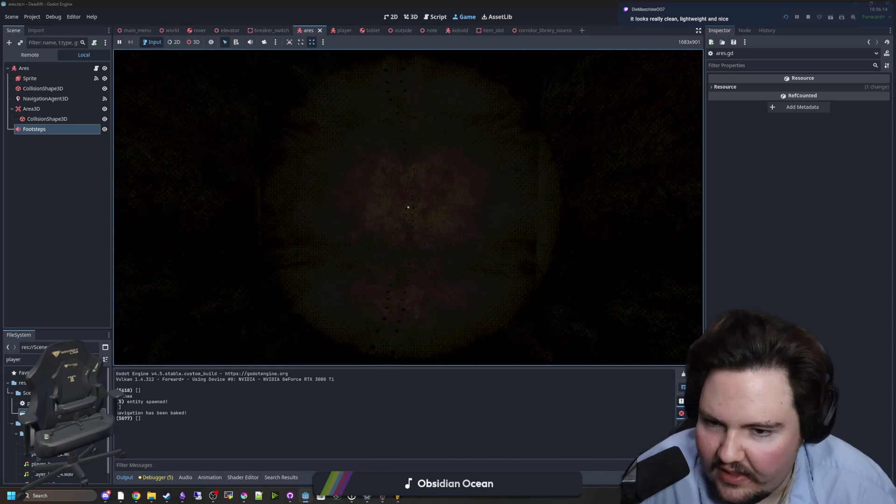
pyautogui.press('w')
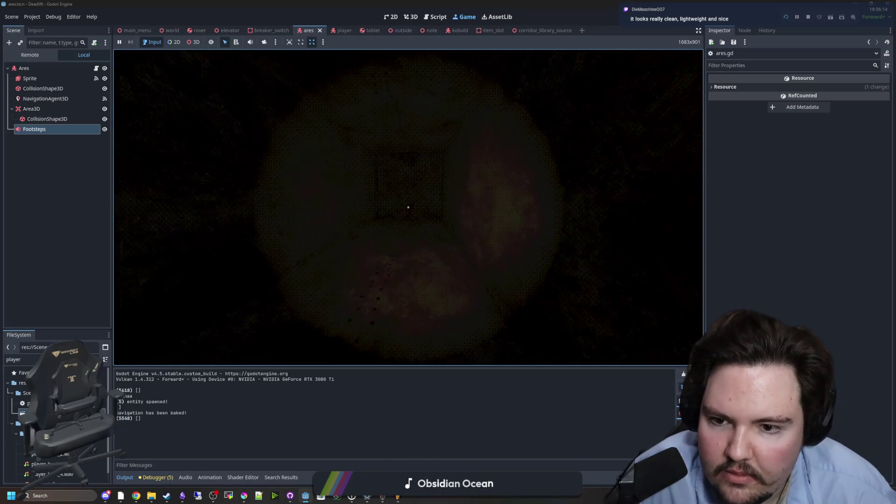
pyautogui.press('s')
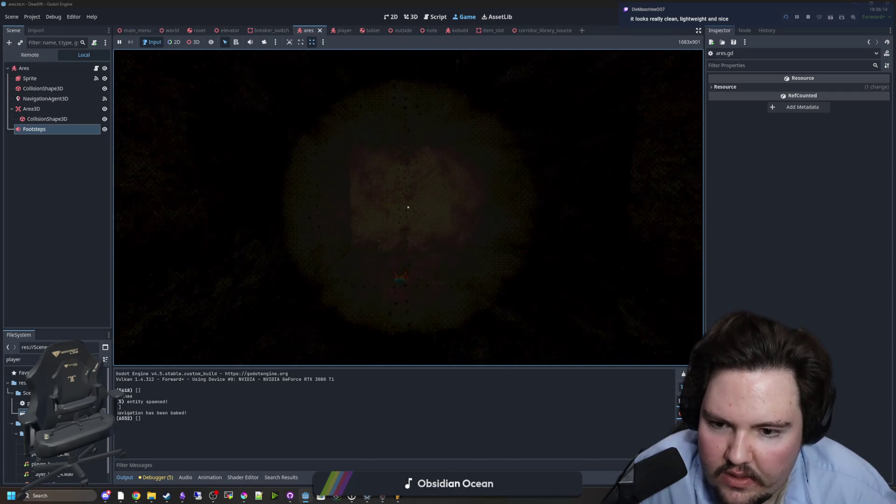
pyautogui.press('d')
pyautogui.press('a')
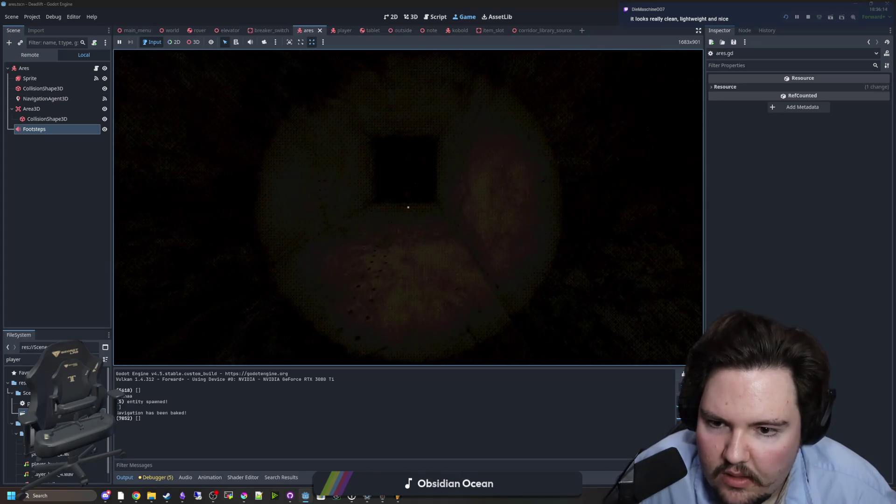
pyautogui.press('a')
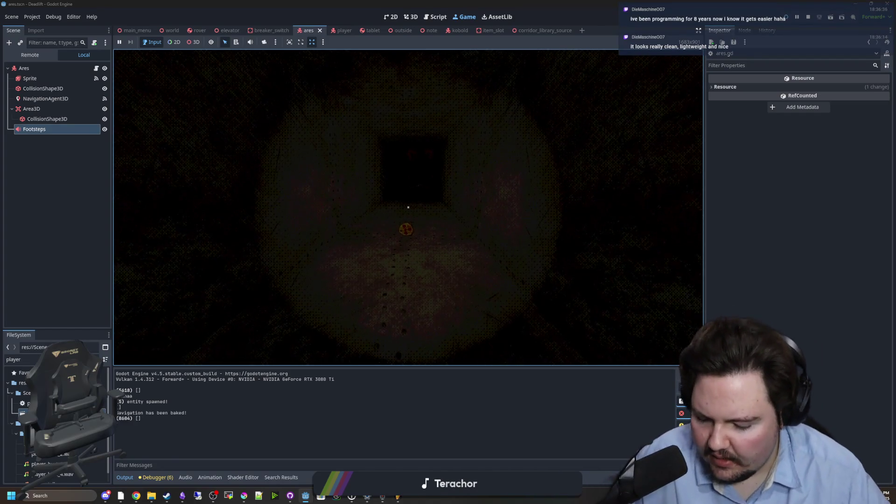
pyautogui.press('Escape')
# Step: Resume, pick up and carry the pizza toward the doorway, drop it, then pause
pyautogui.press('super')
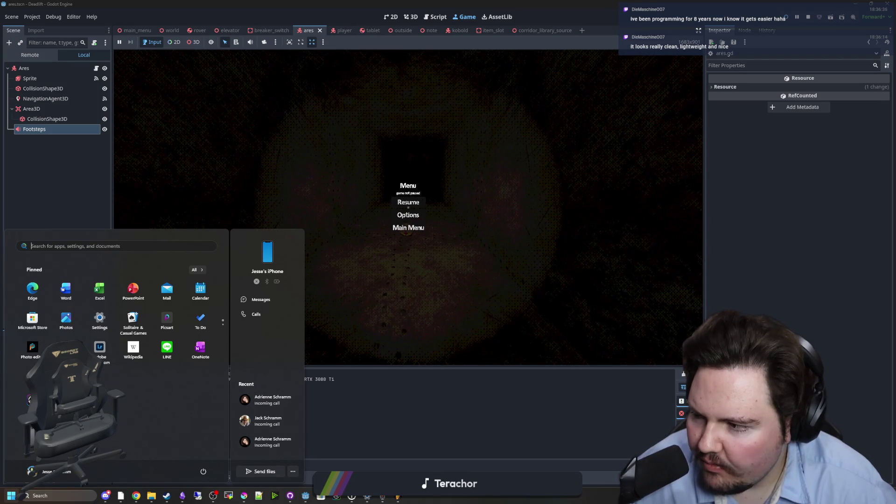
pyautogui.press('super')
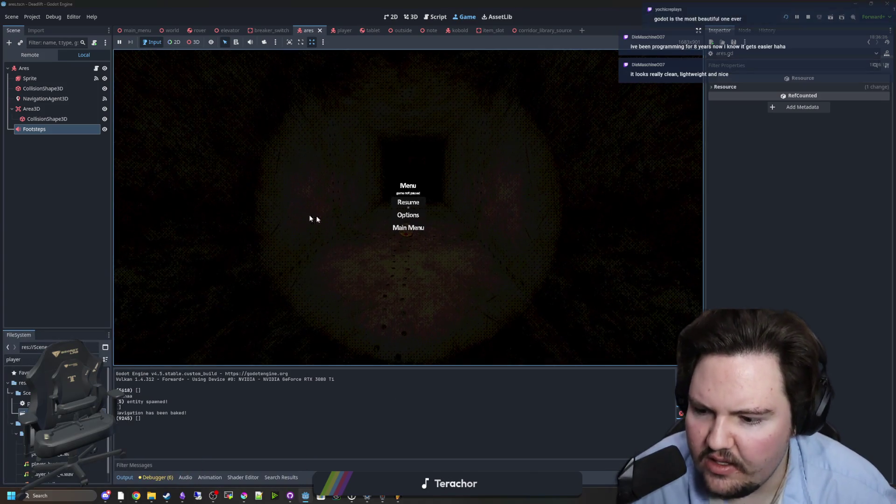
pyautogui.click(397, 201)
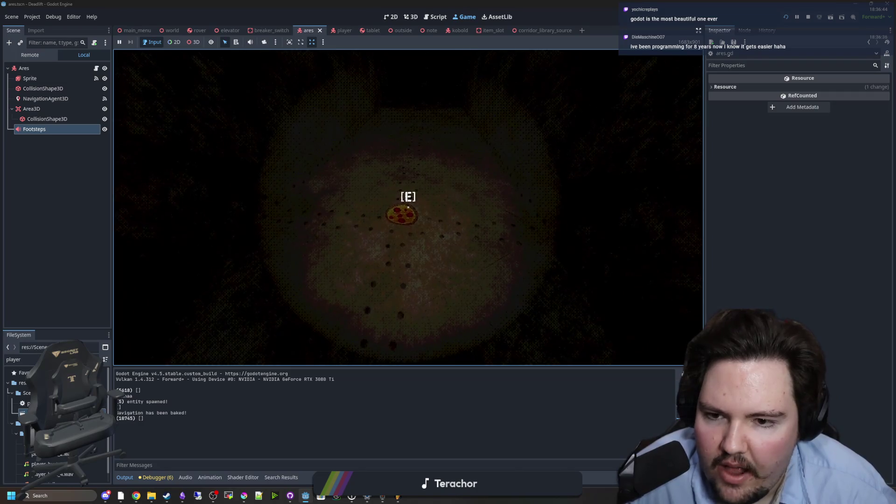
pyautogui.press('e')
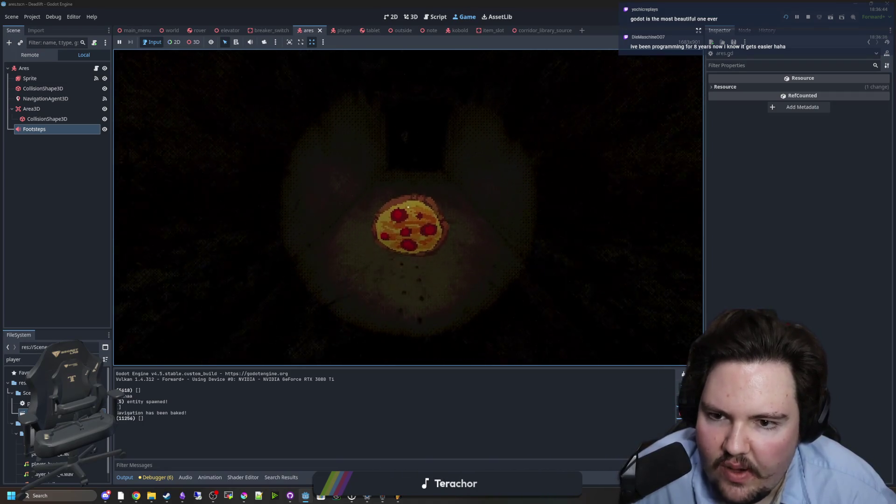
pyautogui.press('w')
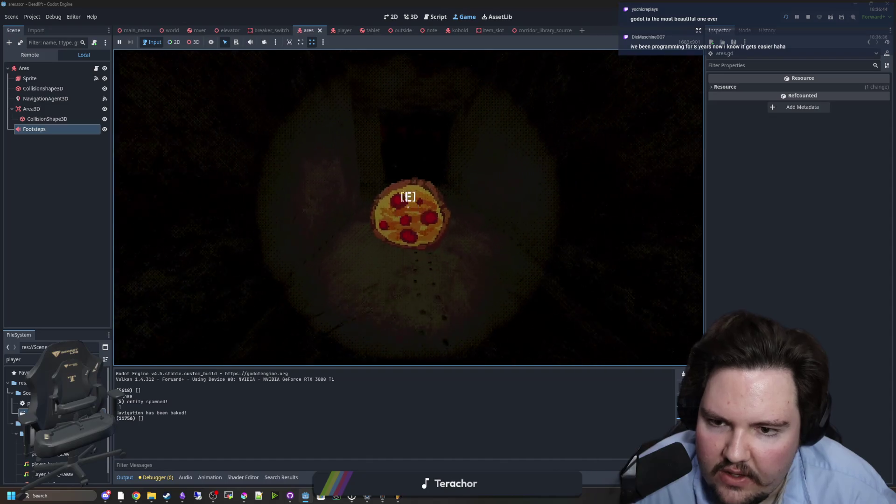
pyautogui.press('e')
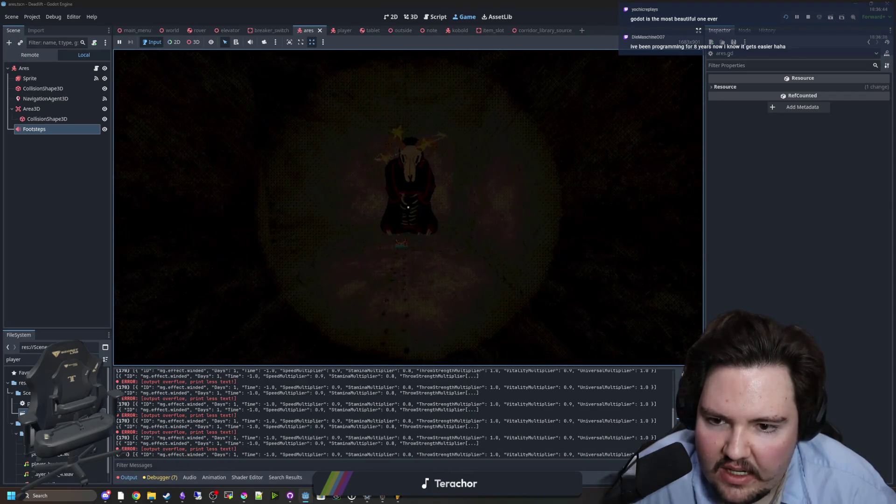
pyautogui.press('Escape')
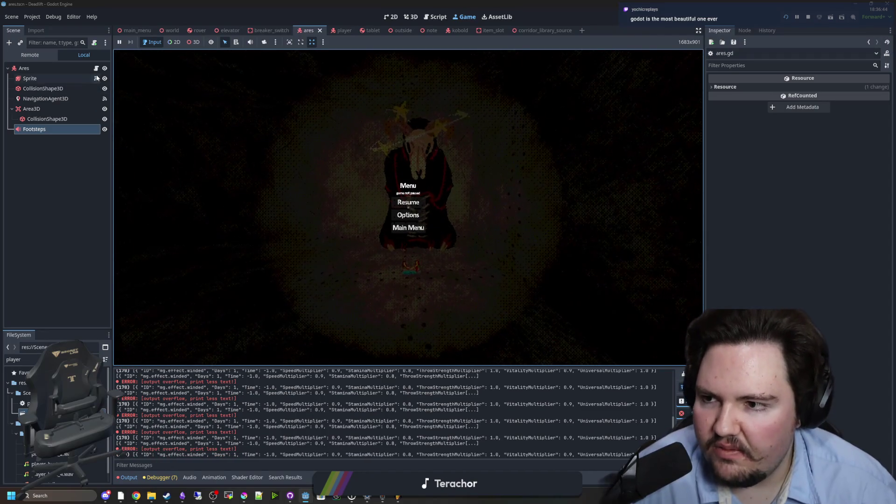
pyautogui.click(96, 68)
# Step: Inspect cancel_charge lines 42–45 (autoAnimation, stunned = true) in ares.gd, then return to the game
pyautogui.click(380, 214)
pyautogui.press('Up')
pyautogui.press('Up')
pyautogui.press('Up')
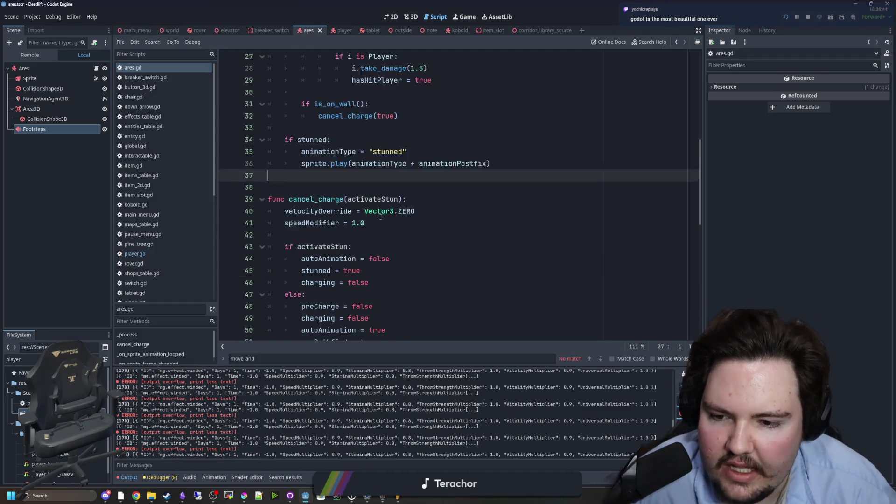
pyautogui.scroll(-1, 381, 217)
pyautogui.click(390, 223)
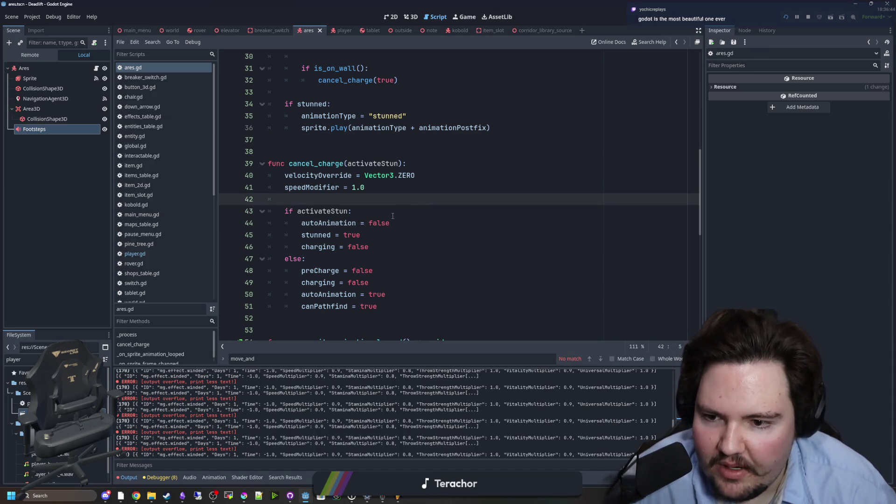
pyautogui.click(410, 237)
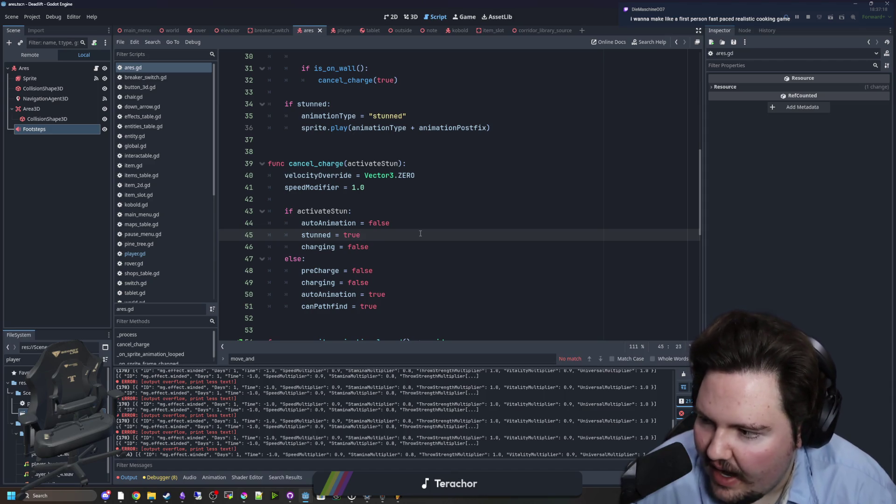
pyautogui.click(418, 219)
pyautogui.click(406, 214)
pyautogui.click(345, 196)
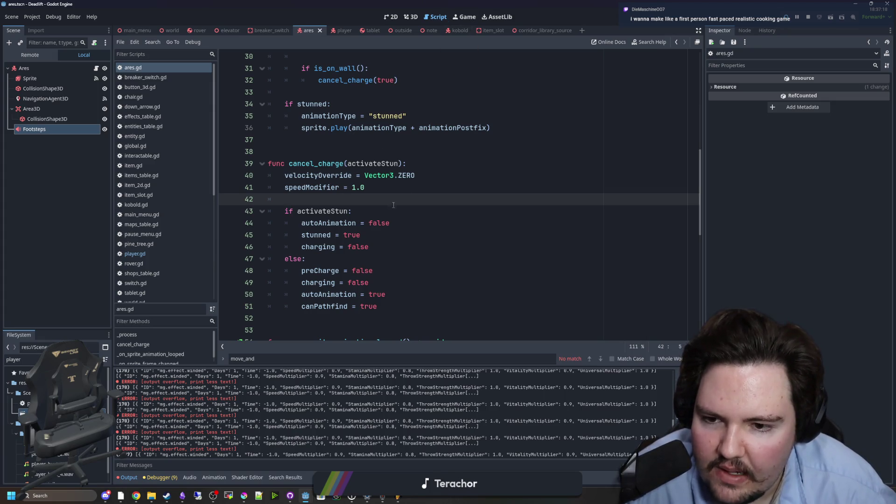
pyautogui.click(463, 16)
# Step: Briefly resume the game, then scroll through ares.gd's preCharge, charging and stunned handling
pyautogui.press('Escape')
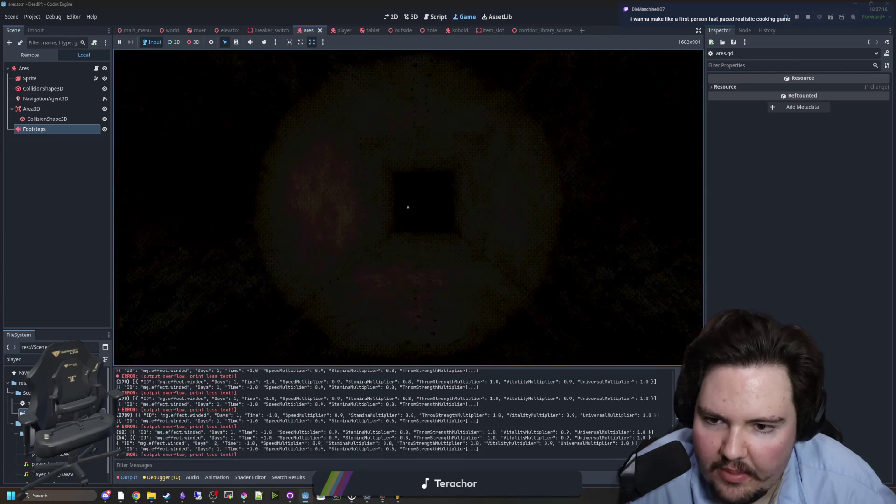
pyautogui.press('super')
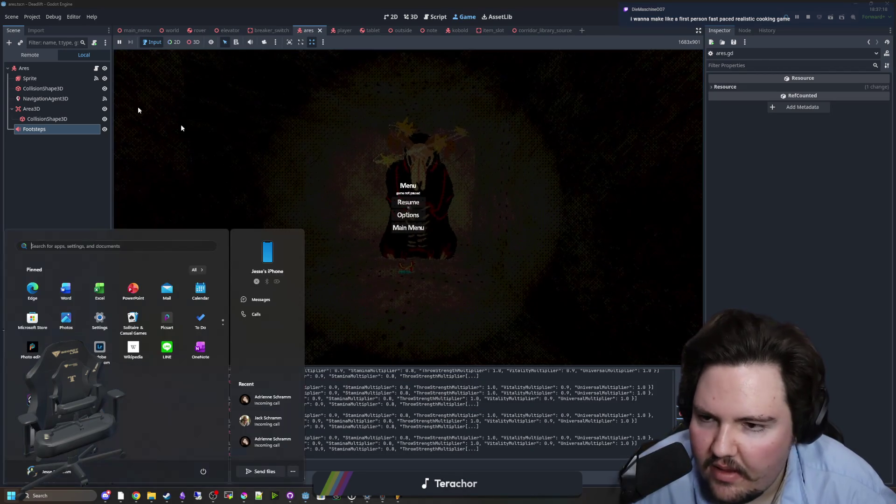
pyautogui.click(96, 69)
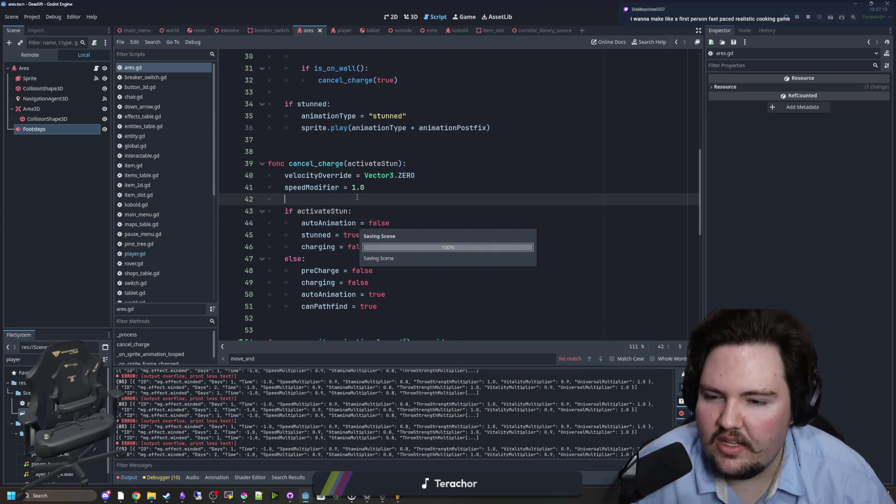
pyautogui.scroll(5, 409, 257)
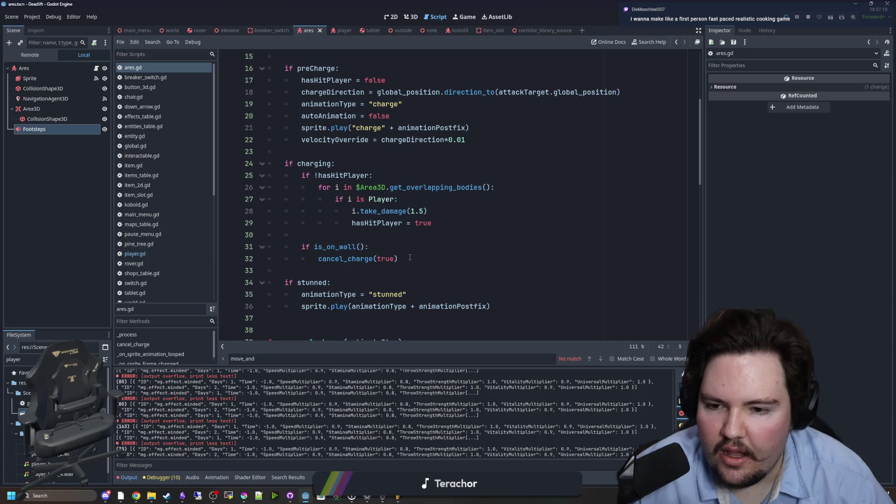
pyautogui.scroll(-5, 353, 214)
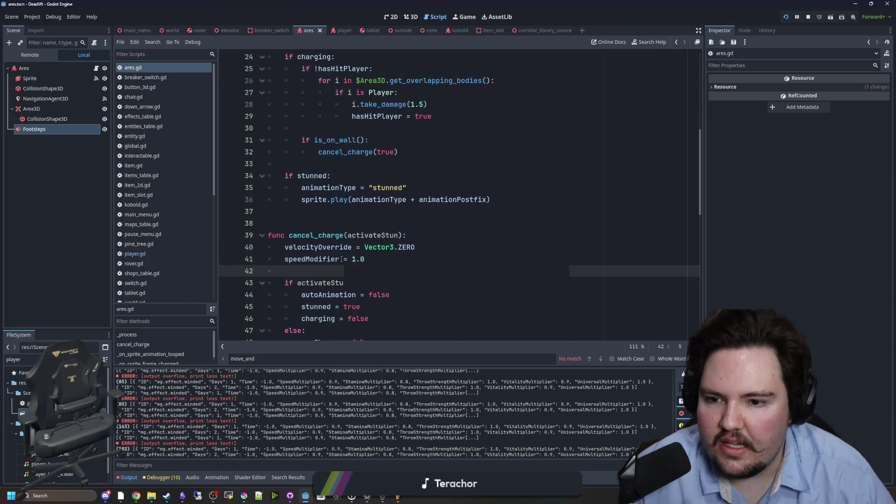
pyautogui.scroll(-1, 358, 208)
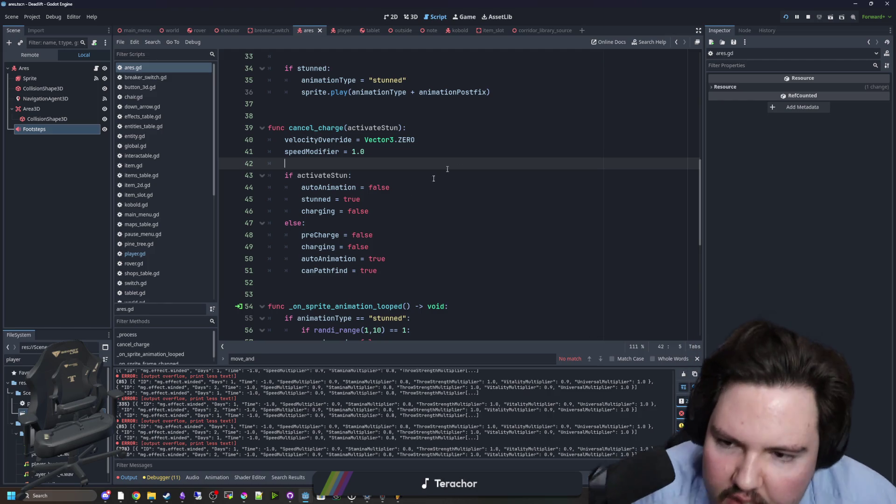
pyautogui.scroll(6, 363, 207)
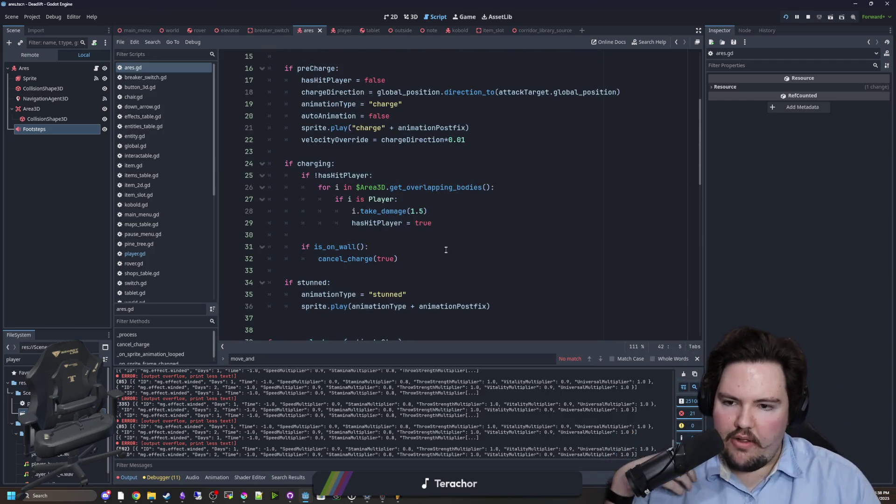
pyautogui.scroll(2, 435, 240)
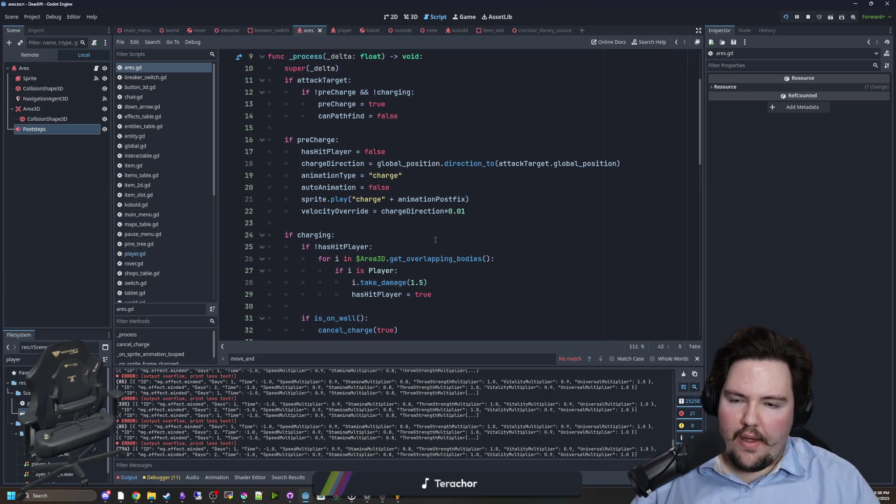
pyautogui.scroll(-8, 435, 239)
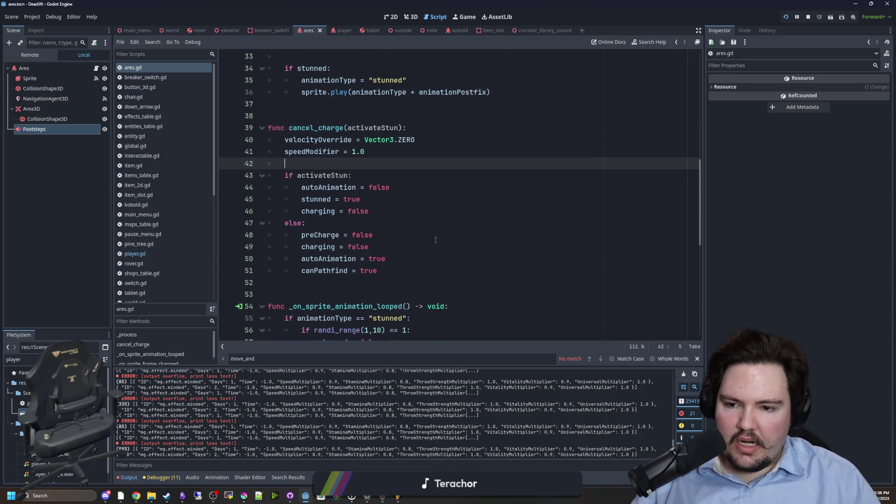
pyautogui.scroll(-3, 398, 198)
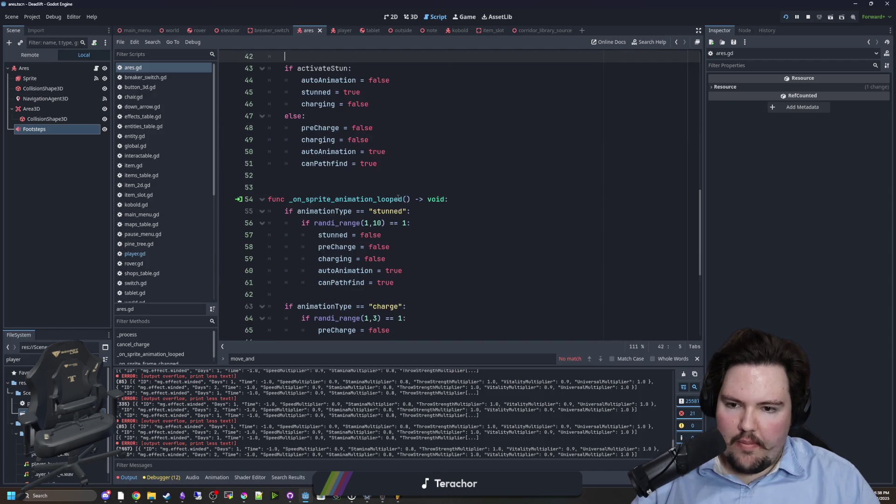
pyautogui.scroll(-6, 397, 198)
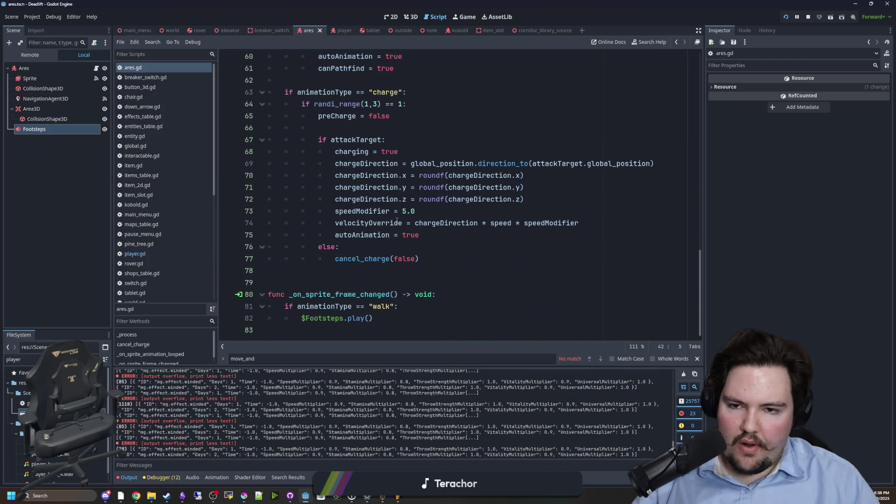
pyautogui.scroll(3, 397, 220)
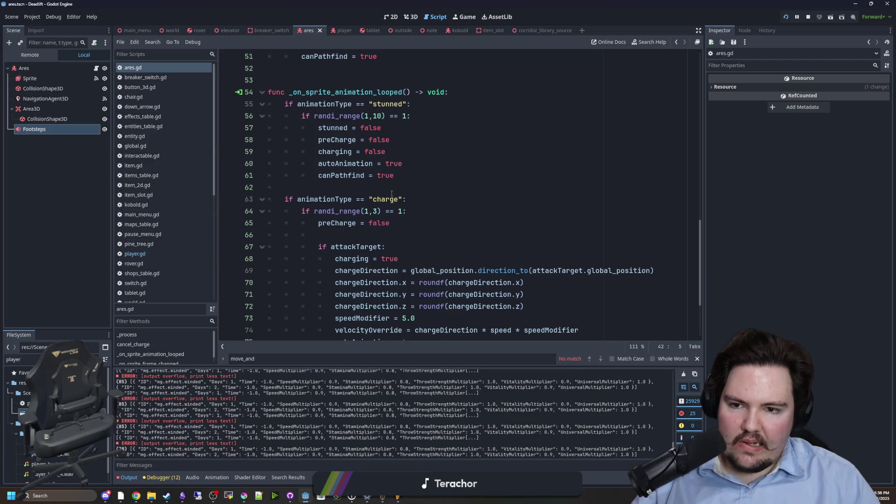
pyautogui.scroll(3, 391, 193)
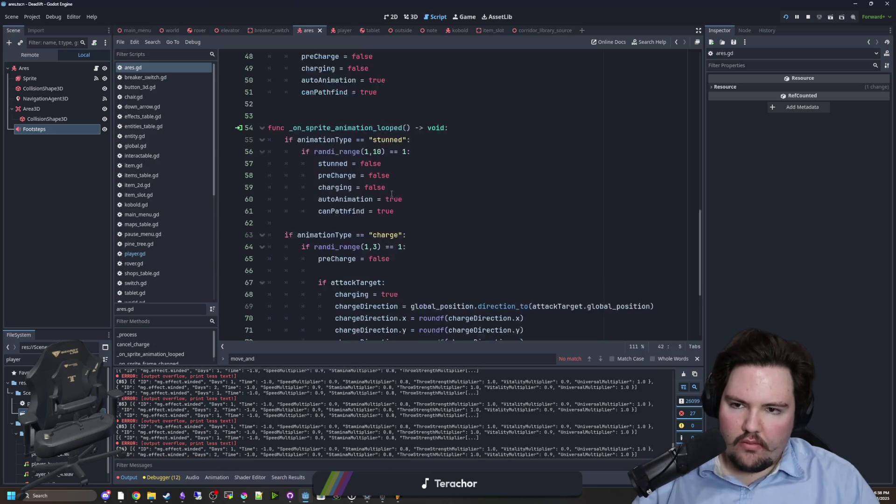
pyautogui.scroll(-6, 392, 193)
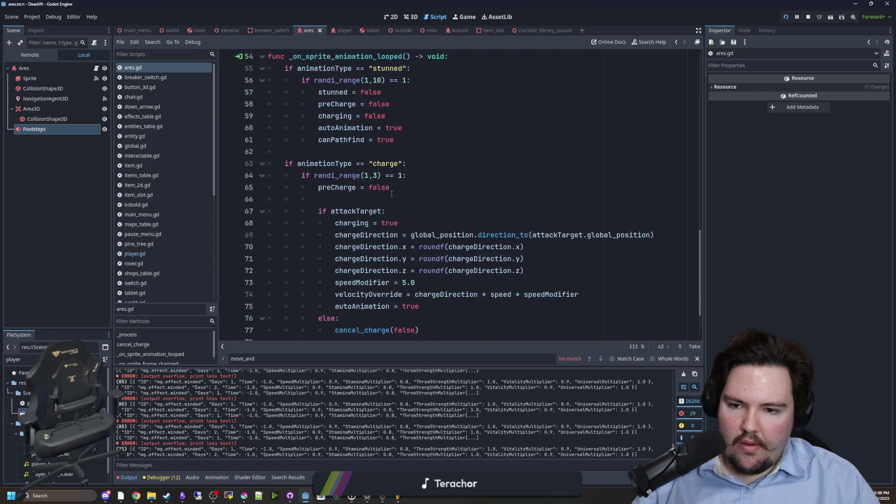
pyautogui.moveTo(415, 211); pyautogui.dragTo(358, 211)
pyautogui.hotkey('shift', 'Home')
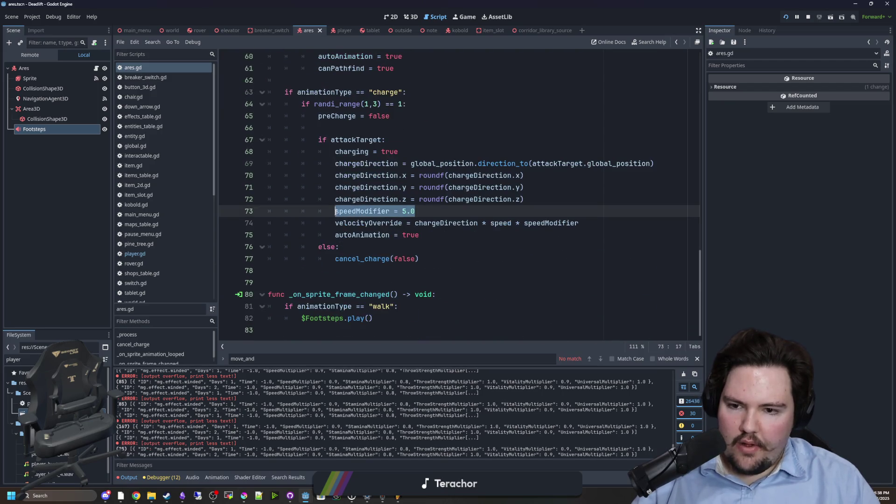
pyautogui.scroll(9, 356, 208)
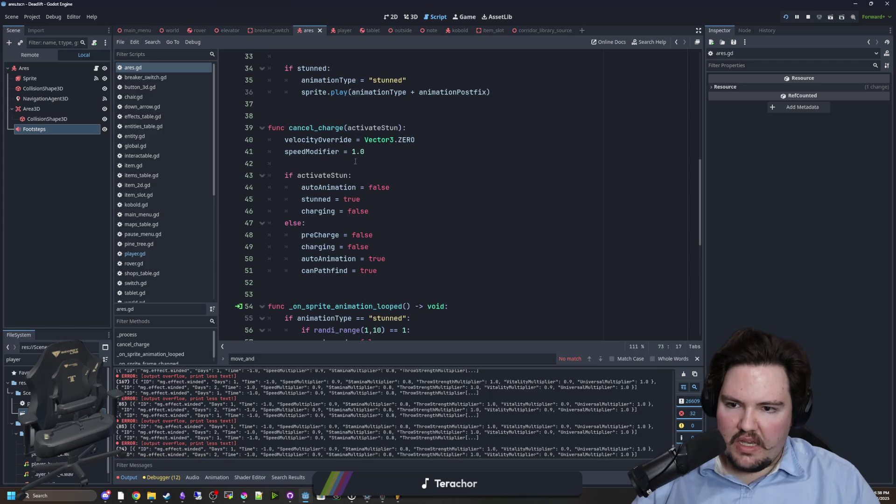
pyautogui.moveTo(365, 151); pyautogui.dragTo(287, 145)
pyautogui.click(365, 152)
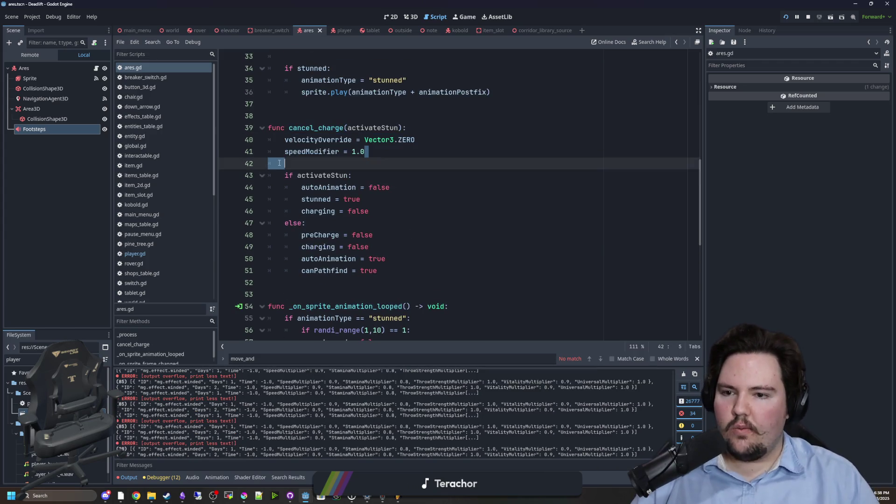
pyautogui.hotkey('shift', 'Home')
pyautogui.scroll(-2, 408, 206)
pyautogui.scroll(-7, 408, 206)
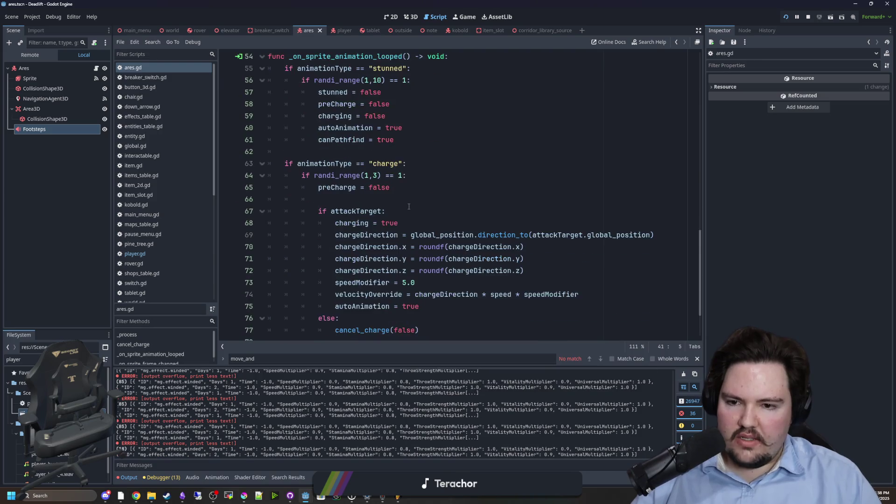
pyautogui.click(395, 246)
pyautogui.scroll(10, 395, 248)
pyautogui.scroll(2, 395, 248)
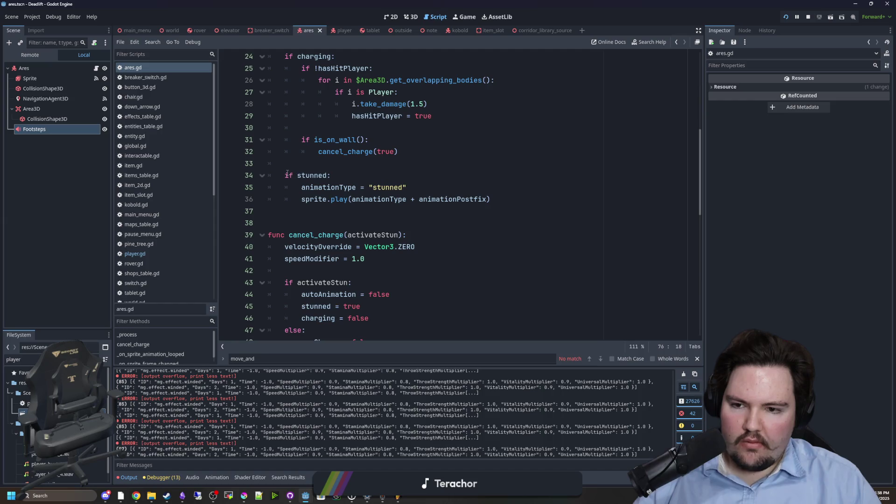
pyautogui.scroll(-2, 287, 173)
pyautogui.doubleClick(331, 239)
pyautogui.click(361, 179)
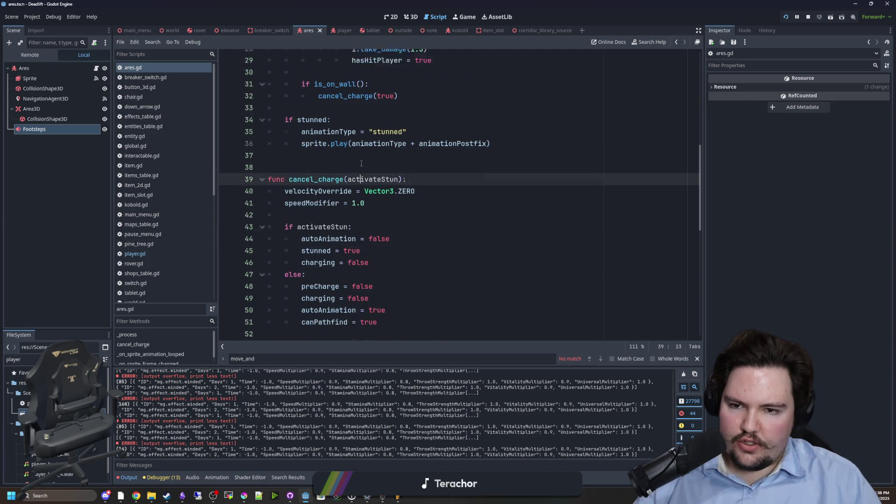
pyautogui.scroll(2, 361, 163)
pyautogui.moveTo(328, 200)
pyautogui.mouseDown()
pyautogui.moveTo(373, 187)
pyautogui.moveTo(511, 197)
pyautogui.mouseUp()
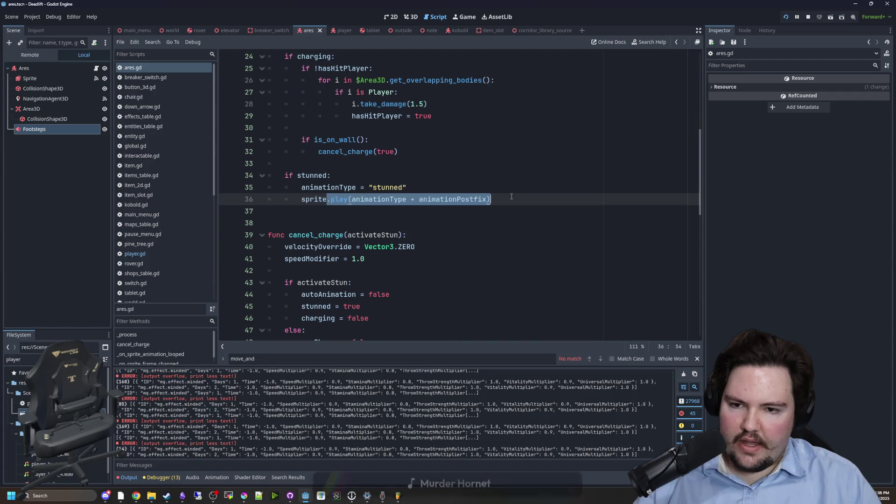
# Step: Add a print("ha") debug line after sprite.play in the stunned block and save
pyautogui.click(511, 196)
pyautogui.press('Return')
pyautogui.write('print("ha')
pyautogui.click(512, 196)
pyautogui.hotkey('ctrl', 's')
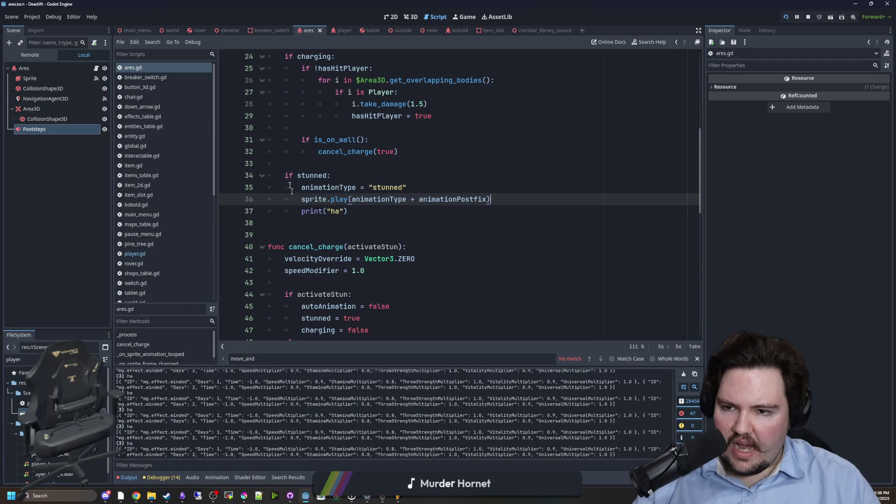
# Step: Find and delete the print(activeEffects) debug line in player.gd
pyautogui.click(140, 254)
pyautogui.click(368, 199)
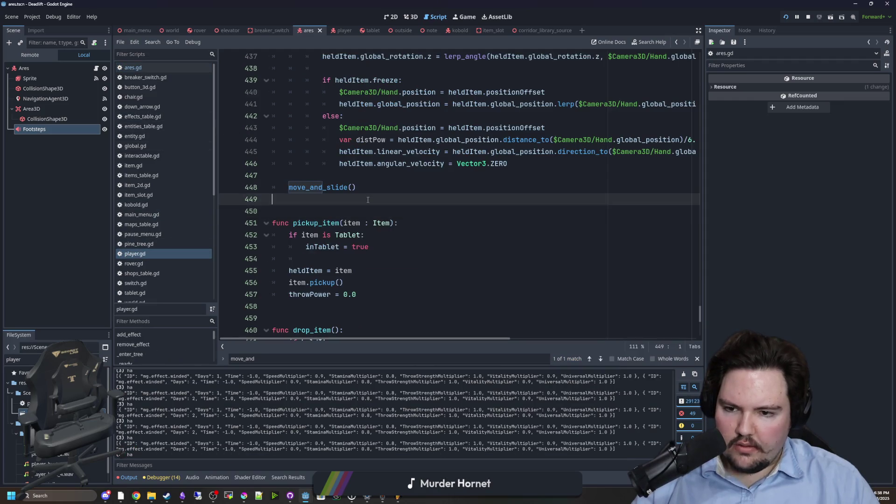
pyautogui.hotkey('ctrl', 'f')
pyautogui.write('print')
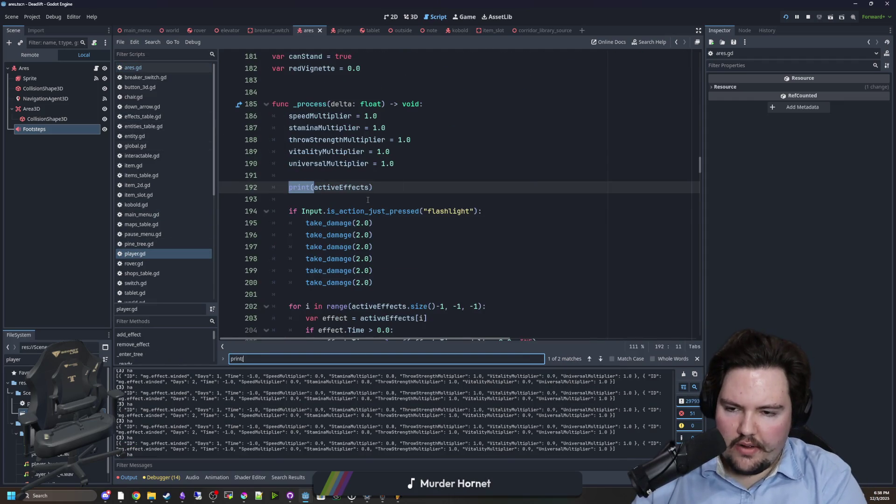
pyautogui.moveTo(367, 200); pyautogui.dragTo(368, 176)
pyautogui.press('BackSpace')
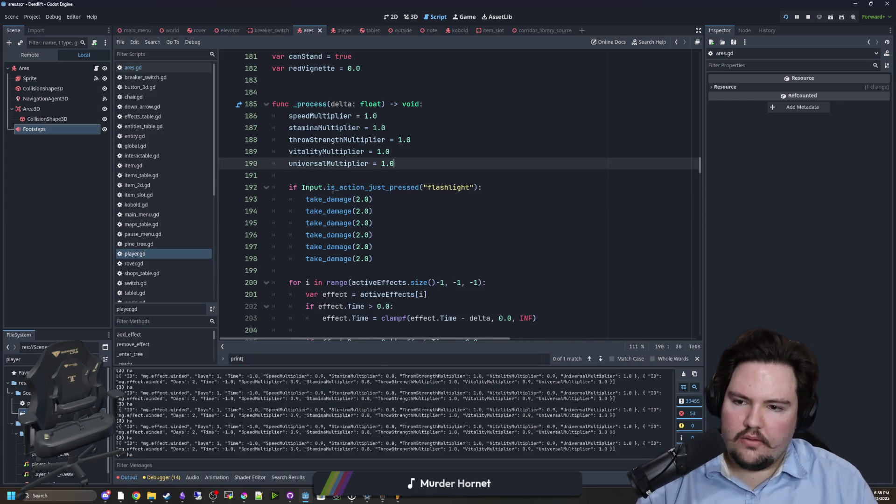
pyautogui.click(330, 187)
# Step: Replace print("ha") with print(animationType) in ares.gd and jump to animationType's declaration
pyautogui.click(135, 68)
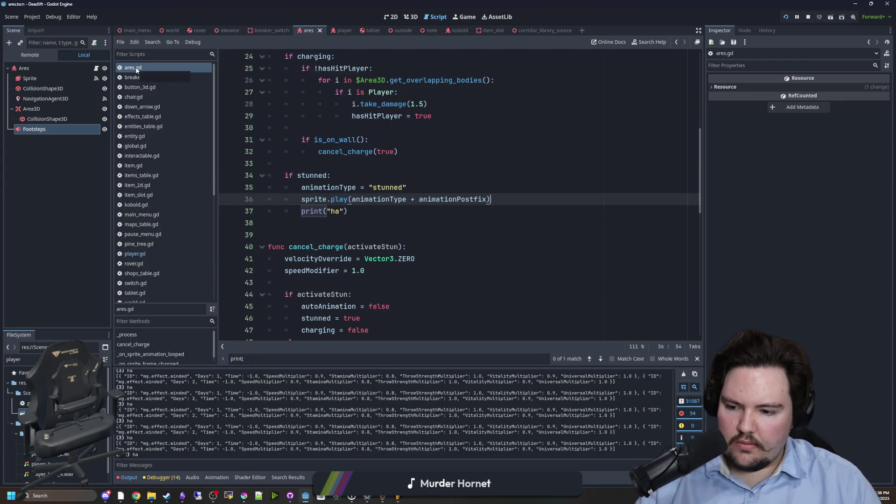
pyautogui.click(361, 242)
pyautogui.moveTo(348, 211); pyautogui.dragTo(296, 215)
pyautogui.write('print(anim')
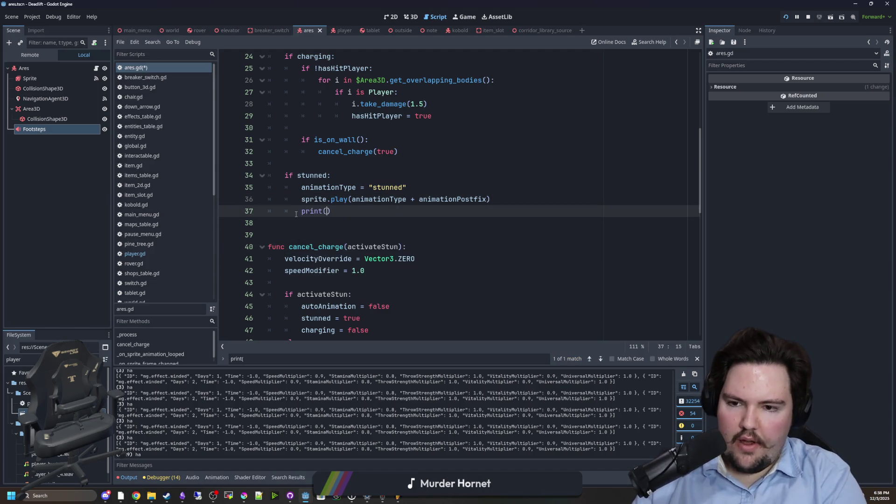
pyautogui.press('Return')
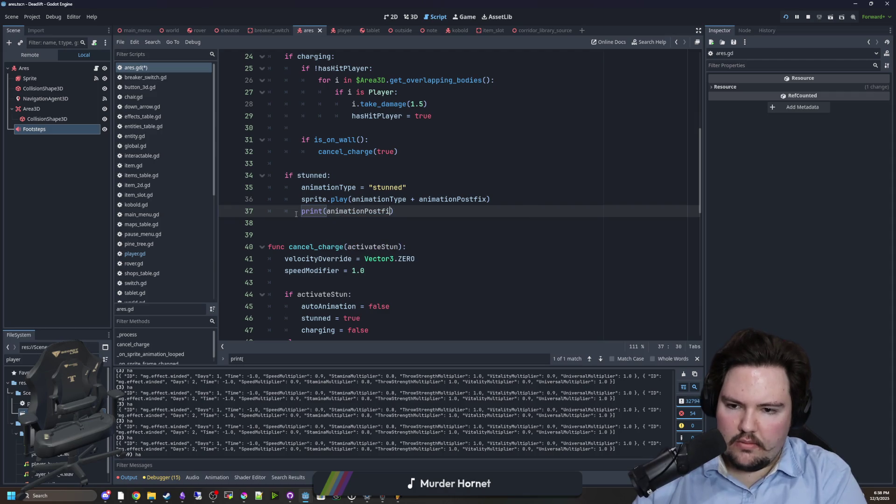
pyautogui.write('ype')
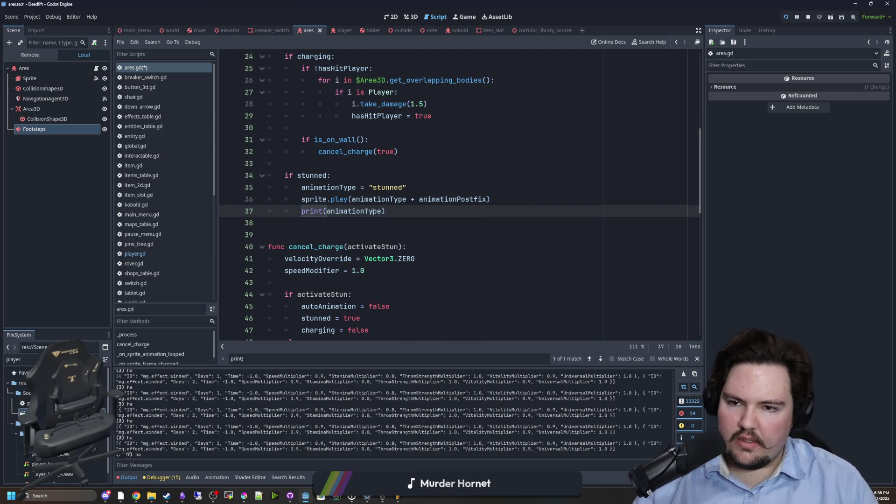
pyautogui.hotkey('ctrl', 's')
pyautogui.keyDown('ctrl'); pyautogui.click(373, 211); pyautogui.keyUp('ctrl')
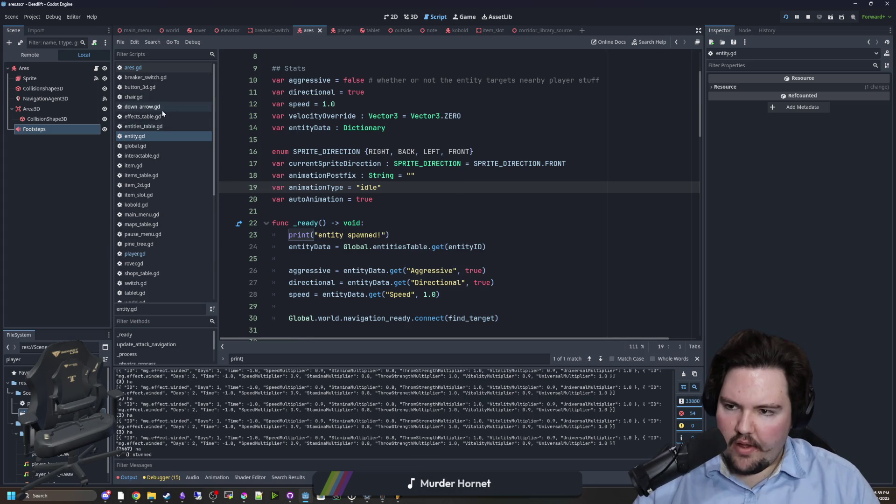
# Step: Delete the print(animationType) line from ares.gd's stunned block and save
pyautogui.click(139, 68)
pyautogui.moveTo(385, 211); pyautogui.dragTo(257, 207)
pyautogui.press('BackSpace')
pyautogui.press('BackSpace')
pyautogui.click(418, 184)
pyautogui.hotkey('ctrl', 's')
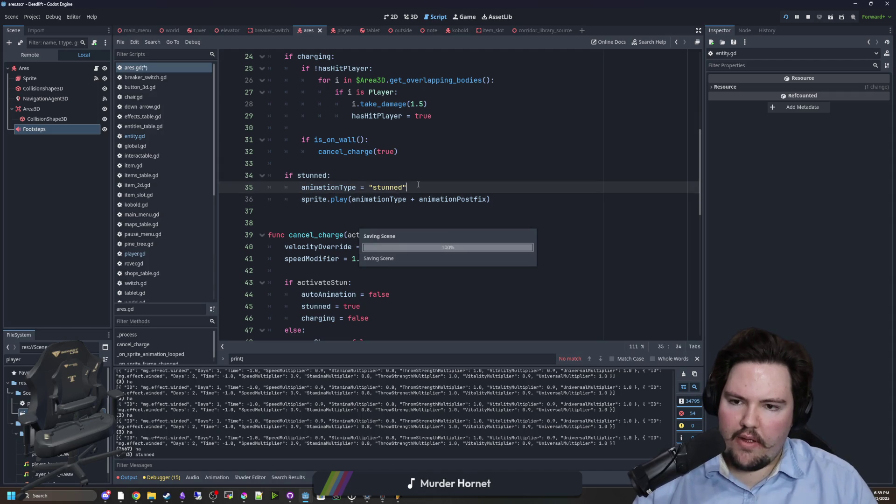
pyautogui.press('Up')
pyautogui.press('Up')
pyautogui.hotkey('ctrl', 's')
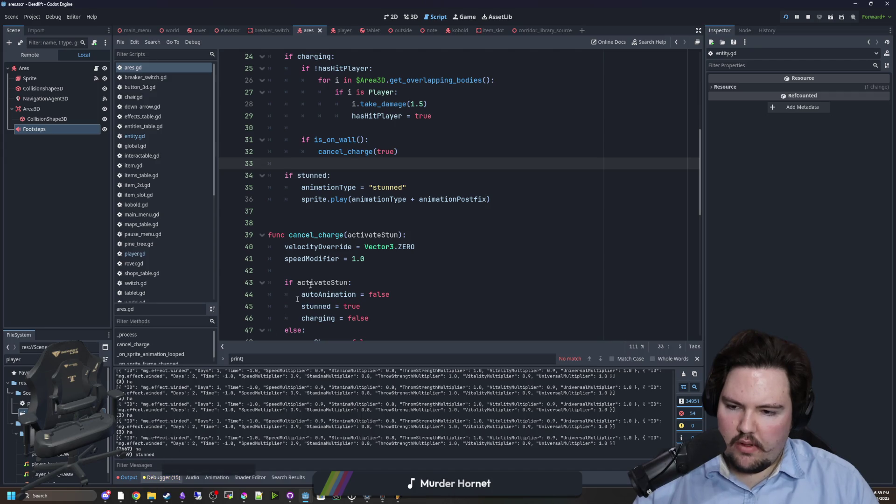
# Step: Begin an indented debug print of the sprite's speed on line 37
pyautogui.click(365, 216)
pyautogui.scroll(2, 365, 216)
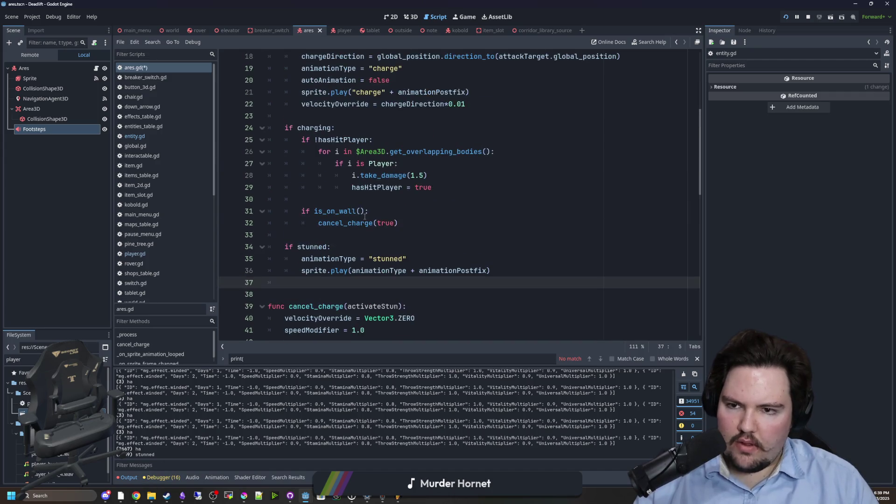
pyautogui.scroll(4, 346, 177)
pyautogui.scroll(-4, 359, 201)
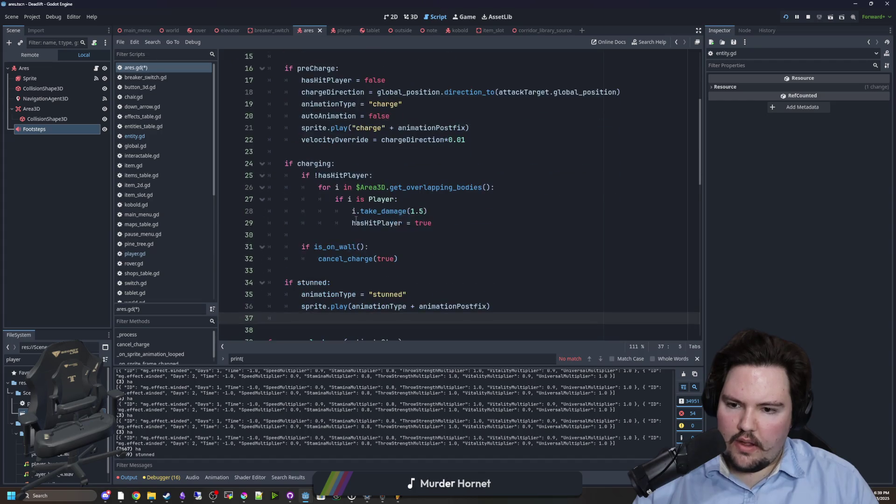
pyautogui.press('Tab')
pyautogui.write('p')
pyautogui.write('spr')
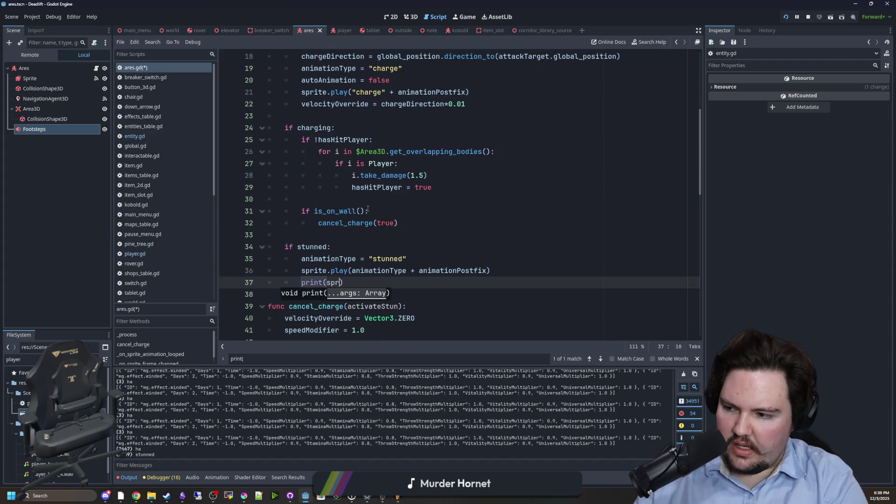
pyautogui.write('a')
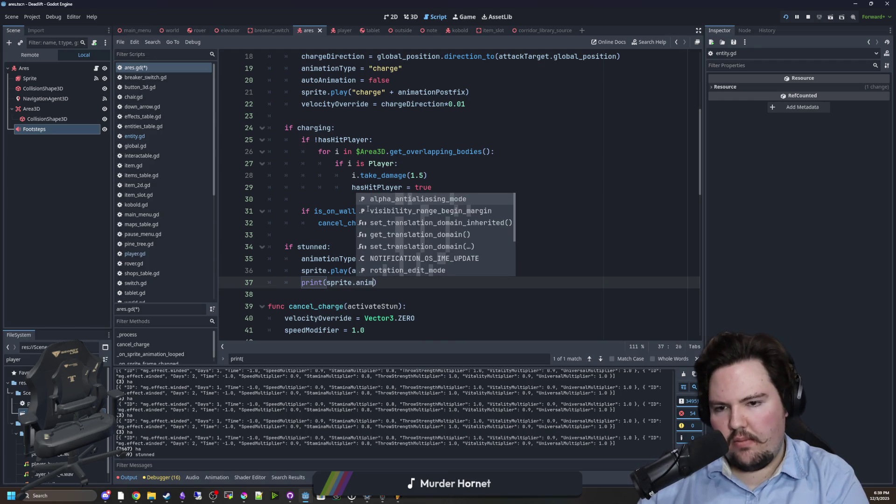
pyautogui.press('BackSpace')
pyautogui.write('speed_mo')
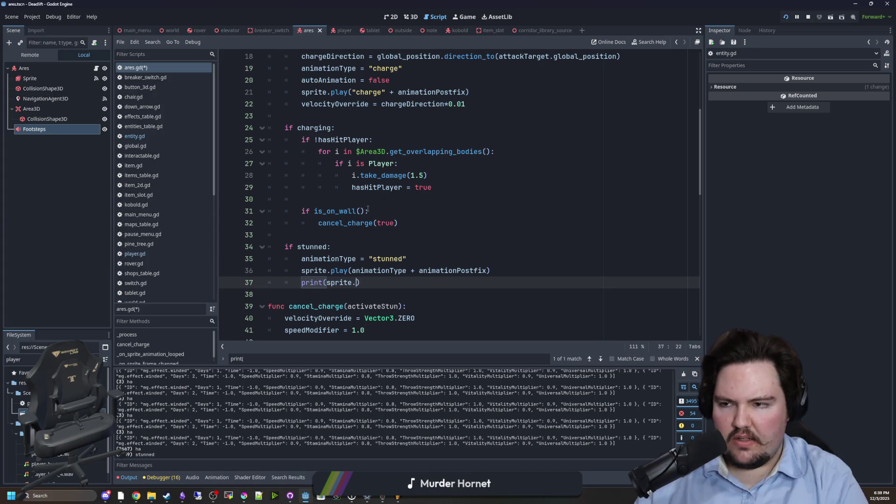
# Step: Check the Sprite node, finish the line as print(sprite.speed_scale), and save
pyautogui.click(29, 78)
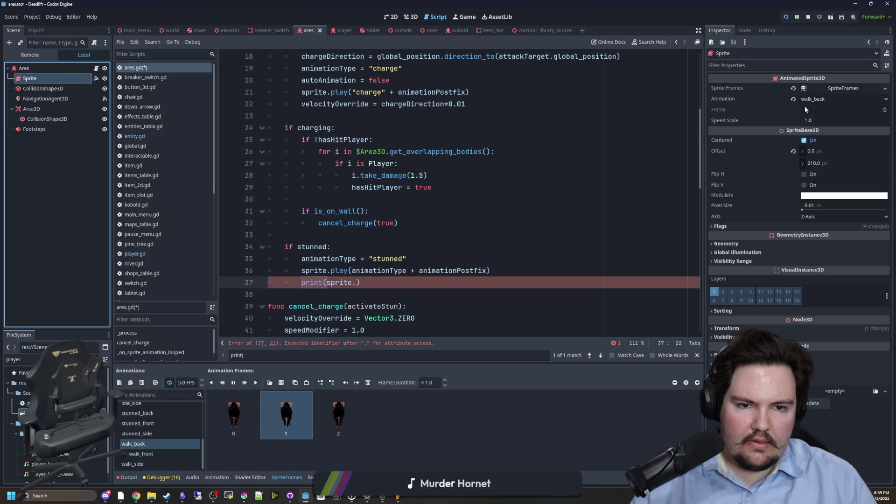
pyautogui.click(357, 283)
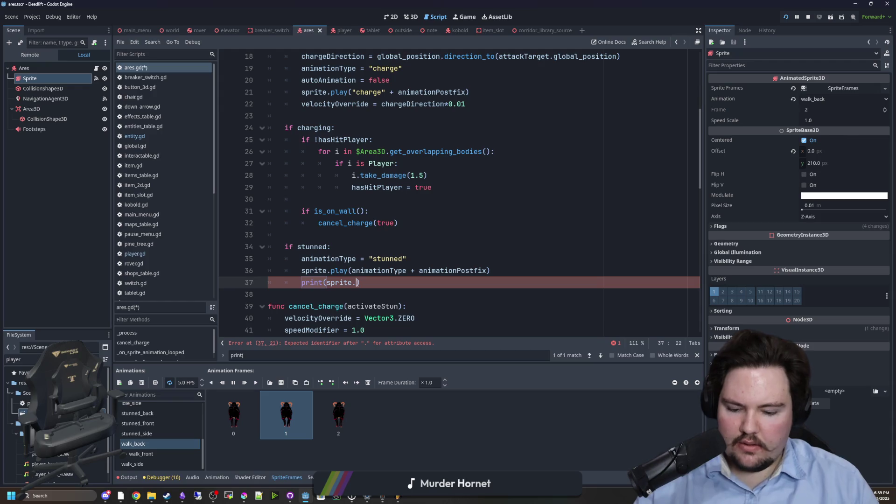
pyautogui.write('speed_S')
pyautogui.press('BackSpace')
pyautogui.write('_sc')
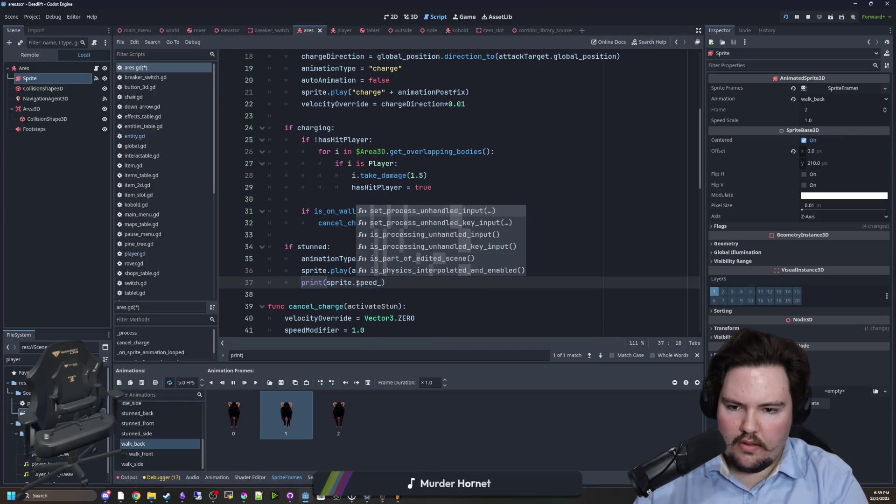
pyautogui.click(355, 235)
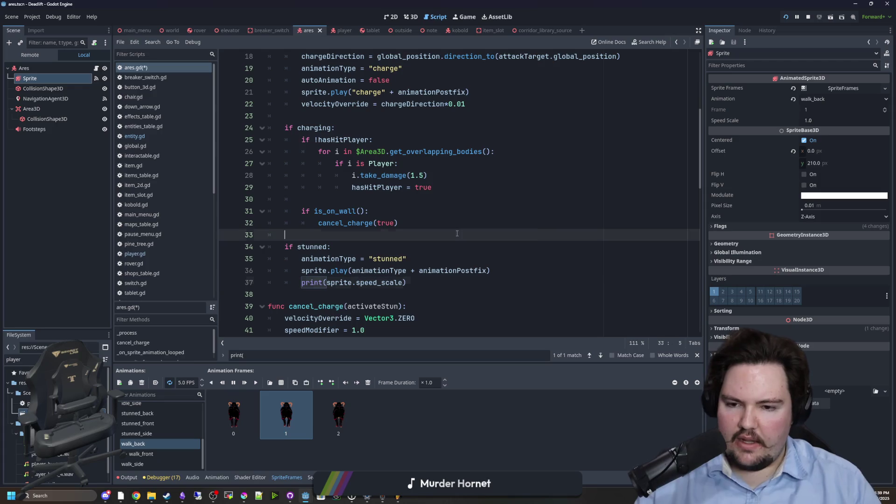
pyautogui.hotkey('ctrl', 's')
# Step: Confirm Output shows speed_scale 1.0, then delete the debug line and save
pyautogui.click(129, 477)
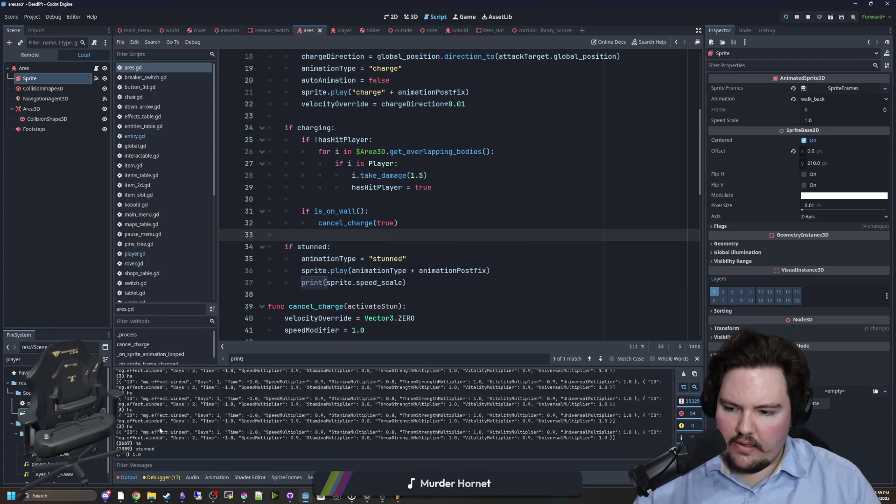
pyautogui.tripleClick(433, 280)
pyautogui.press('BackSpace')
pyautogui.click(406, 238)
pyautogui.hotkey('ctrl', 's')
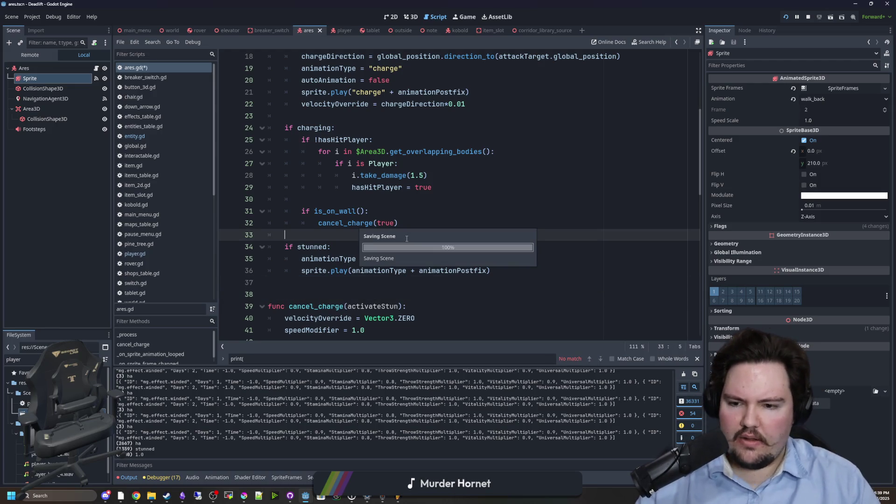
pyautogui.scroll(5, 406, 239)
# Step: Add 'preCharge = false' below 'charging = false' in cancel_charge's stun branch, then run the game
pyautogui.click(370, 203)
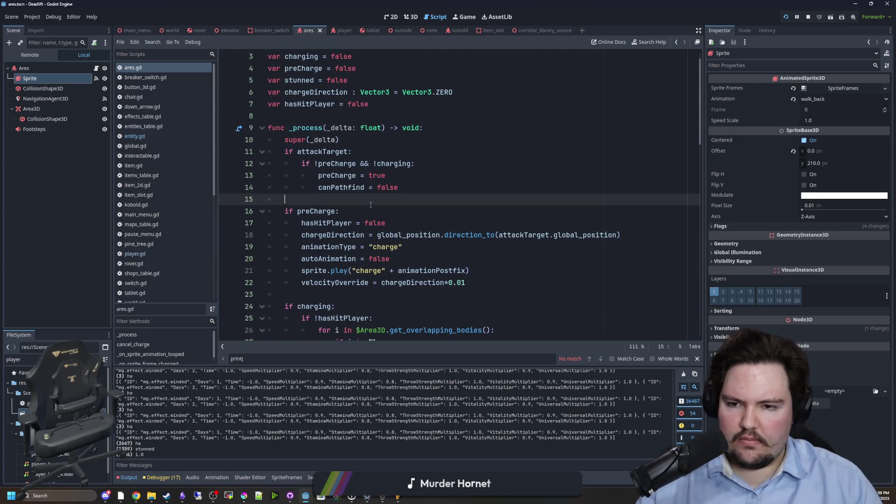
pyautogui.scroll(-4, 415, 237)
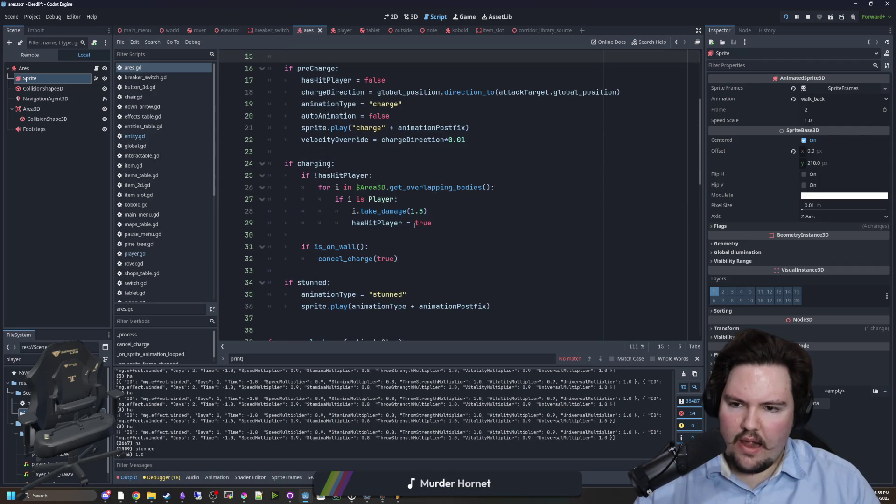
pyautogui.scroll(1, 321, 196)
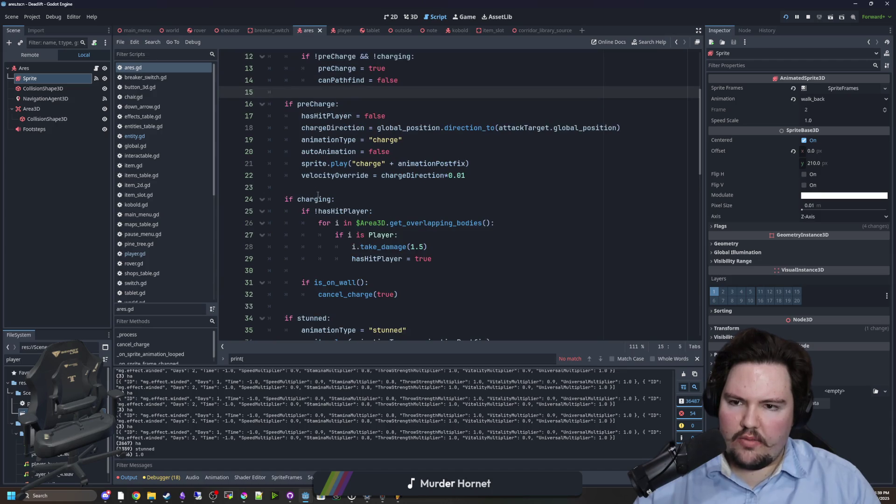
pyautogui.scroll(-6, 317, 181)
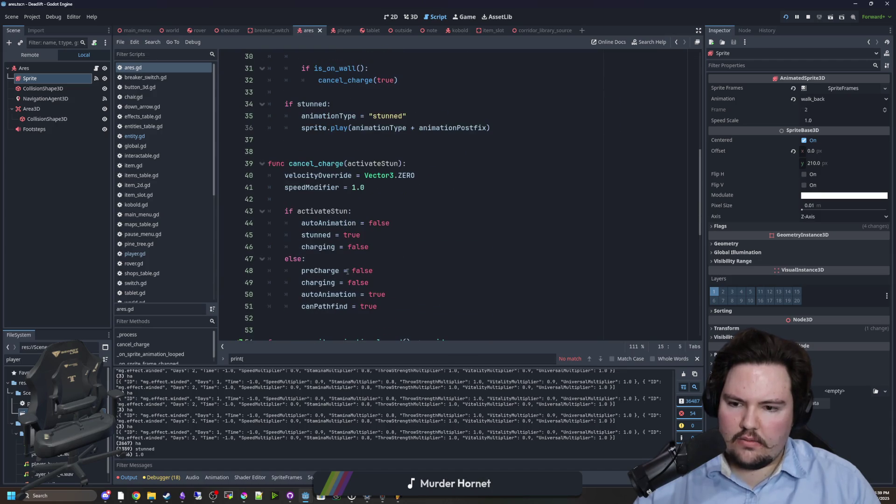
pyautogui.doubleClick(314, 271)
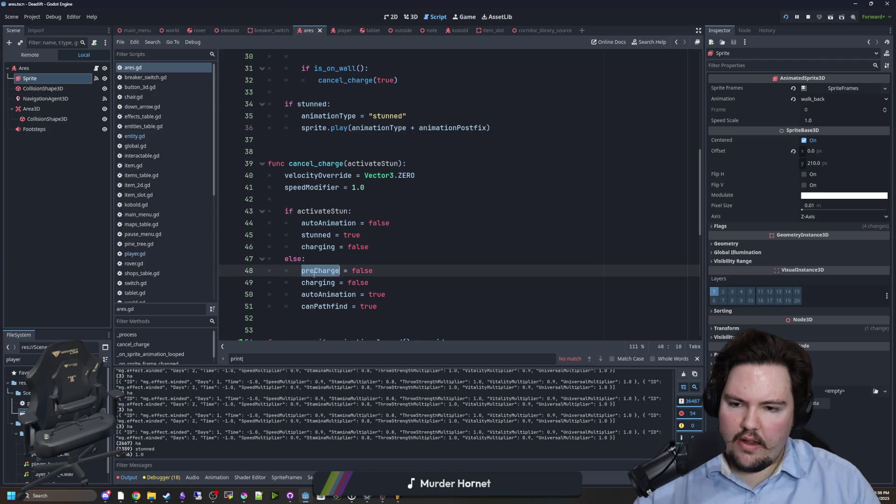
pyautogui.hotkey('ctrl', 'c')
pyautogui.click(397, 246)
pyautogui.press('Return')
pyautogui.hotkey('ctrl', 'v')
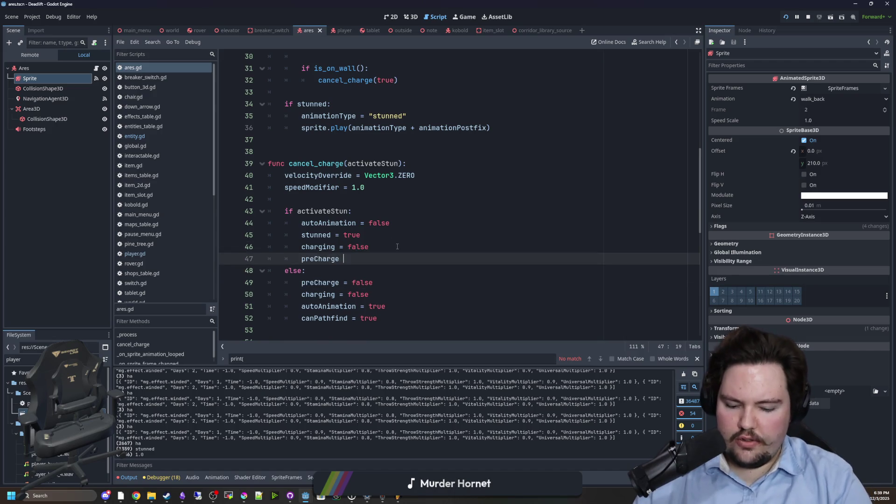
pyautogui.press('F5')
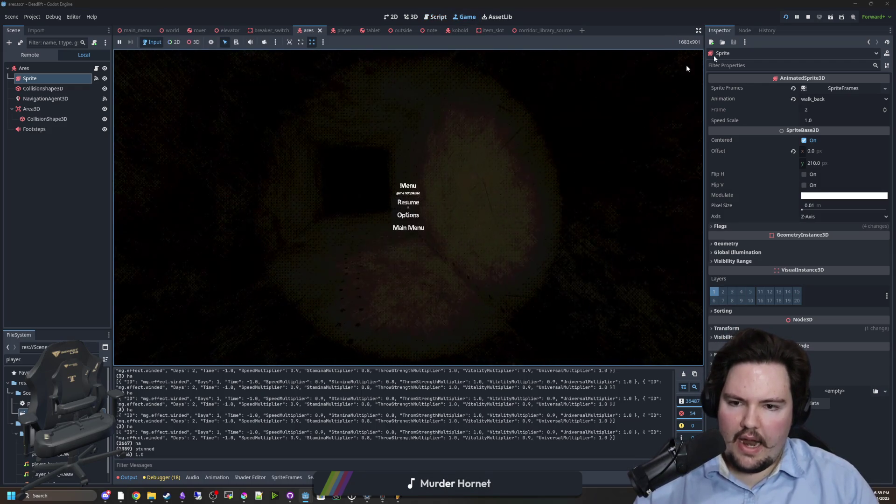
# Step: Restart the game with the saved script and start playing from the title screen
pyautogui.click(805, 16)
pyautogui.press('F5')
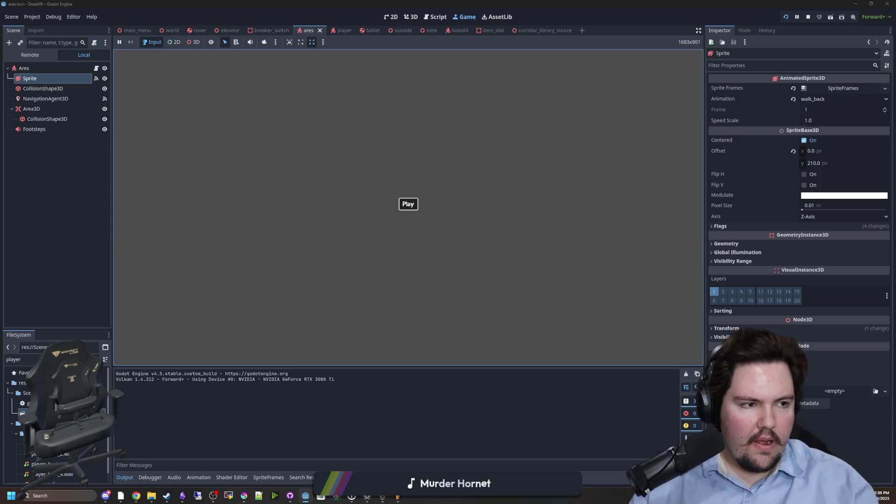
pyautogui.click(408, 204)
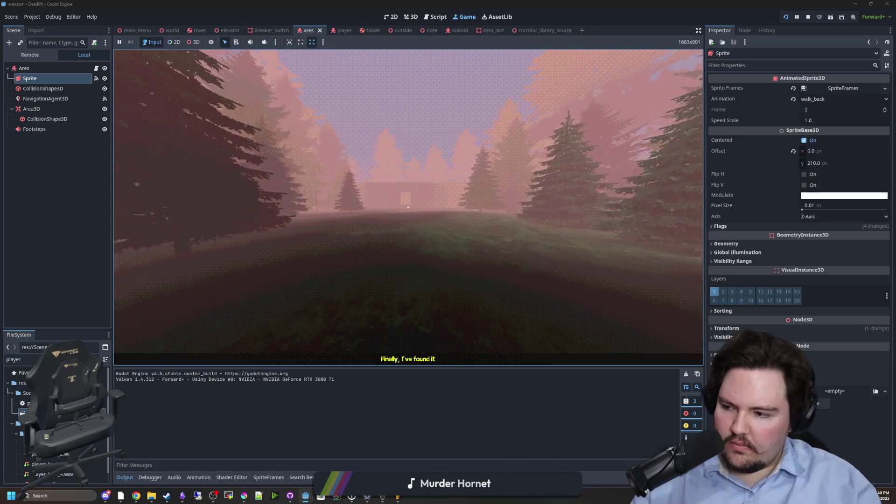
# Step: Walk the player through the gate and corridor into the lit room, then pause
pyautogui.press('w')
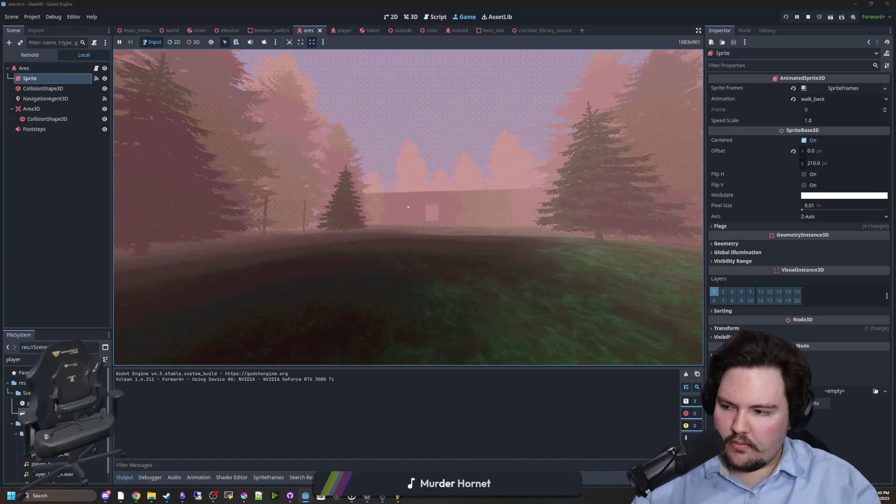
pyautogui.press('w')
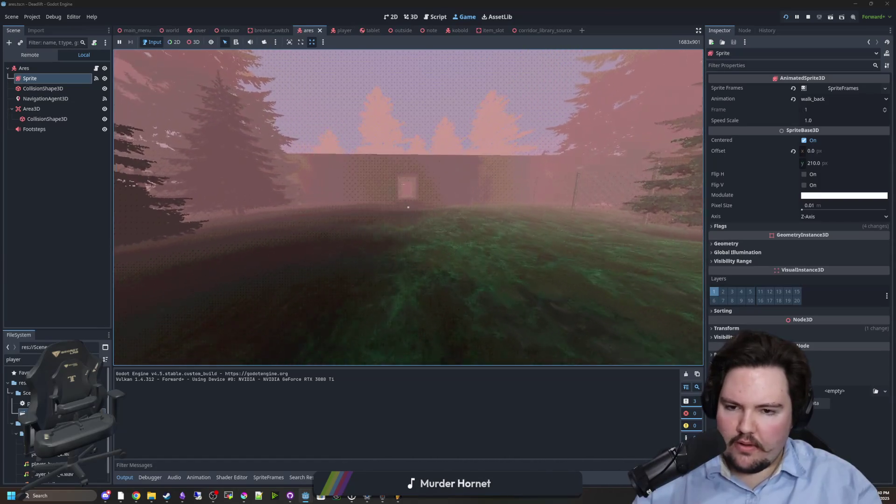
pyautogui.press('w')
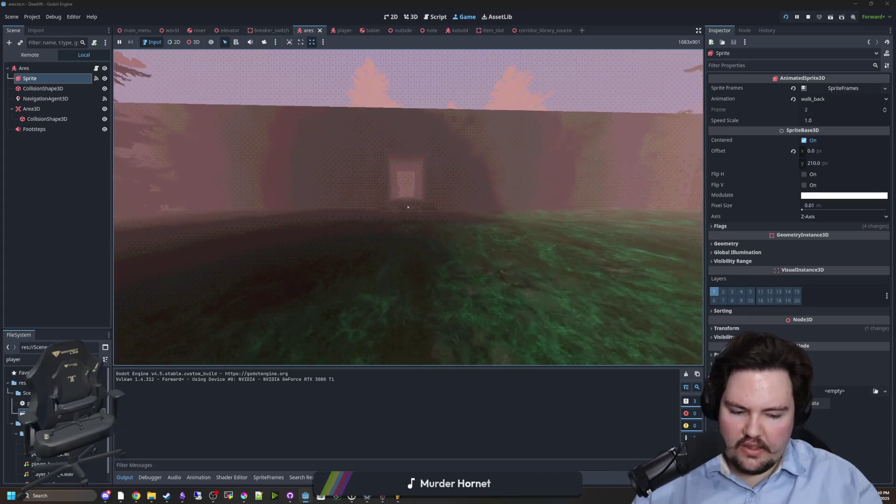
pyautogui.press('w')
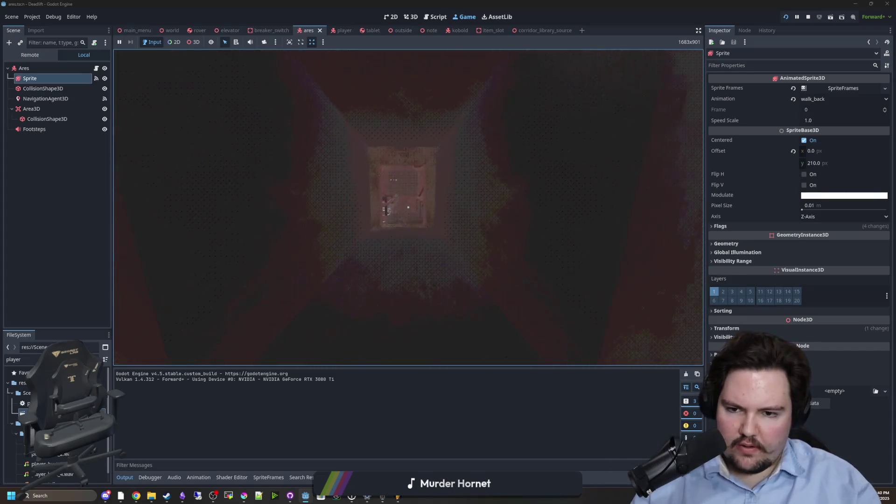
pyautogui.press('w')
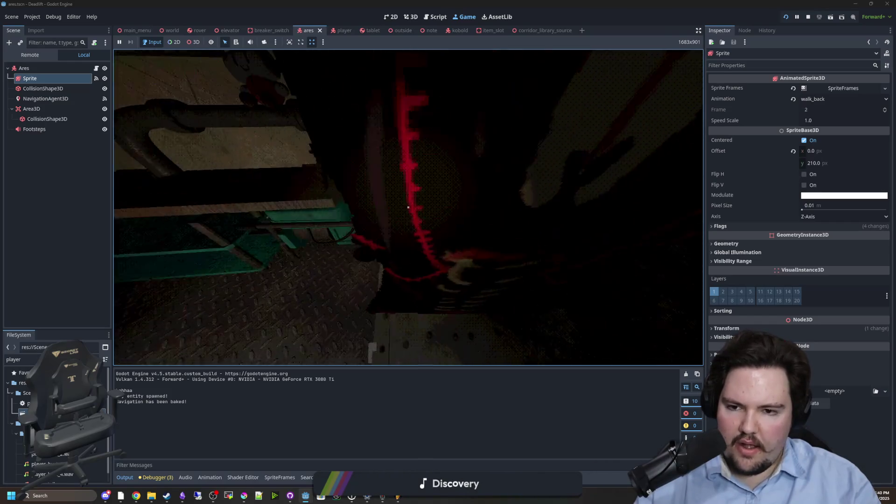
pyautogui.press('Escape')
# Step: In ares.gd, add a temporary print(preCharge) debug line after the sprite.play call, then delete it
pyautogui.click(96, 69)
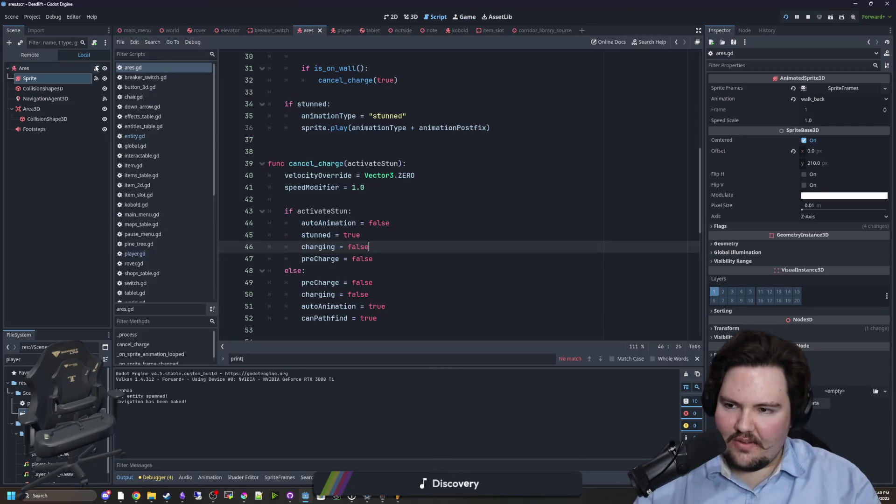
pyautogui.scroll(1, 353, 217)
pyautogui.click(515, 164)
pyautogui.press('Return')
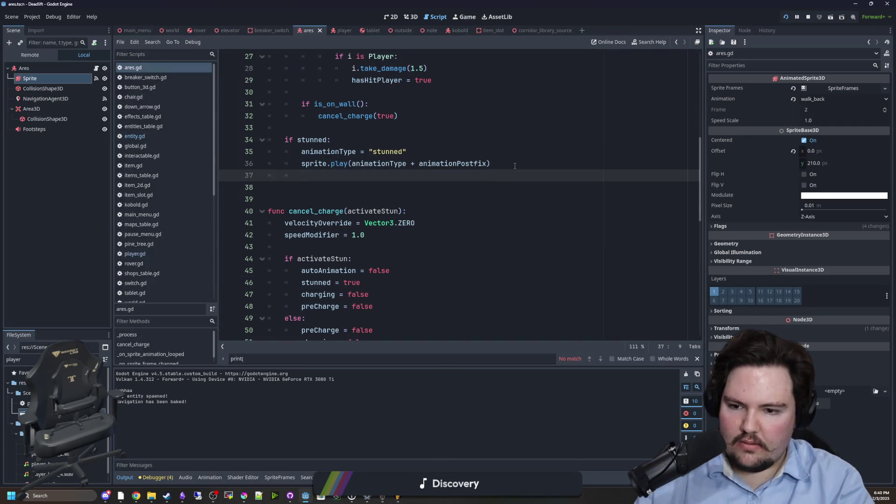
pyautogui.write('print(pre')
pyautogui.press('Return')
pyautogui.click(515, 165)
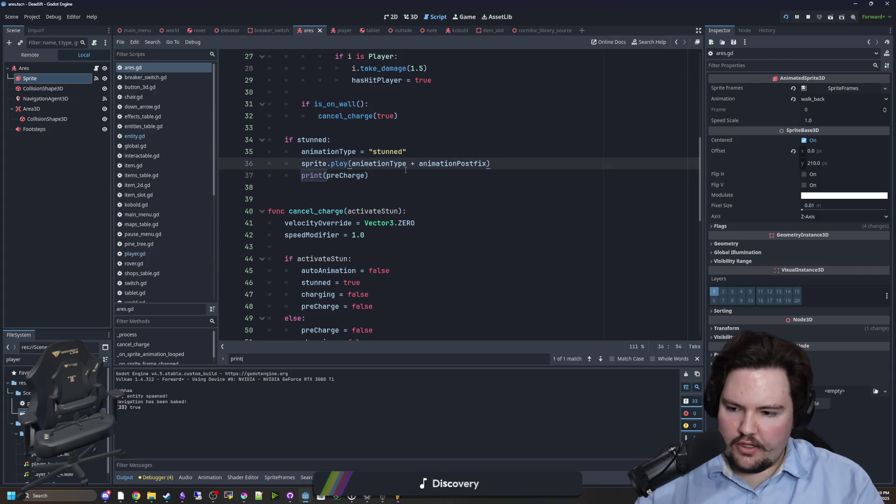
pyautogui.moveTo(371, 182); pyautogui.dragTo(278, 177)
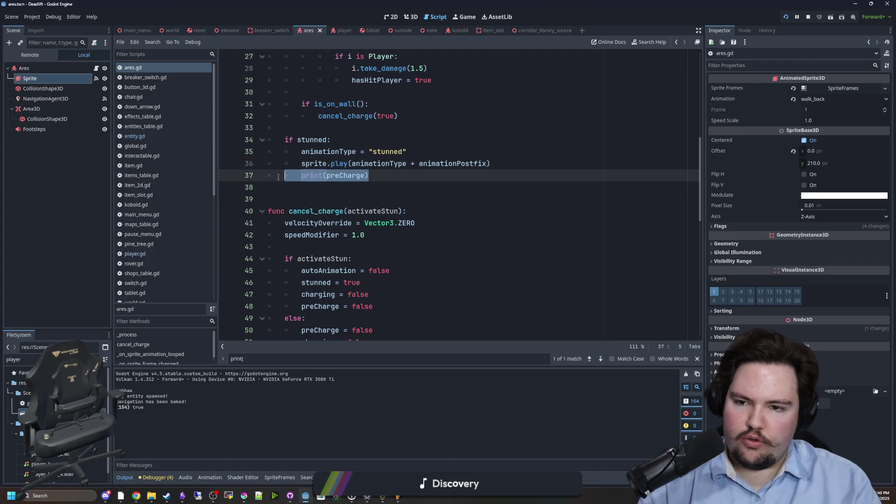
pyautogui.press('BackSpace')
pyautogui.press('BackSpace')
# Step: Append '&& !stunned' to the charge condition on line 12 and save ares.gd
pyautogui.scroll(7, 373, 200)
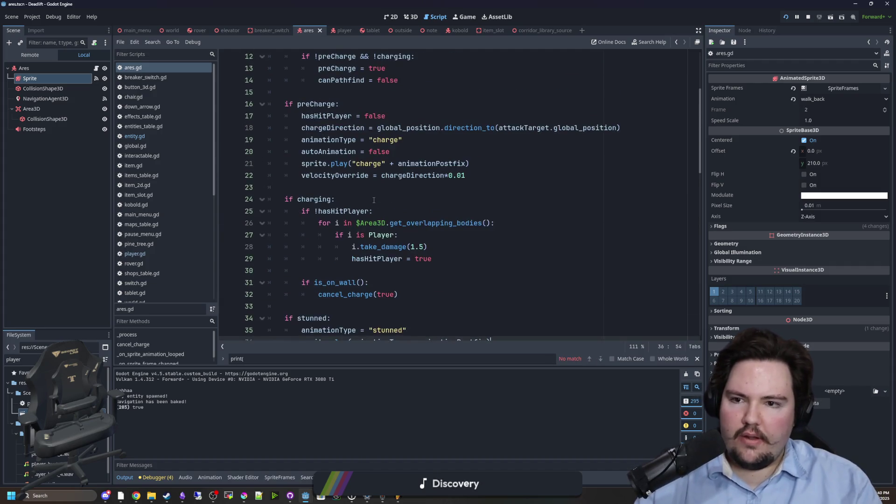
pyautogui.click(412, 127)
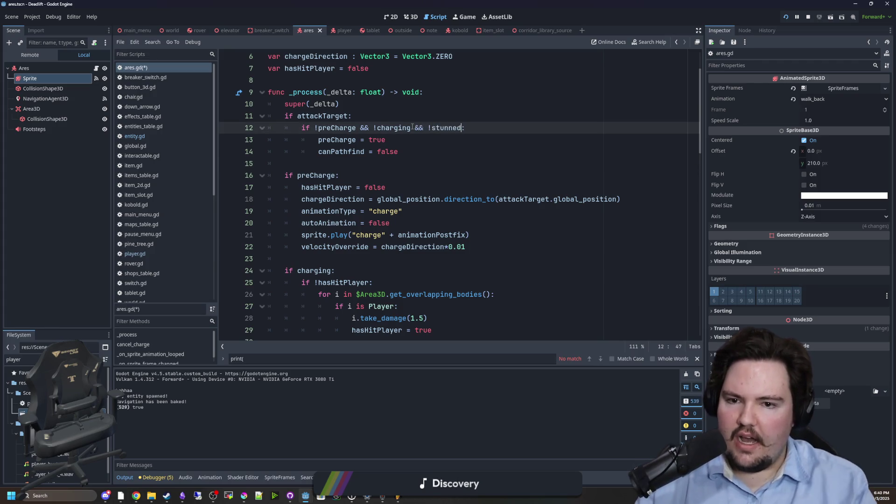
pyautogui.press('Up')
pyautogui.hotkey('ctrl', 's')
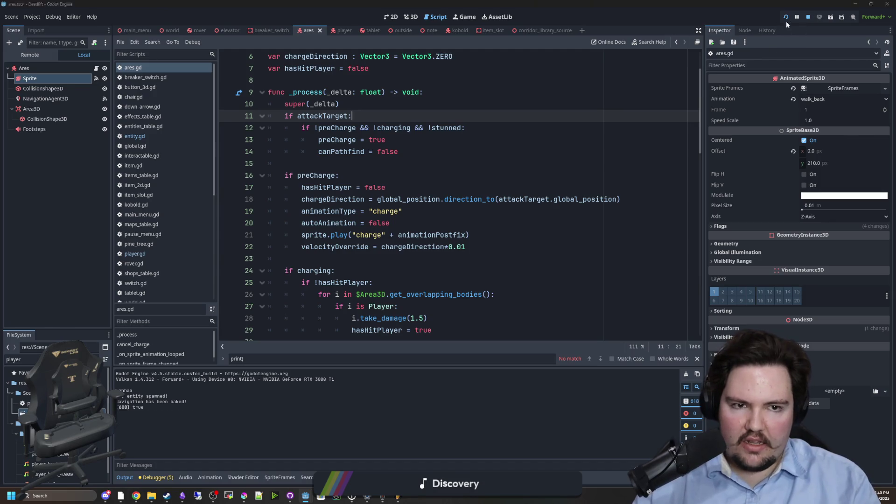
# Step: Reload the game, play until the 'You Have Died' screen, and dismiss it to the main menu
pyautogui.click(785, 18)
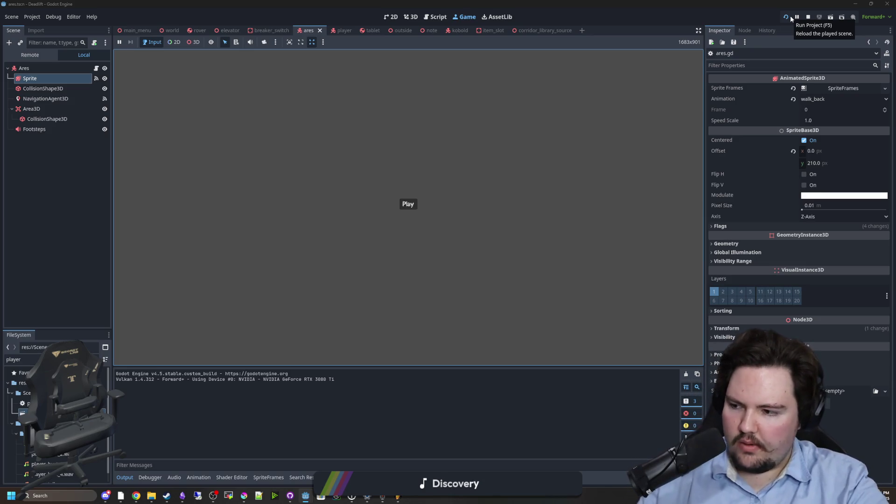
pyautogui.click(407, 204)
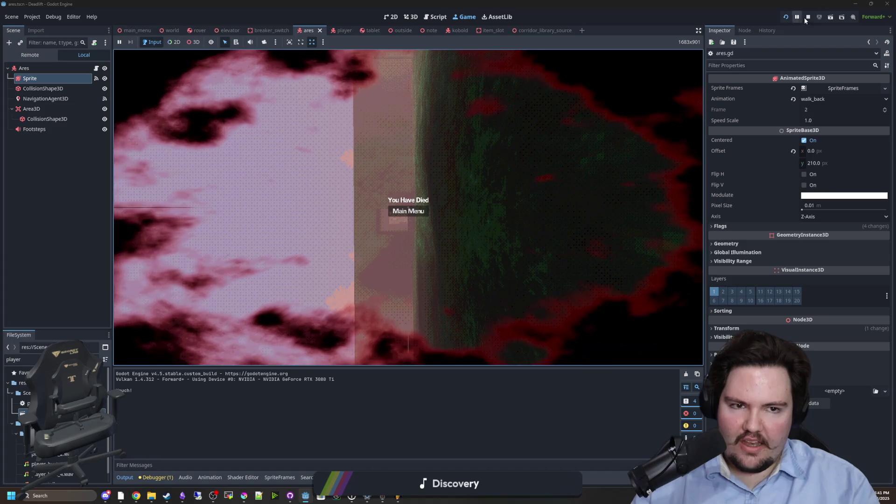
pyautogui.click(408, 209)
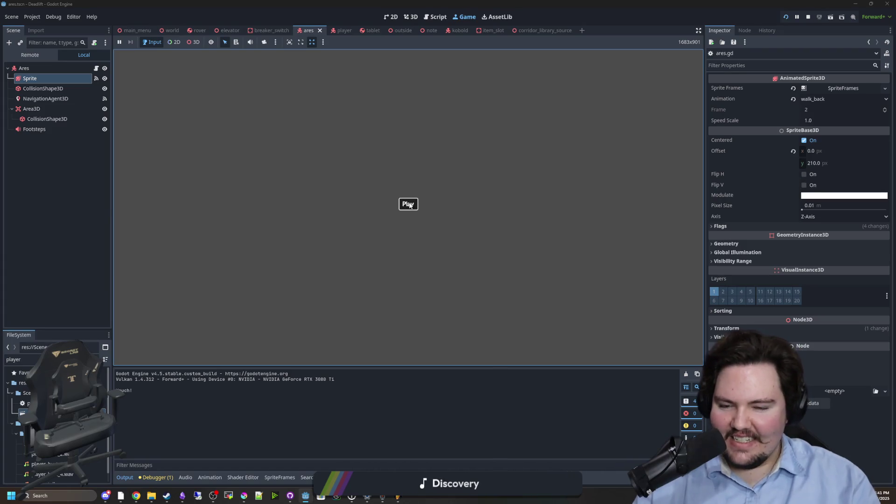
# Step: Start a new game and walk across the field, through the doorway and down the corridor
pyautogui.click(409, 206)
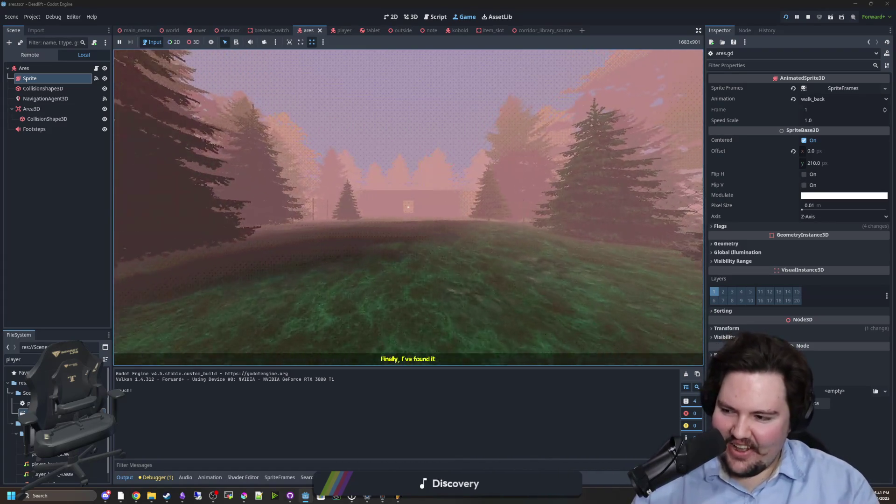
pyautogui.press('w')
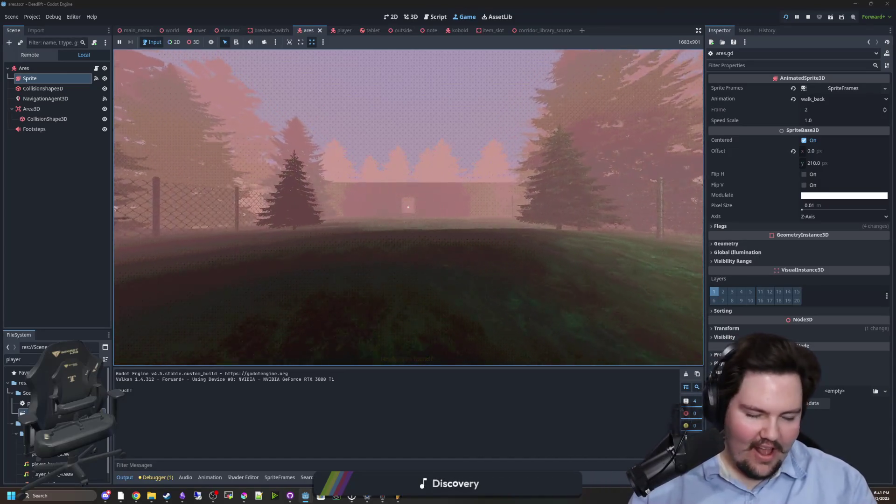
pyautogui.press('w')
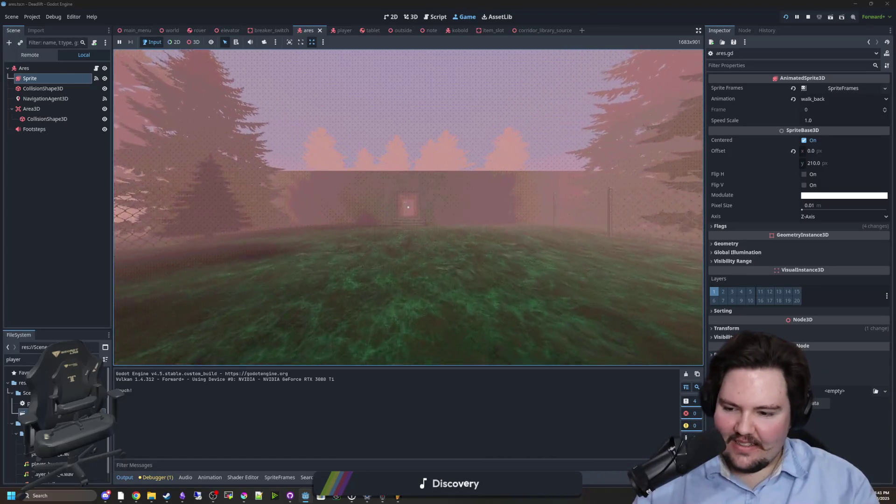
pyautogui.press('w')
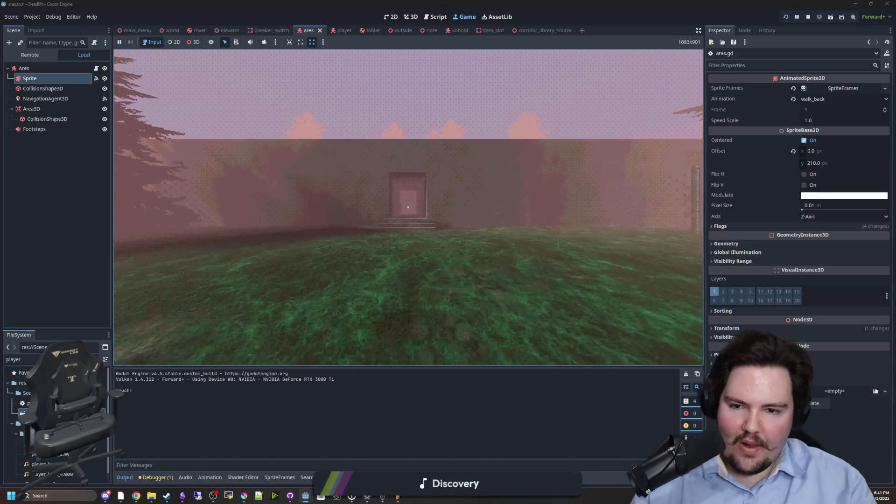
pyautogui.press('w')
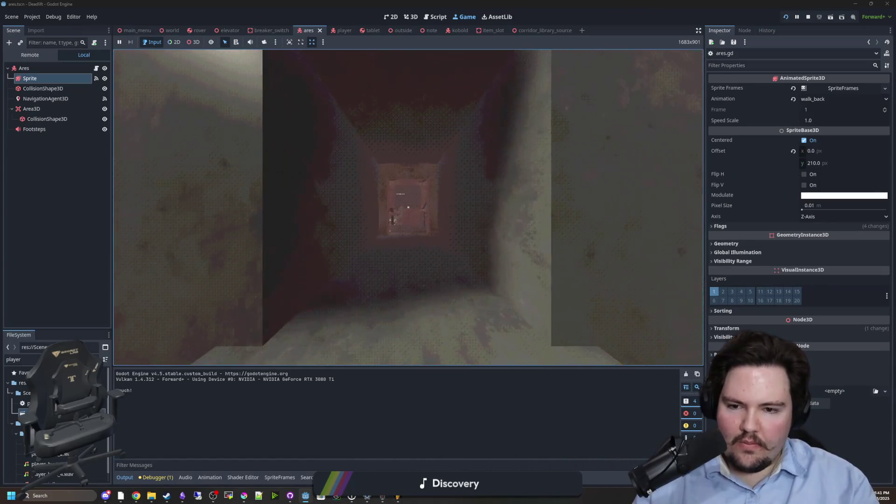
pyautogui.press('w')
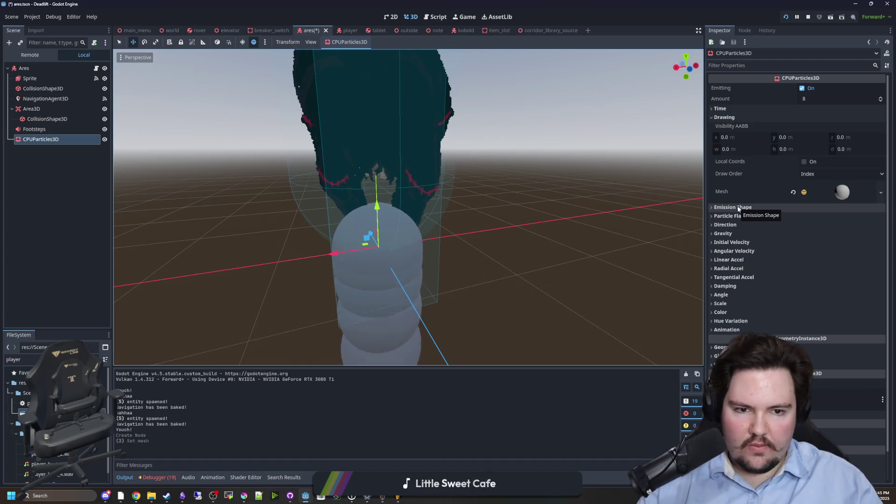
# Step: Expand the CPUParticles3D emission shape settings in the Inspector
pyautogui.click(738, 208)
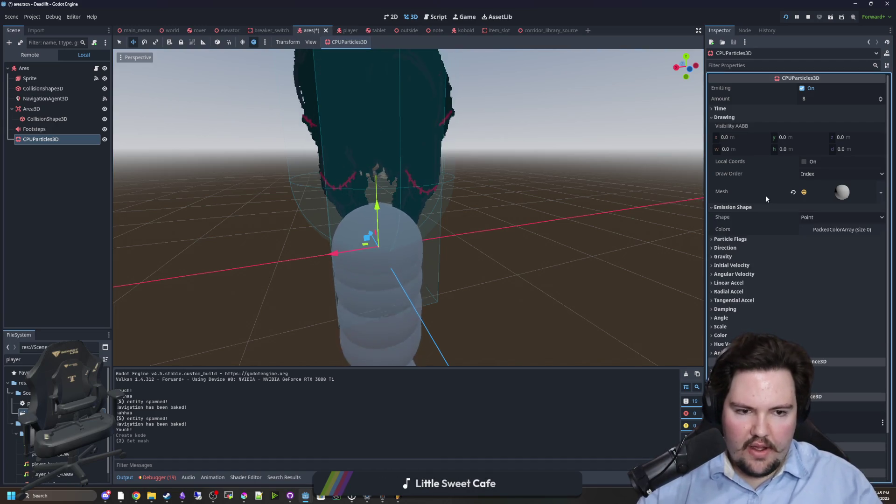
# Step: Keep the Point emission shape and enable the Align Y and Rotate Y particle flags
pyautogui.click(821, 214)
pyautogui.click(821, 215)
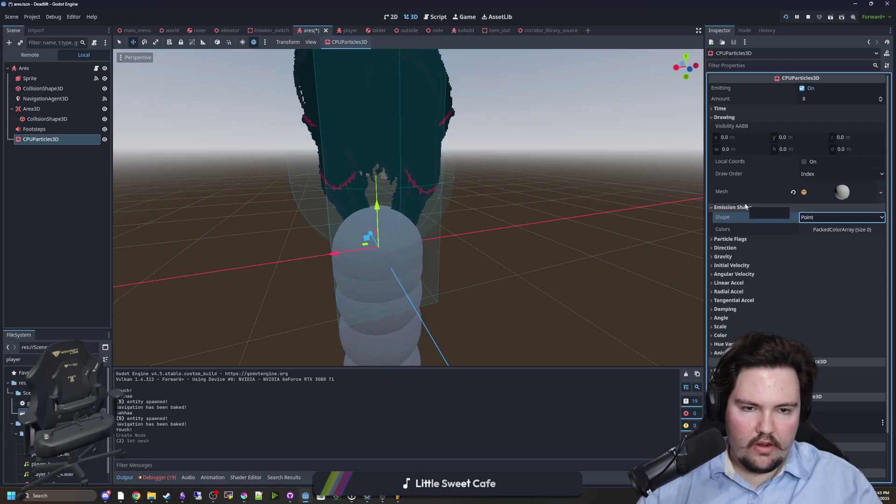
pyautogui.click(814, 221)
pyautogui.click(765, 212)
pyautogui.click(751, 194)
pyautogui.click(736, 207)
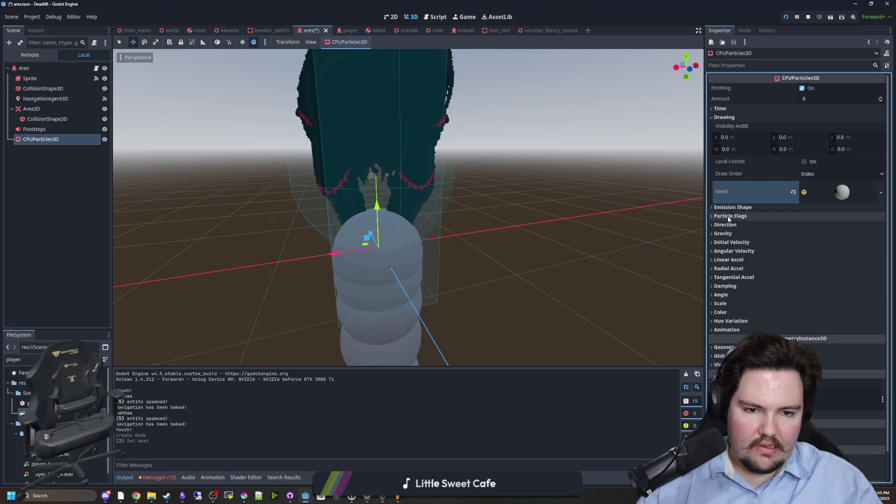
pyautogui.click(733, 215)
pyautogui.click(805, 226)
pyautogui.click(804, 238)
pyautogui.click(755, 216)
# Step: Set the particle emission direction to (0, -1, 0)
pyautogui.click(742, 224)
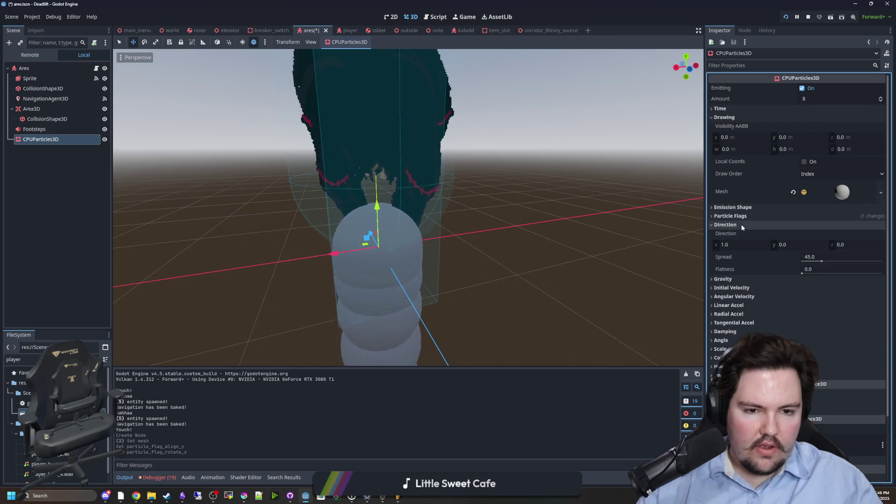
pyautogui.click(790, 244)
pyautogui.write('-1')
pyautogui.press('Return')
pyautogui.scroll(-2, 791, 244)
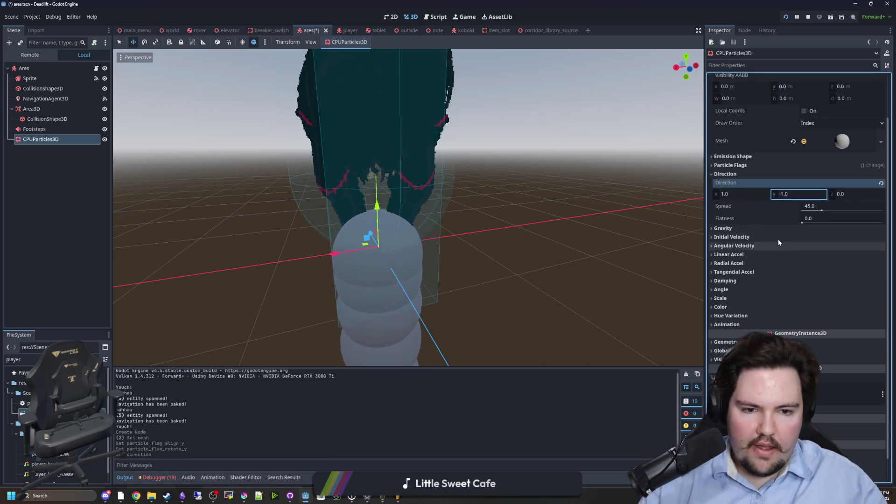
pyautogui.click(735, 193)
pyautogui.write('0')
pyautogui.press('Return')
# Step: Set gravity y to 2 and widen the spread to 163.92
pyautogui.click(740, 228)
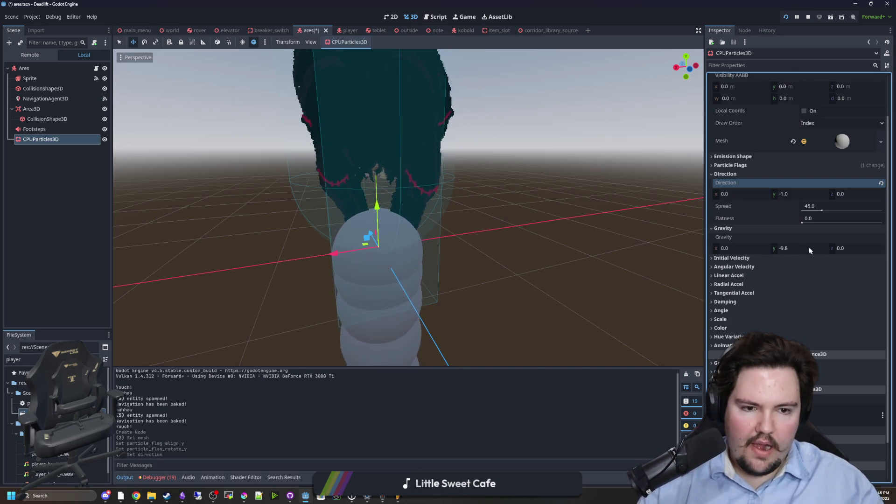
pyautogui.click(808, 247)
pyautogui.write('2')
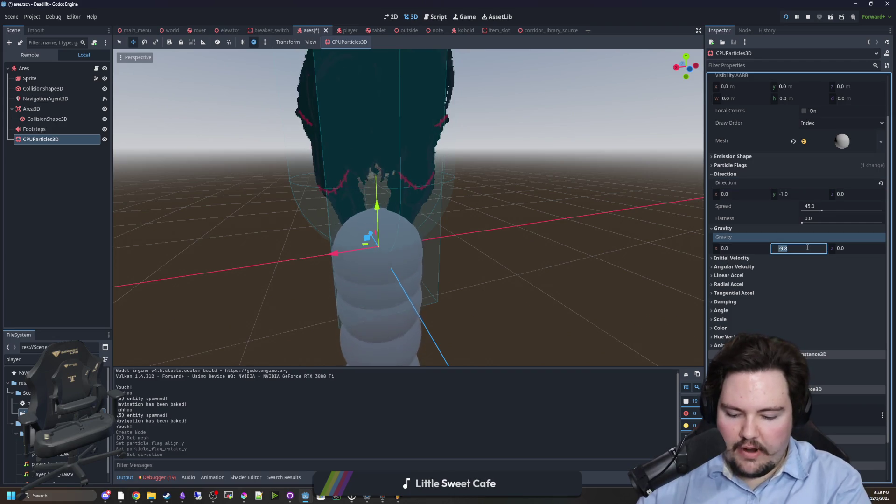
pyautogui.press('Return')
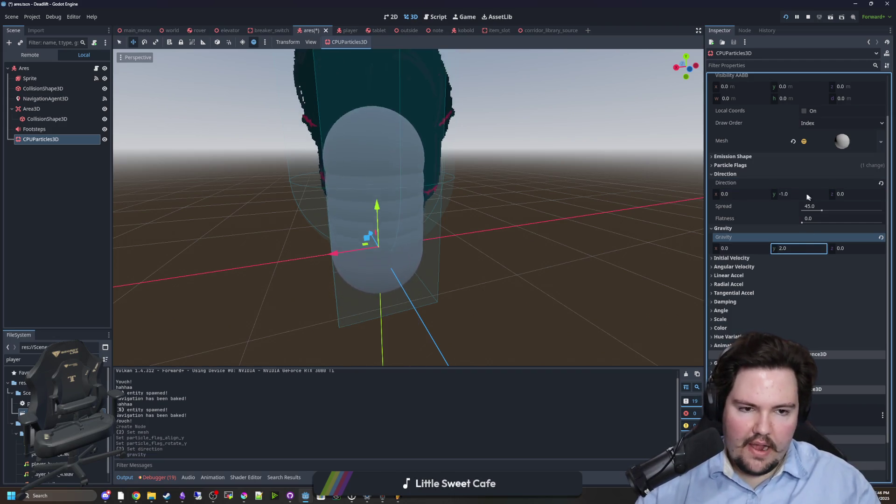
pyautogui.click(823, 208)
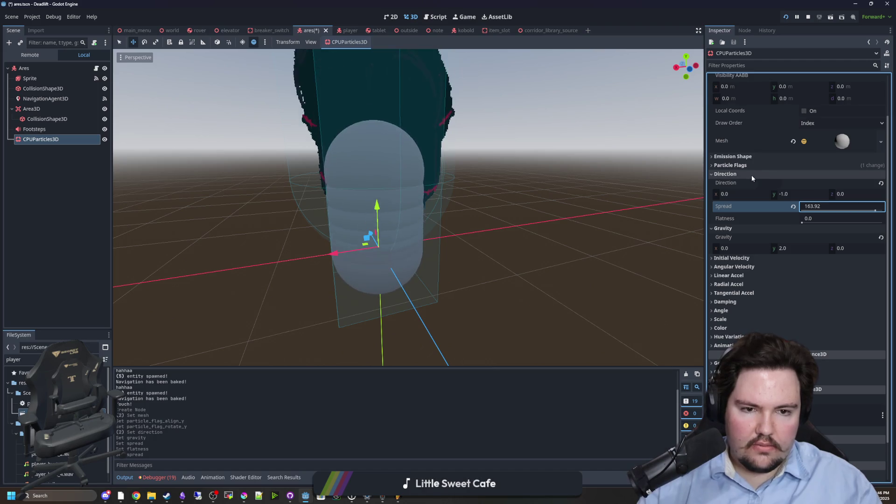
pyautogui.click(739, 195)
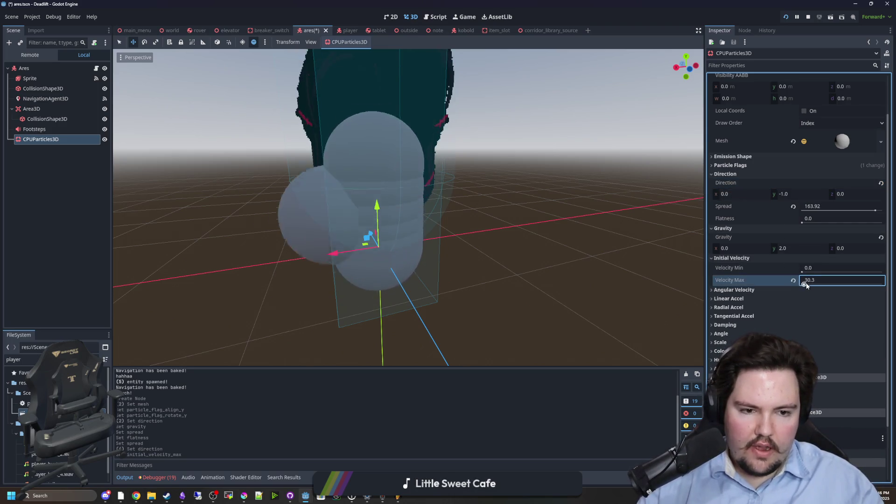
# Step: Set the particles' initial velocity to min 1 and max 5
pyautogui.moveTo(803, 283); pyautogui.dragTo(793, 283)
pyautogui.click(818, 281)
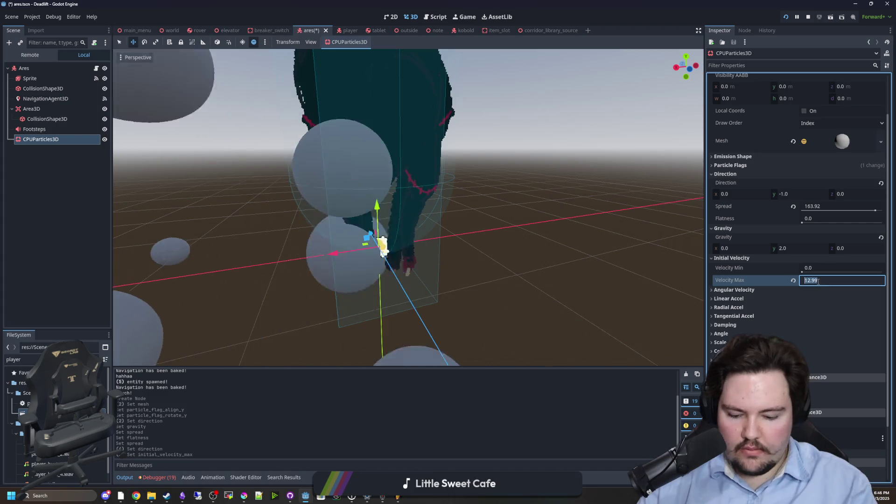
pyautogui.write('5')
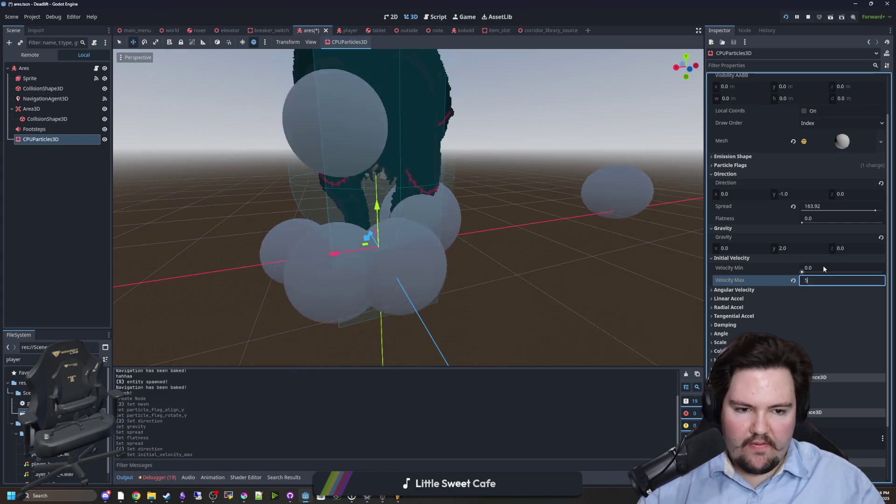
pyautogui.click(823, 268)
pyautogui.write('1')
pyautogui.press('Return')
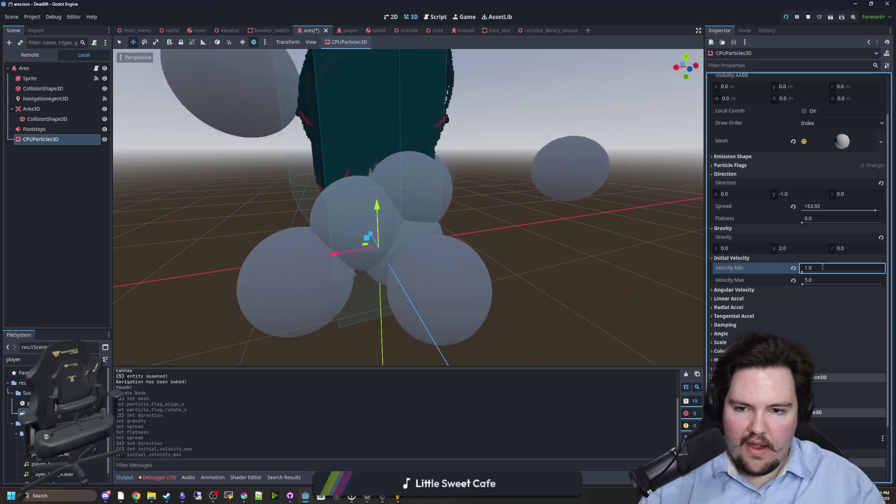
# Step: Narrow the spread to 45 and change the direction to (0, 1, 0)
pyautogui.click(820, 207)
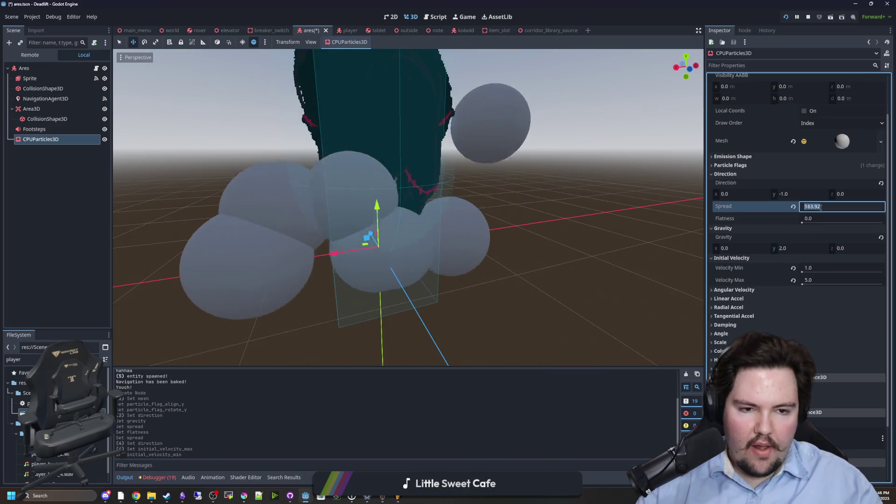
pyautogui.write('45')
pyautogui.press('Return')
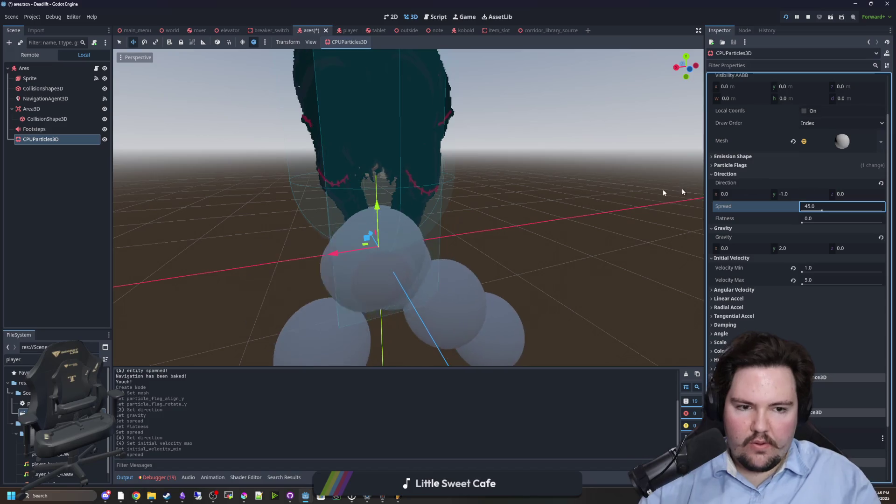
pyautogui.scroll(-5, 663, 193)
pyautogui.click(796, 194)
pyautogui.write('1')
pyautogui.press('Return')
pyautogui.scroll(5, 438, 220)
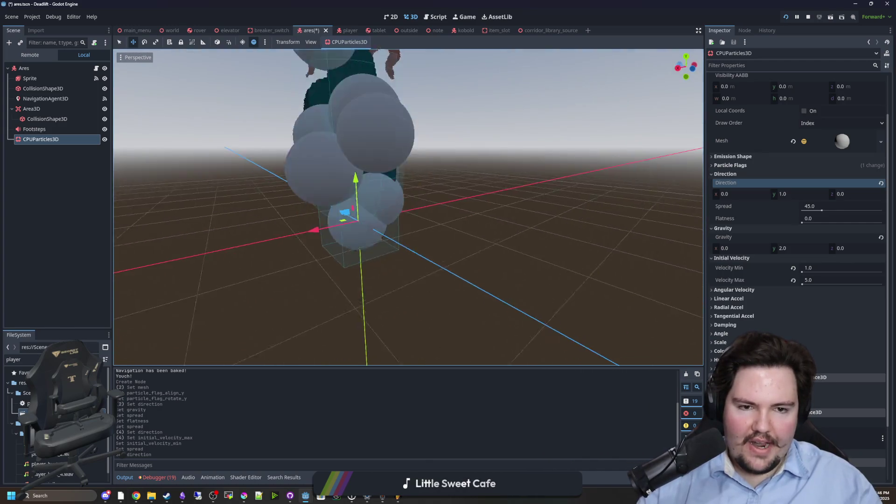
pyautogui.scroll(-2, 756, 278)
pyautogui.click(720, 300)
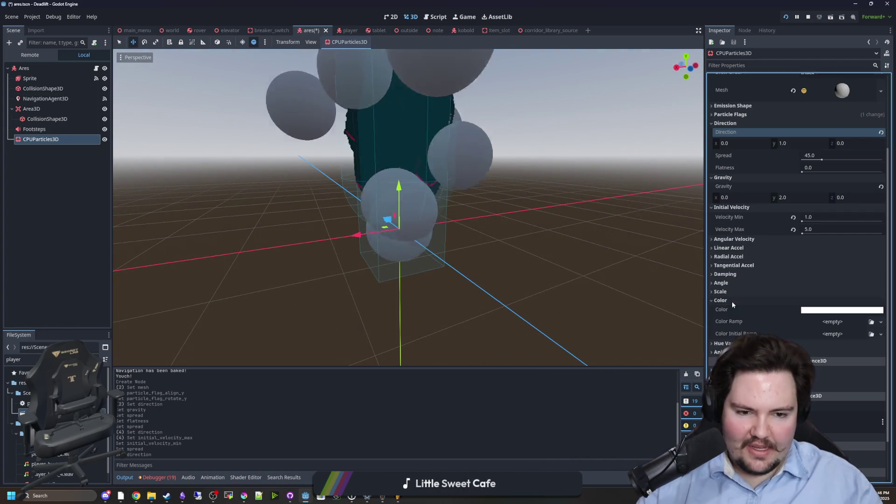
# Step: Try hex ffffff00 for the particle colour, keeping the particles opaque white
pyautogui.click(842, 310)
pyautogui.write('ffffff00')
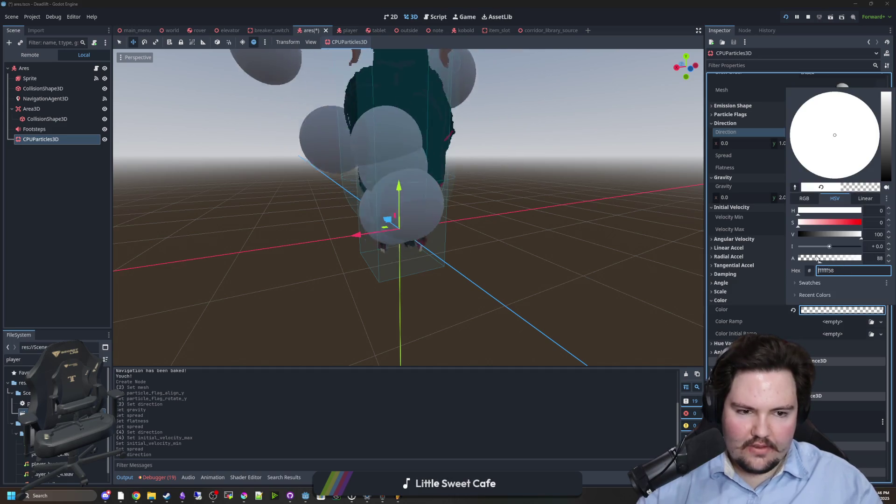
pyautogui.press('Return')
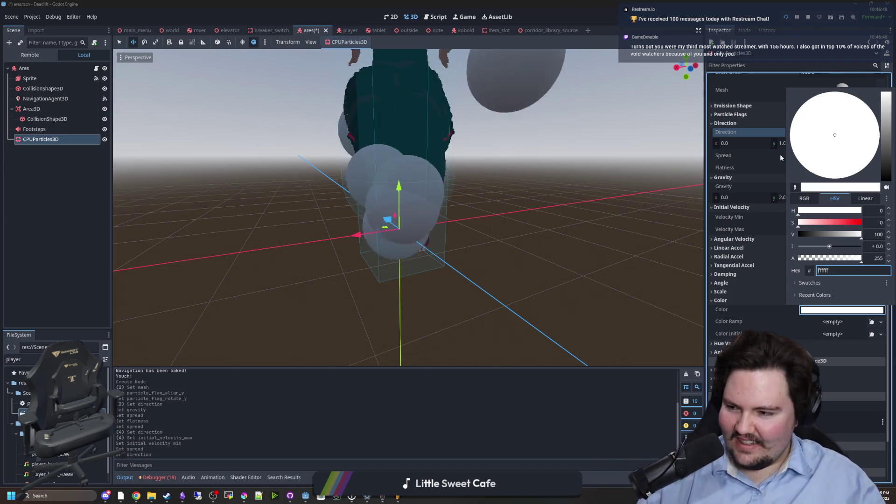
pyautogui.click(757, 281)
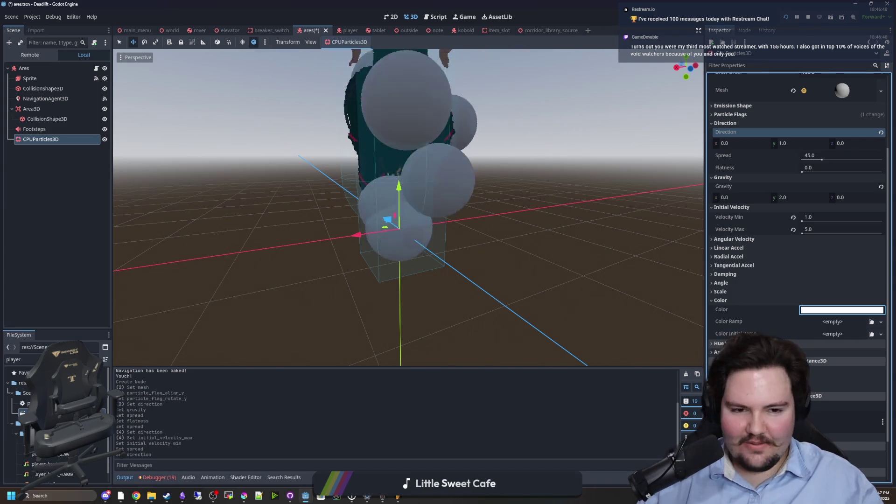
pyautogui.click(737, 301)
# Step: Show the Scale settings and fold away the Initial Velocity and Gravity sections
pyautogui.click(726, 291)
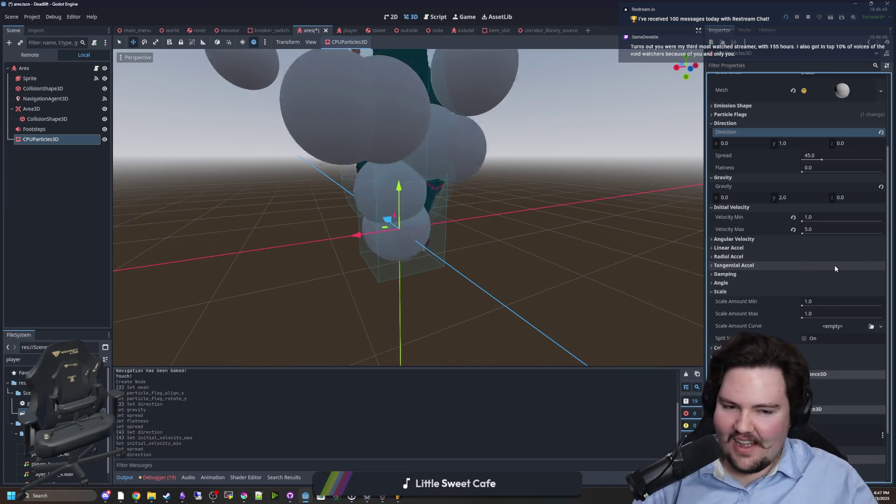
pyautogui.click(752, 206)
pyautogui.click(743, 179)
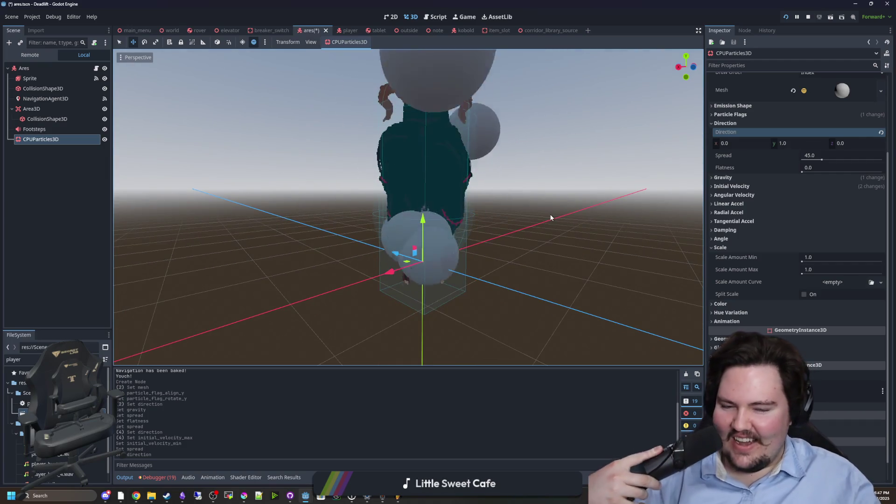
pyautogui.scroll(2, 756, 173)
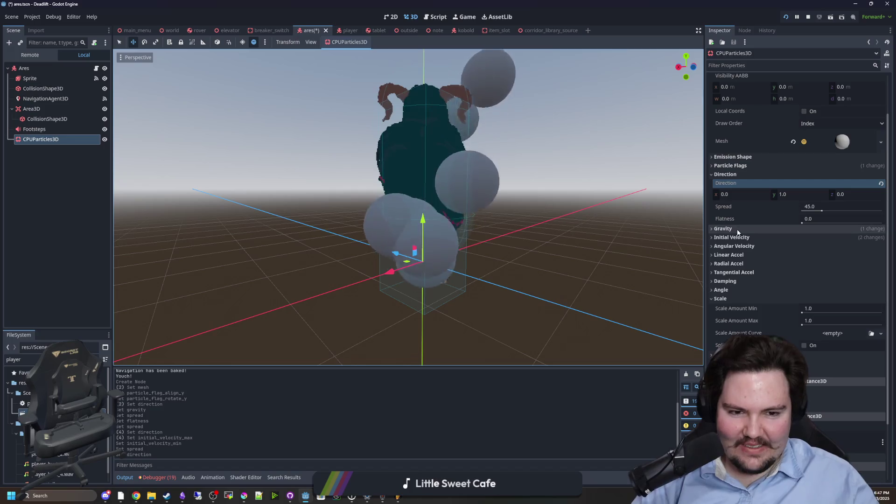
pyautogui.click(740, 247)
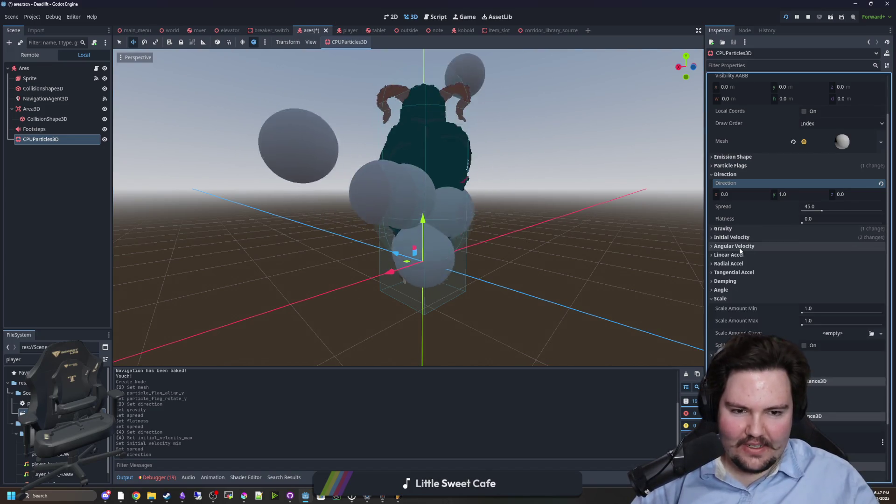
pyautogui.click(739, 246)
pyautogui.click(738, 255)
pyautogui.click(738, 256)
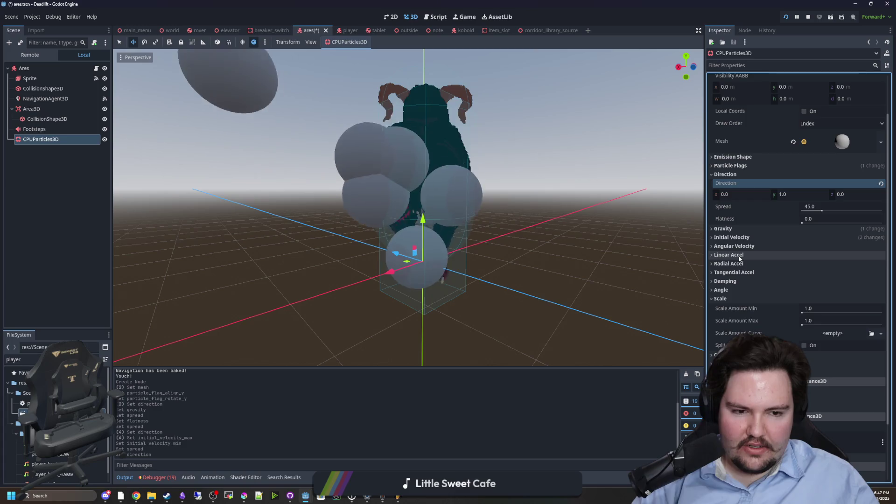
pyautogui.click(746, 264)
pyautogui.click(748, 264)
pyautogui.click(733, 272)
pyautogui.click(733, 273)
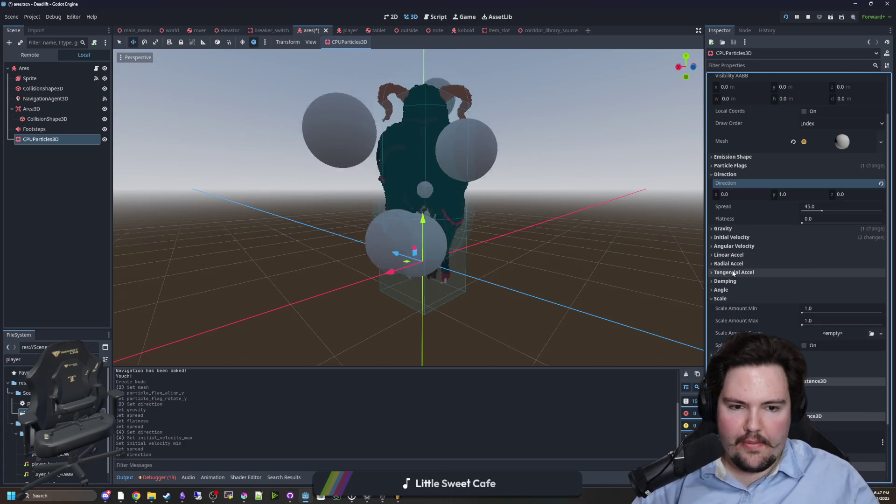
pyautogui.click(724, 290)
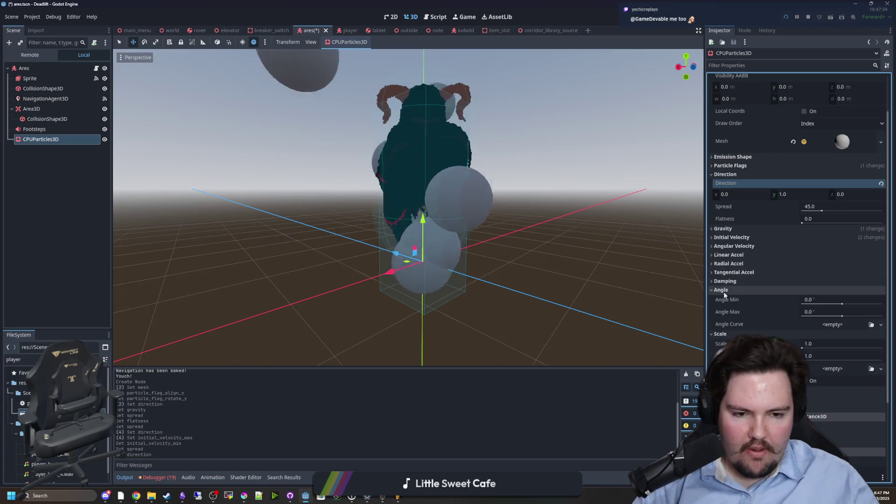
pyautogui.click(724, 290)
pyautogui.click(728, 299)
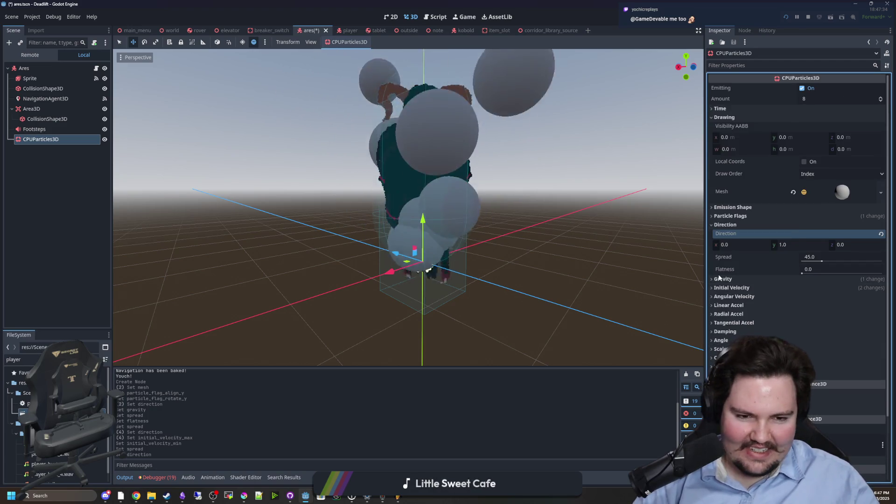
pyautogui.click(737, 226)
pyautogui.click(733, 234)
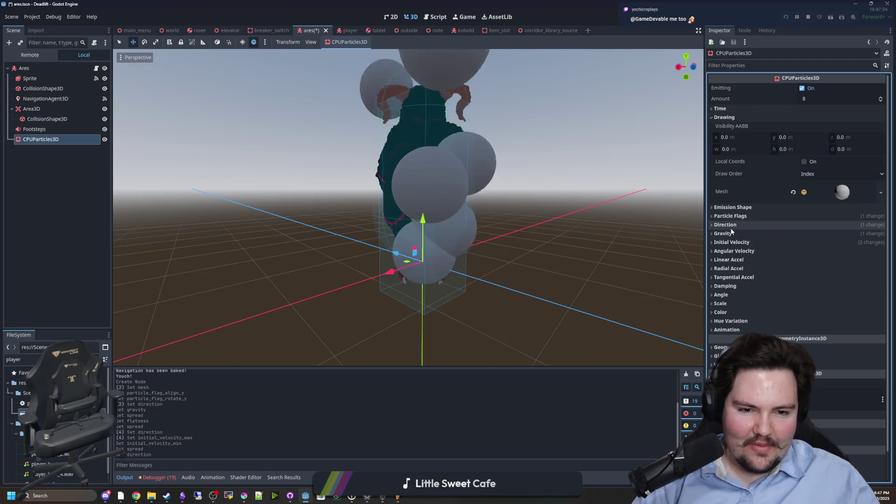
pyautogui.click(732, 235)
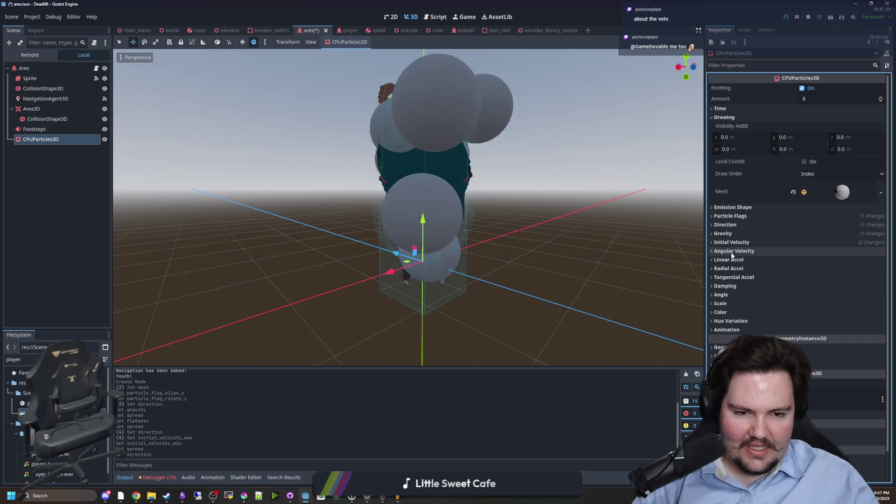
pyautogui.click(726, 302)
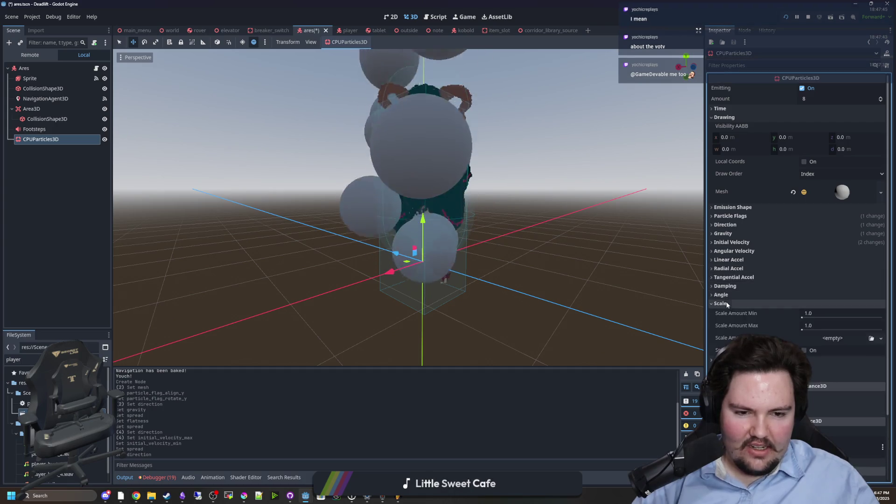
pyautogui.scroll(-2, 820, 294)
# Step: Try a maximum particle scale of 2.0, then settle on 1.0
pyautogui.moveTo(803, 279); pyautogui.dragTo(803, 279)
pyautogui.write('2')
pyautogui.press('Return')
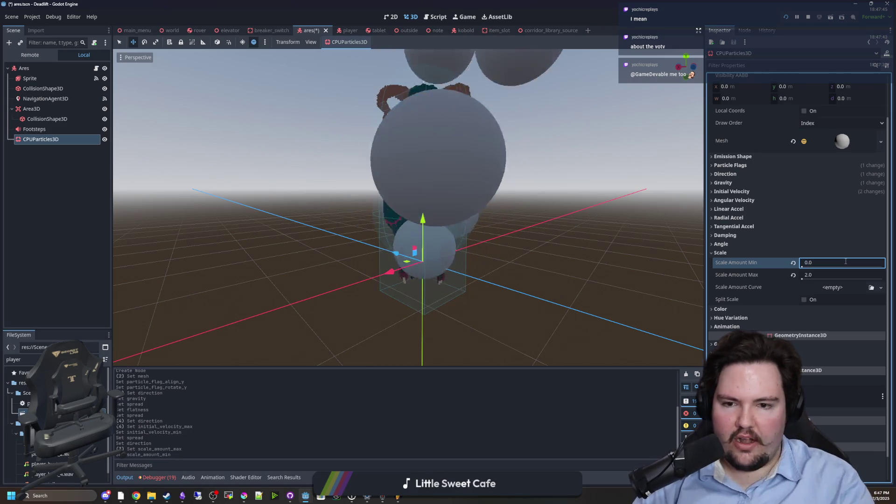
pyautogui.moveTo(680, 260); pyautogui.dragTo(607, 255)
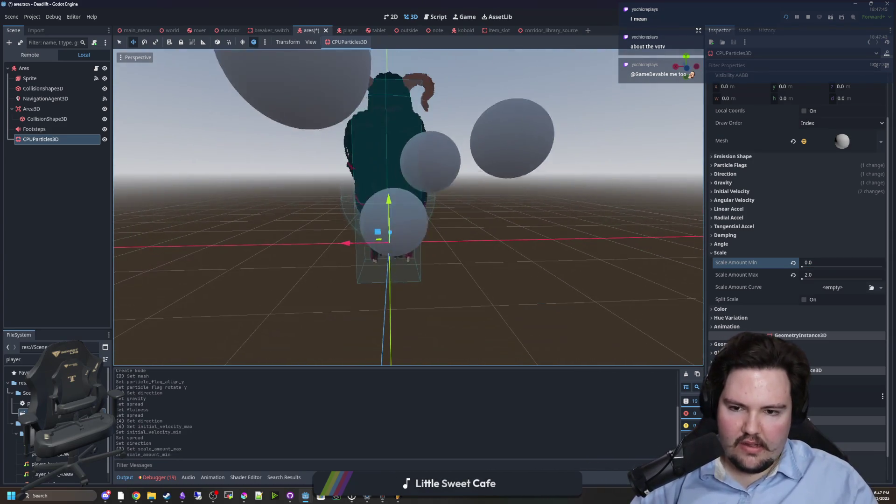
pyautogui.click(834, 274)
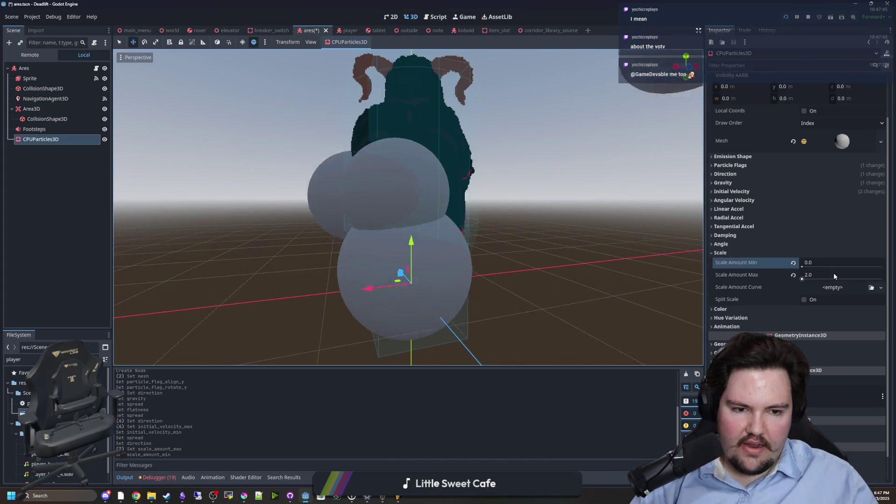
pyautogui.write('1')
pyautogui.press('Return')
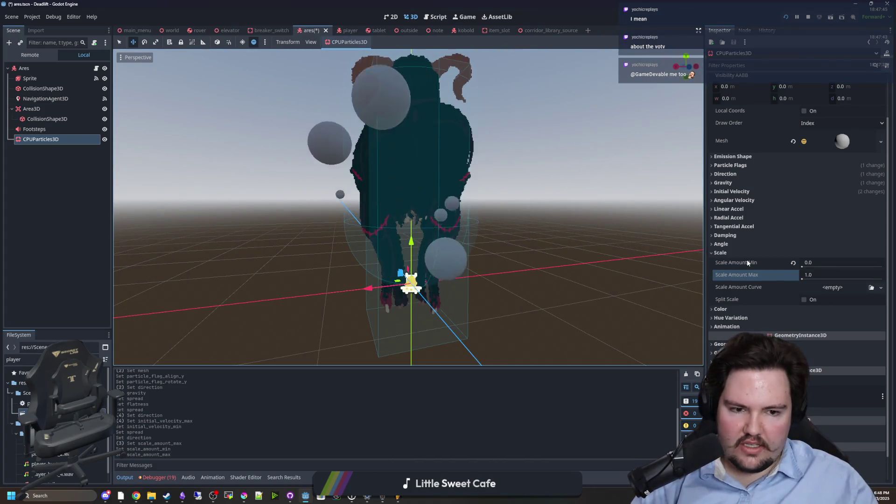
# Step: Raise the emitter's particle Amount to 64
pyautogui.scroll(3, 762, 235)
pyautogui.click(814, 97)
pyautogui.write('64')
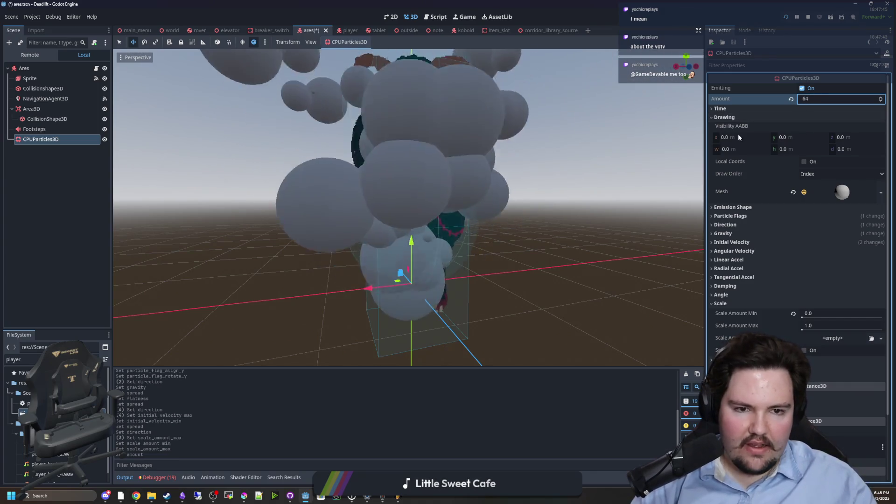
pyautogui.click(720, 108)
# Step: Set the puff particles' Explosiveness to 0.9
pyautogui.click(817, 167)
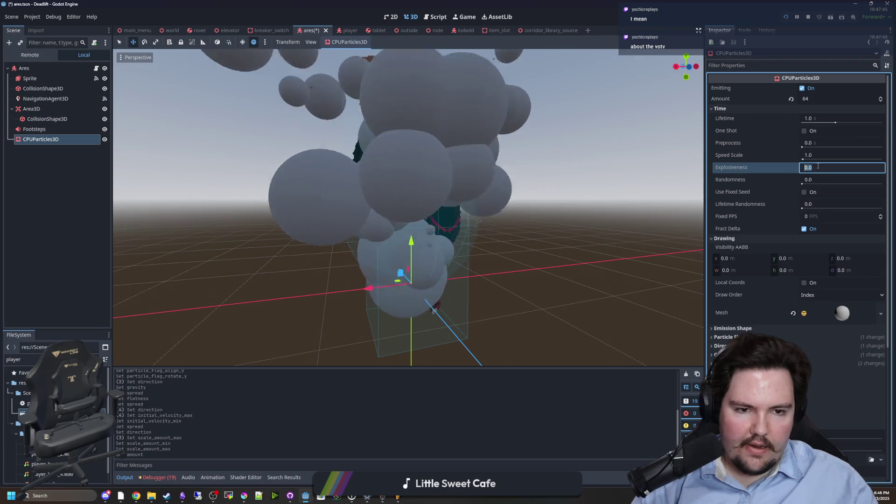
pyautogui.write('0.9')
pyautogui.press('Return')
pyautogui.scroll(2, 635, 152)
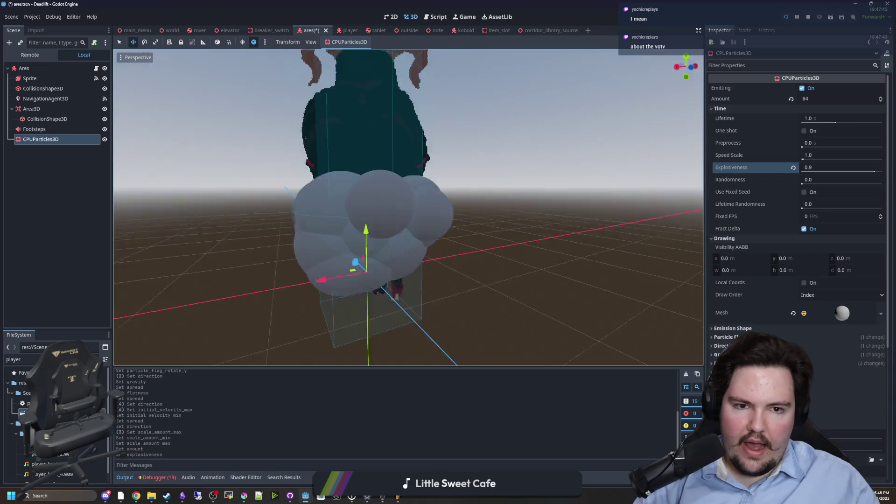
pyautogui.scroll(-3, 754, 288)
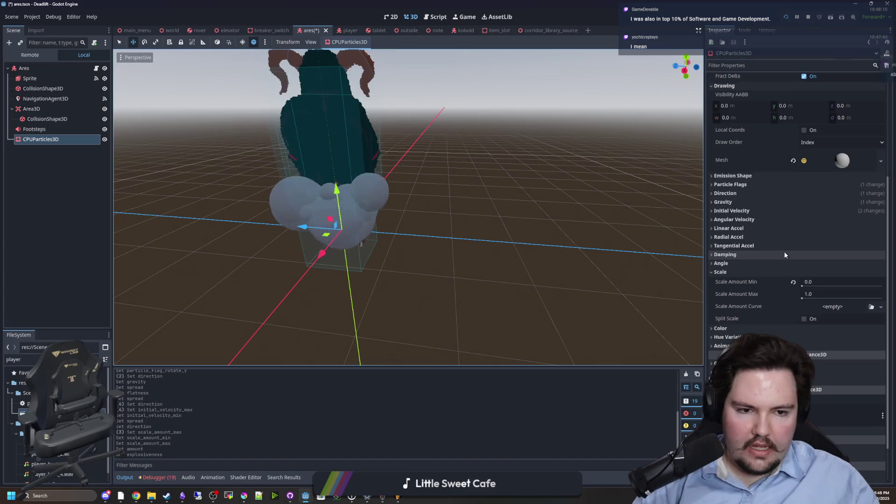
pyautogui.scroll(3, 783, 251)
pyautogui.scroll(-4, 751, 264)
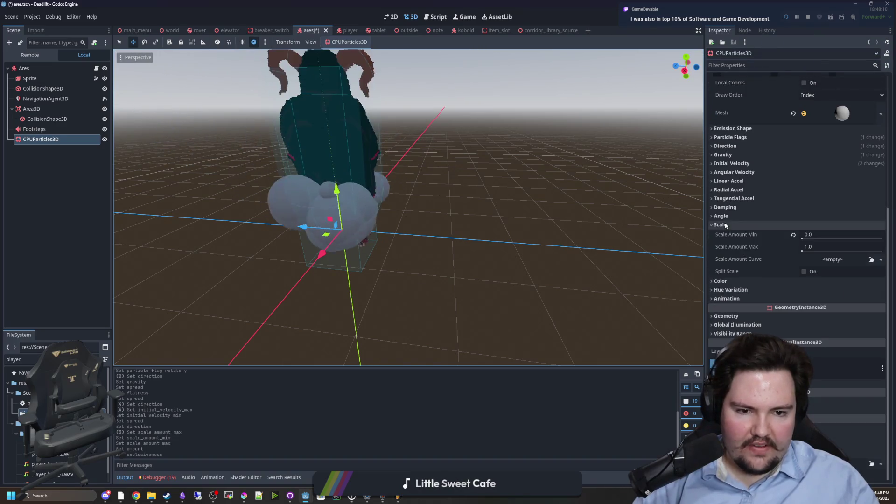
# Step: Inspect and collapse the Scale, Damping, Radial and Linear Acceleration sections
pyautogui.click(741, 224)
pyautogui.click(732, 255)
pyautogui.click(737, 254)
pyautogui.click(744, 238)
pyautogui.click(744, 230)
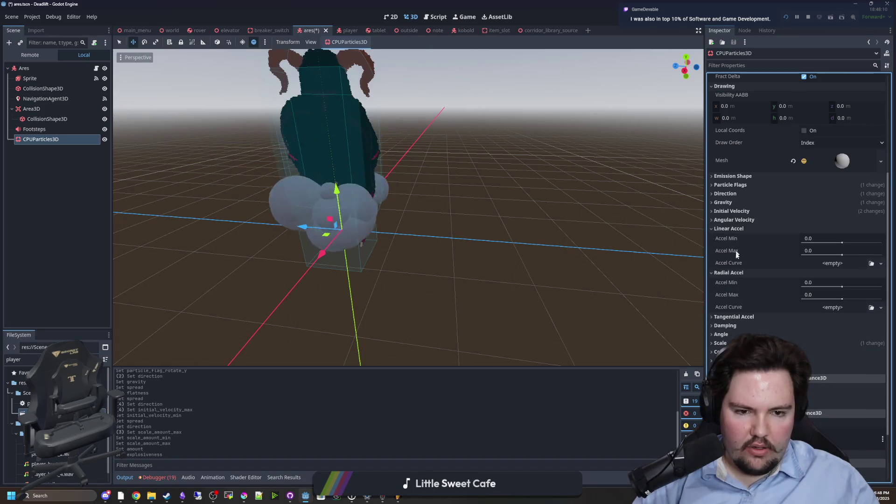
pyautogui.click(728, 273)
pyautogui.click(739, 228)
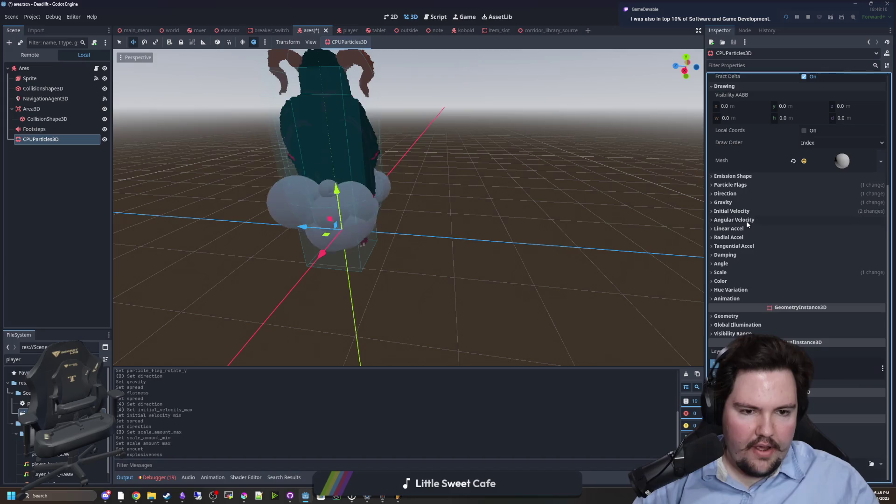
# Step: Check the particle gravity vector, then start editing the Direction's y component
pyautogui.click(746, 220)
pyautogui.click(746, 220)
pyautogui.click(746, 202)
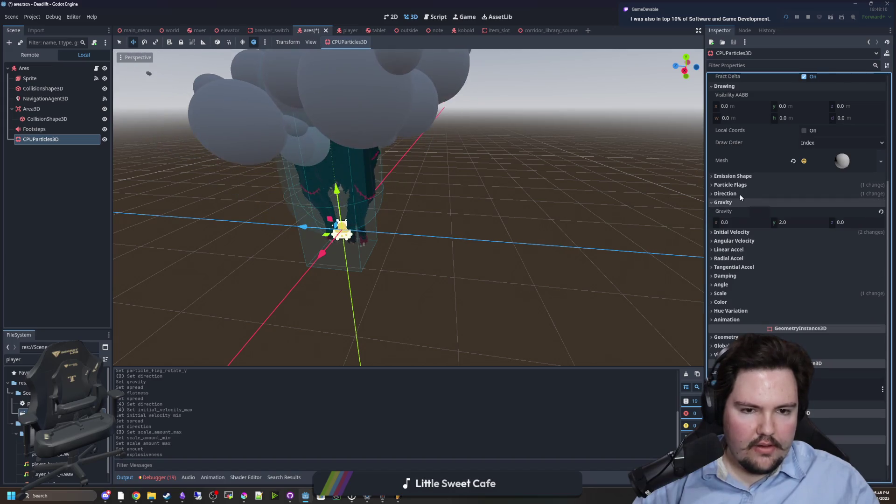
pyautogui.click(746, 202)
pyautogui.click(739, 193)
pyautogui.click(799, 211)
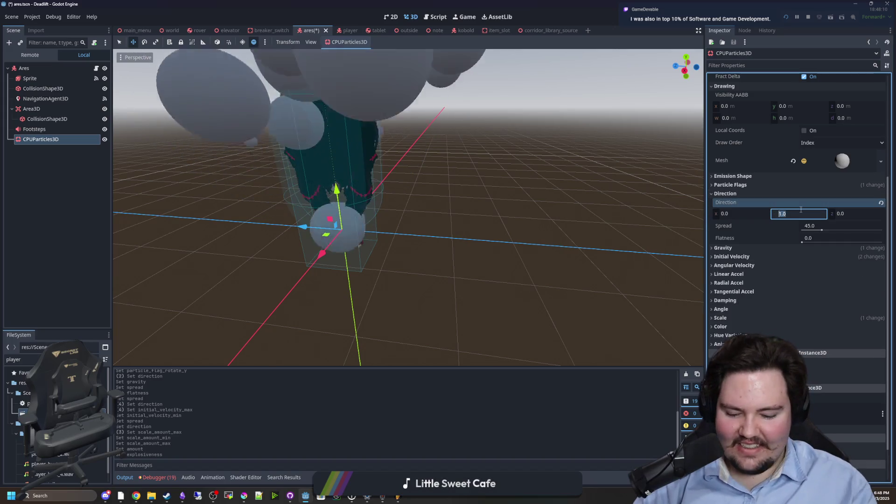
# Step: Flip the emission Direction y to -1 and try a maximum initial velocity of 1.0
pyautogui.write('-1')
pyautogui.press('Return')
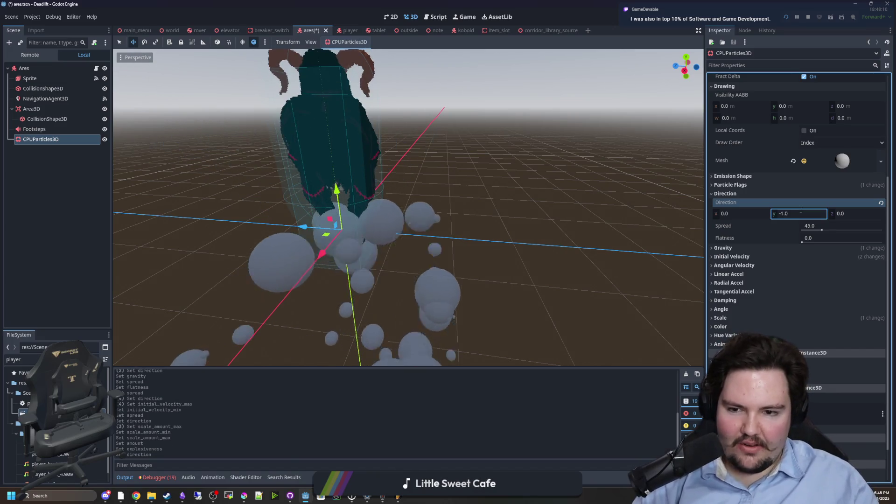
pyautogui.click(757, 257)
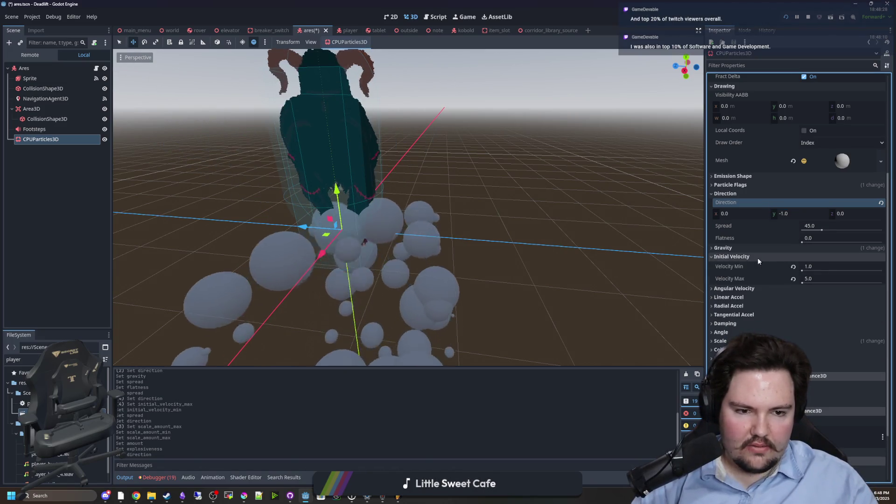
pyautogui.click(815, 279)
pyautogui.write('1.0')
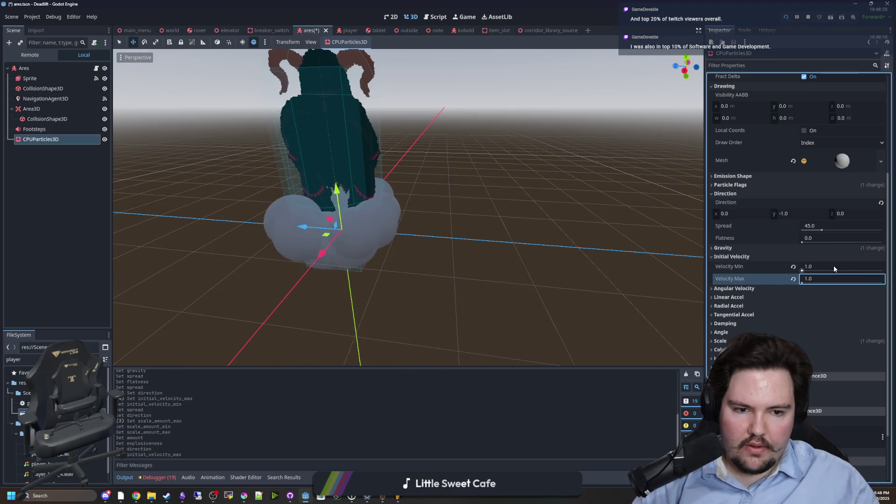
pyautogui.scroll(3, 768, 219)
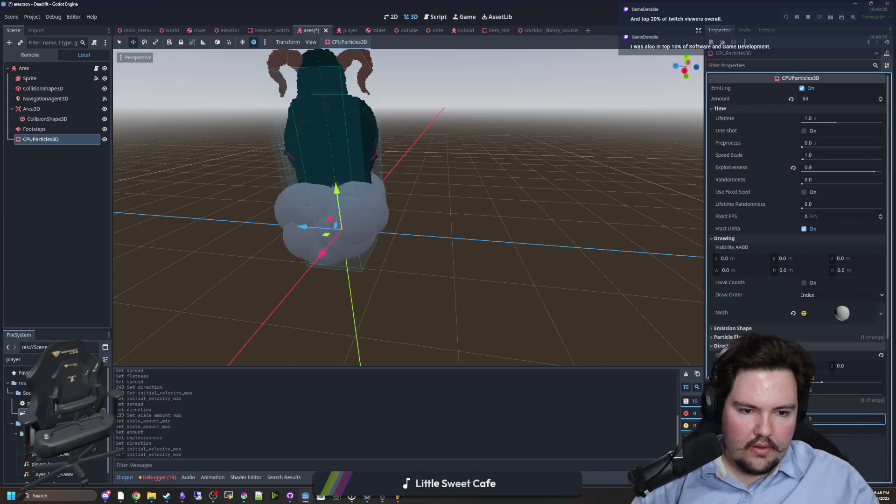
pyautogui.scroll(-3, 796, 297)
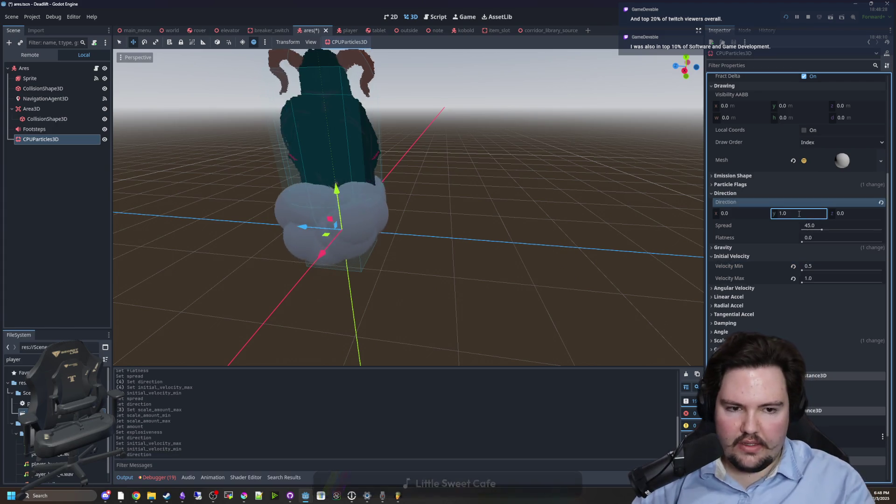
# Step: Settle the initial velocity at min 0.0 and max 2.0, and expand the Color section
pyautogui.click(817, 278)
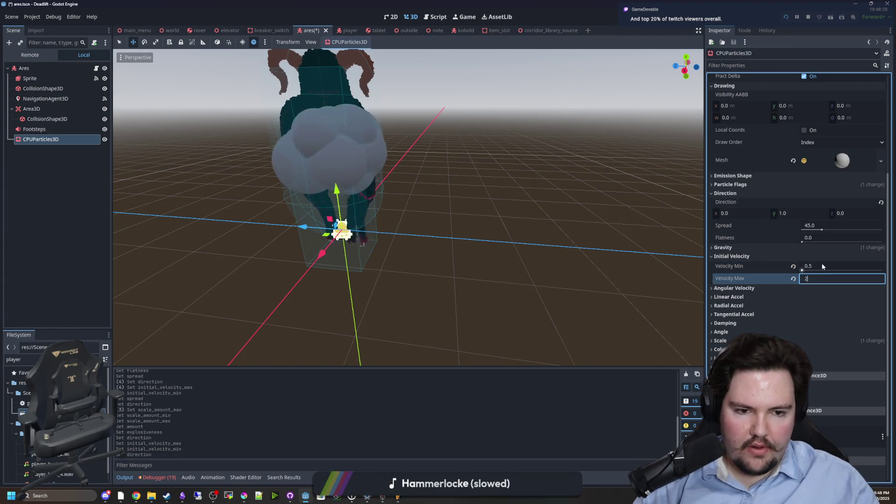
pyautogui.click(822, 265)
pyautogui.write('0')
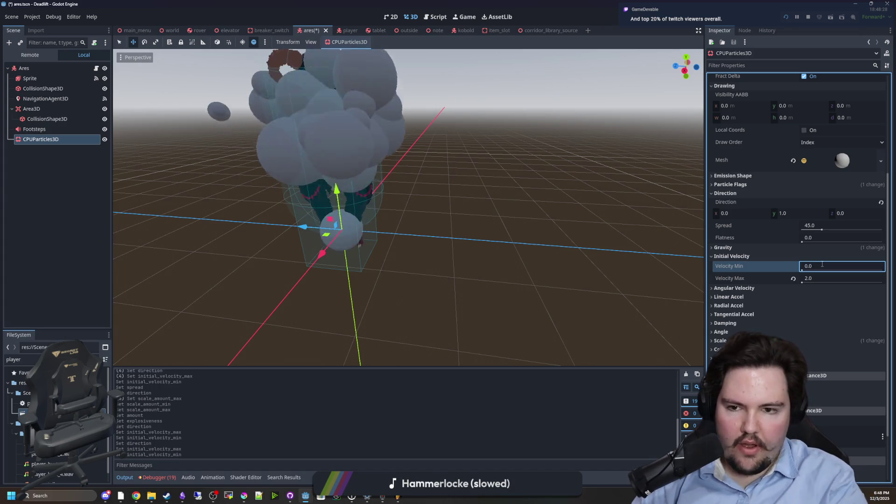
pyautogui.press('Return')
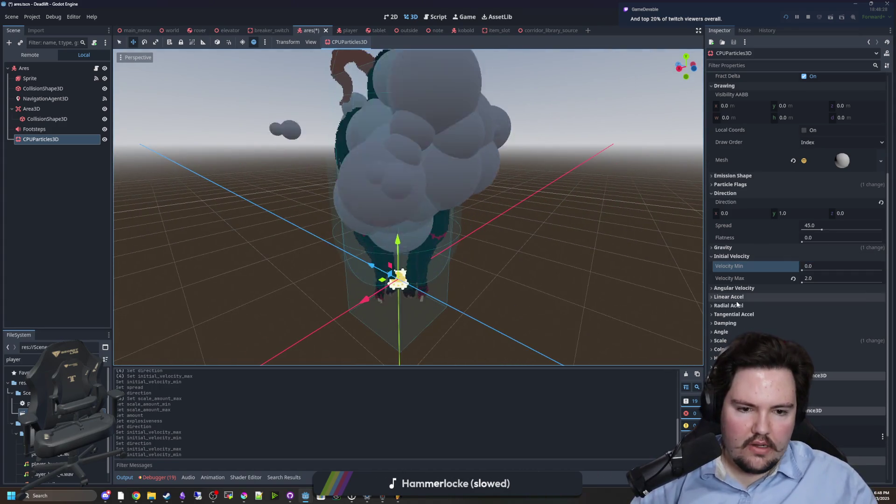
pyautogui.scroll(-1, 748, 310)
pyautogui.click(743, 299)
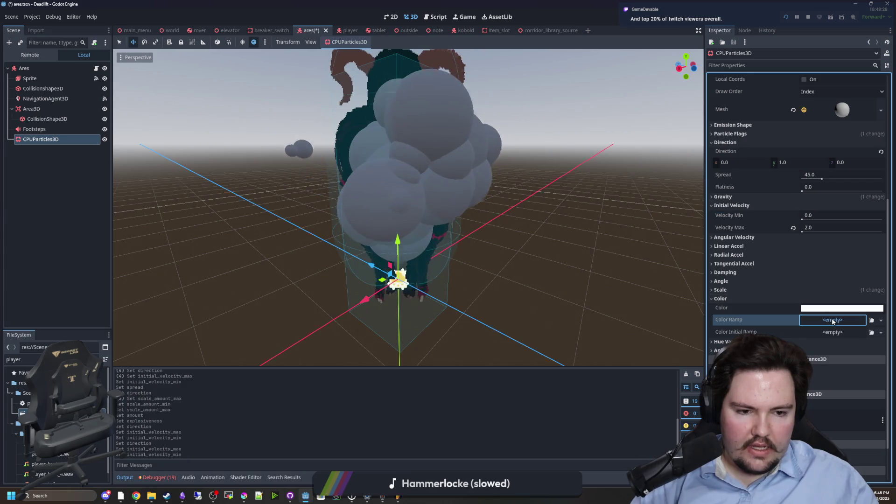
# Step: Assign a new Gradient to Color Ramp and recolour its points toward transparent and white
pyautogui.click(870, 341)
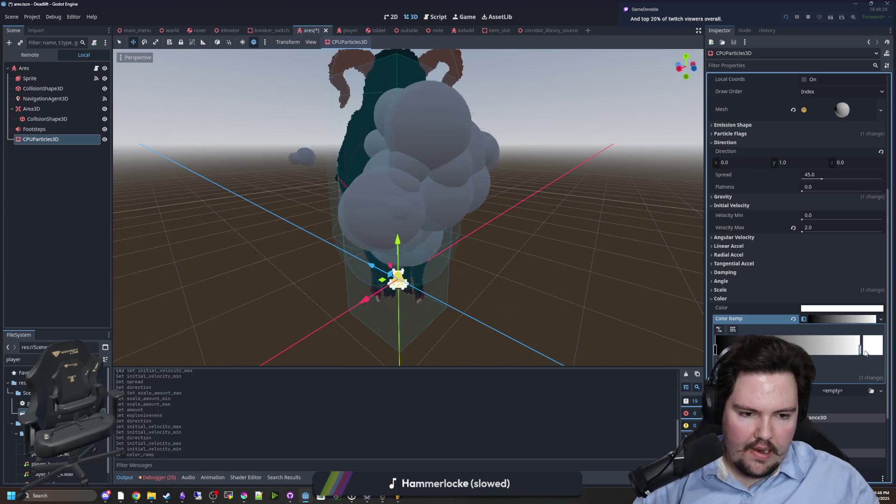
pyautogui.doubleClick(860, 353)
pyautogui.click(718, 350)
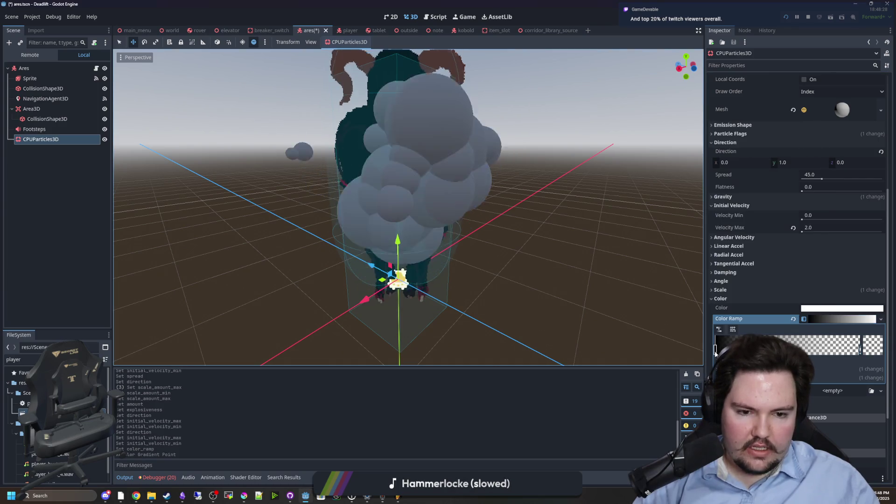
pyautogui.click(831, 338)
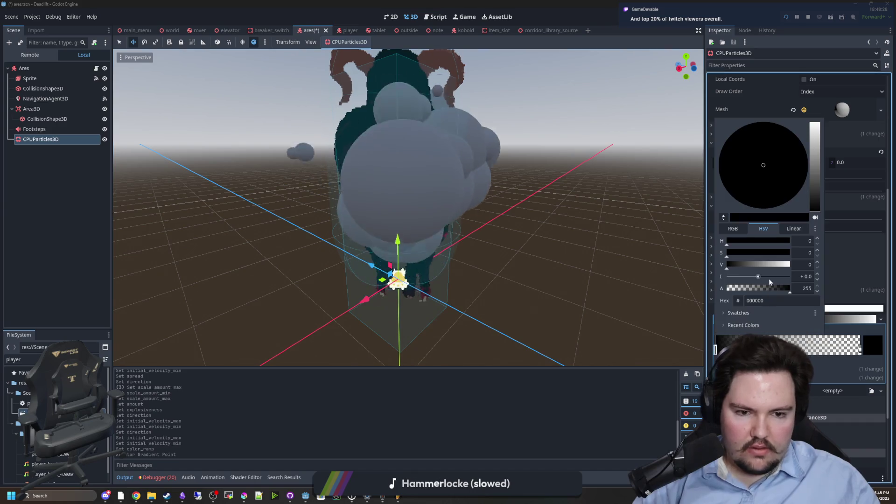
pyautogui.click(768, 278)
pyautogui.press('Escape')
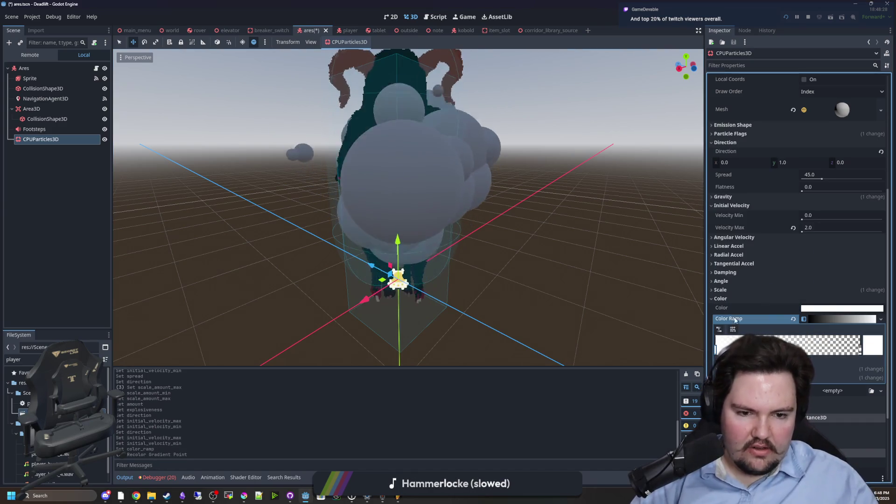
pyautogui.scroll(3, 731, 295)
pyautogui.scroll(1, 731, 295)
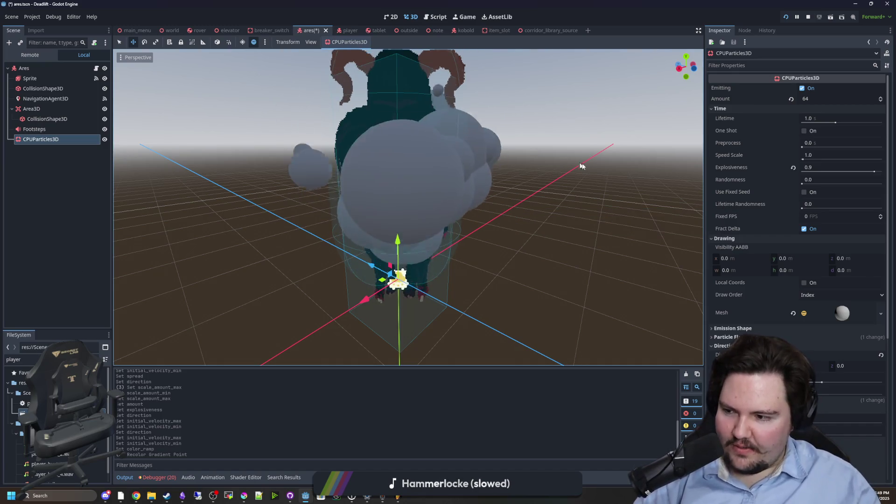
pyautogui.click(733, 108)
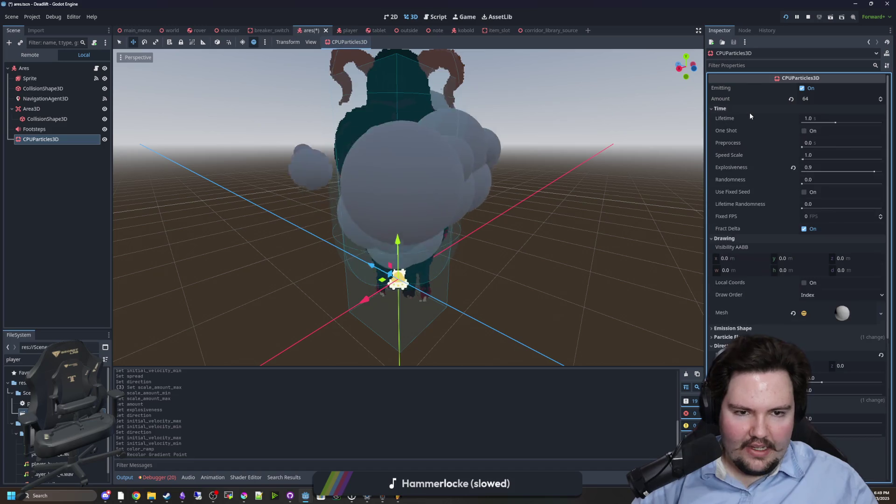
# Step: Collapse the Direction, Velocity, Color and Scale sections, then show the Drawing sphere mesh's properties
pyautogui.click(744, 116)
pyautogui.click(740, 144)
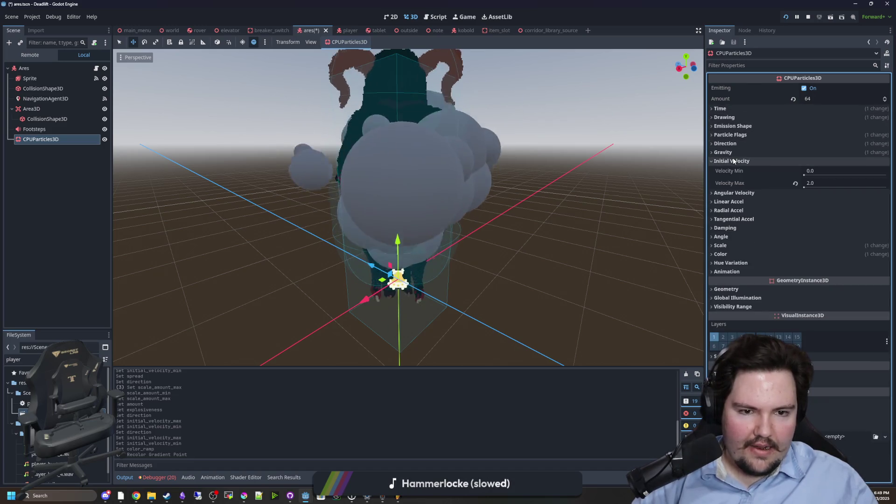
pyautogui.click(762, 161)
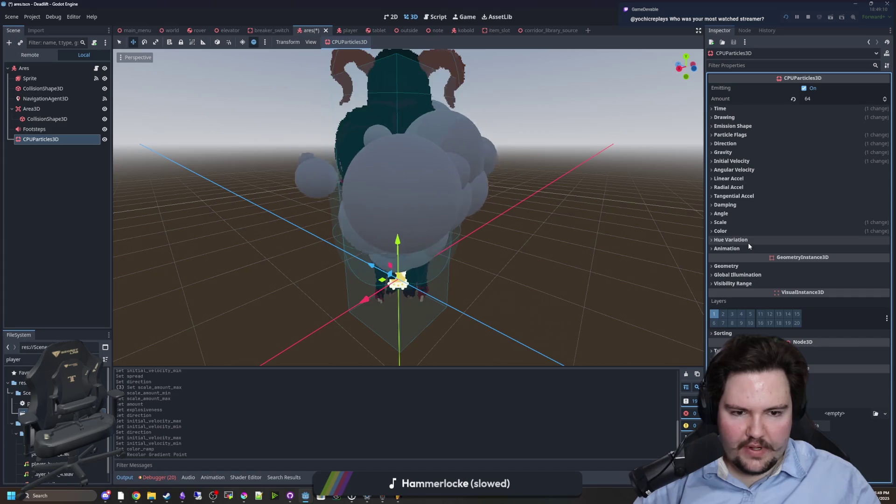
pyautogui.click(738, 230)
pyautogui.click(738, 230)
pyautogui.click(739, 231)
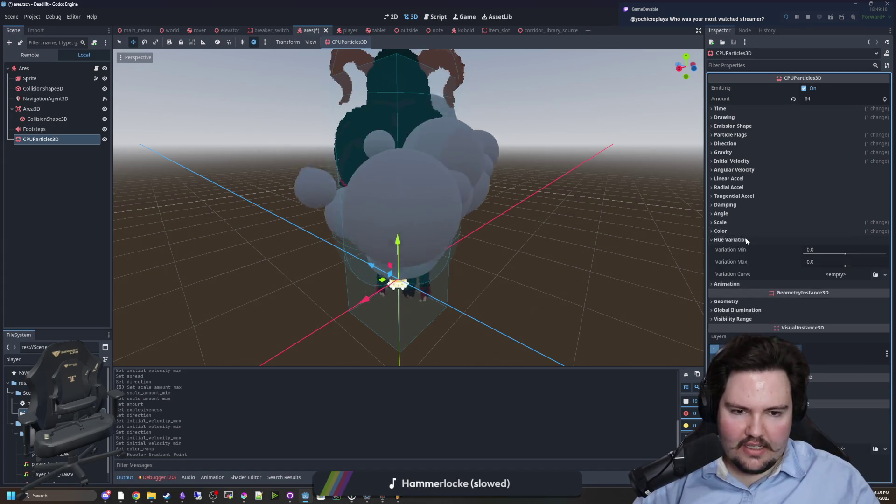
pyautogui.click(742, 231)
pyautogui.click(747, 214)
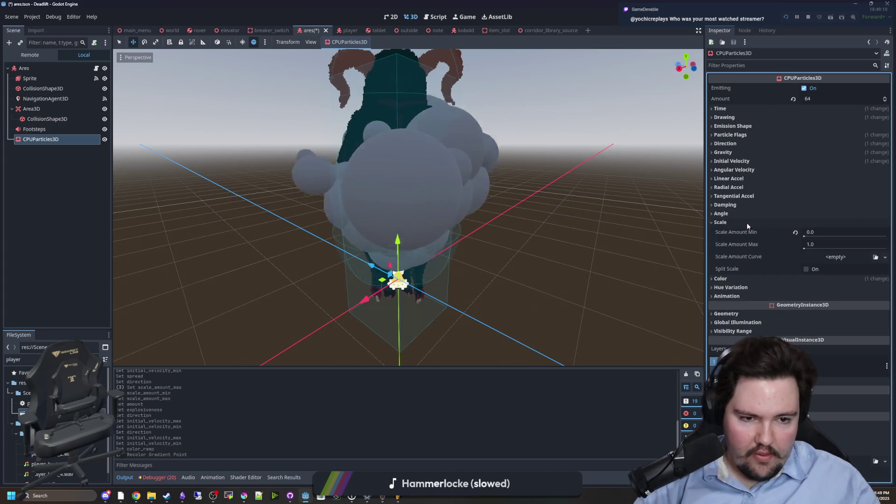
pyautogui.click(750, 214)
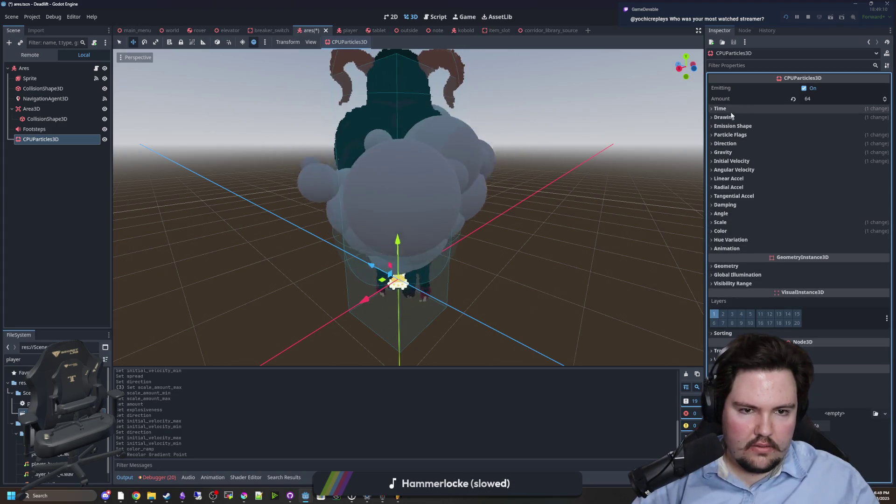
pyautogui.click(788, 118)
pyautogui.click(848, 192)
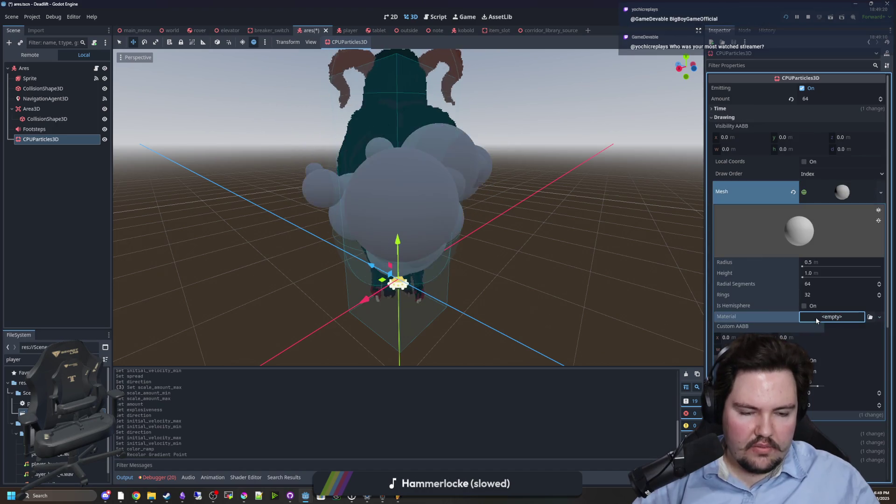
# Step: Give the sphere mesh a new StandardMaterial3D with Vertex Color Use as Albedo enabled
pyautogui.click(817, 319)
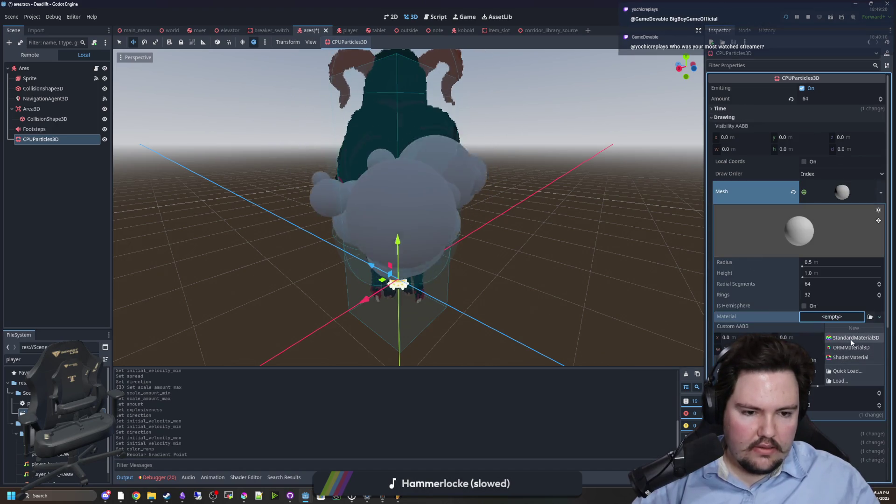
pyautogui.click(850, 340)
pyautogui.scroll(-5, 793, 307)
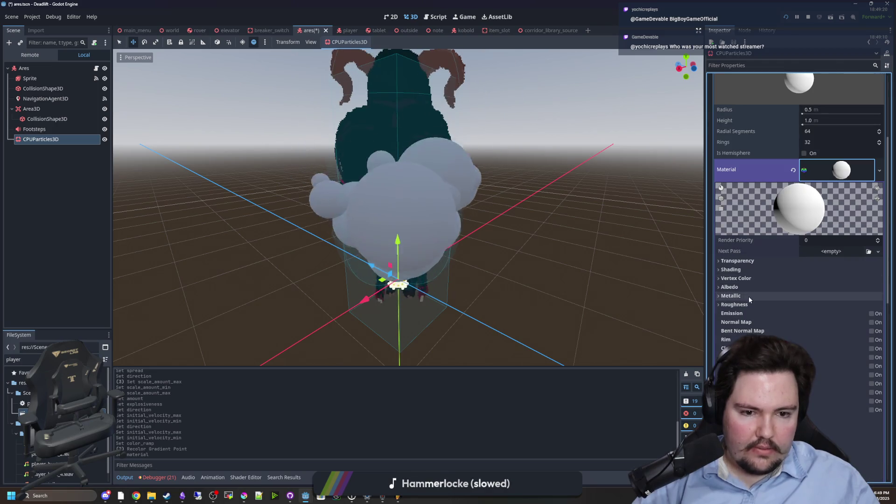
pyautogui.click(731, 287)
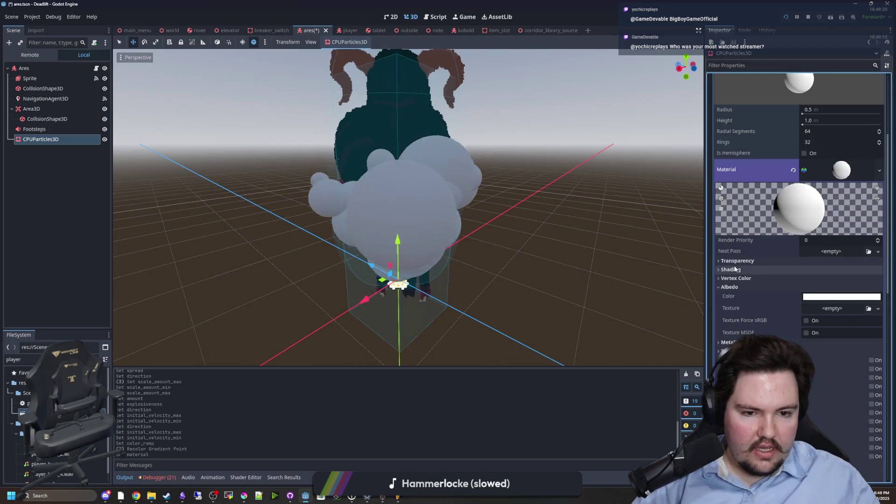
pyautogui.click(731, 270)
pyautogui.click(736, 269)
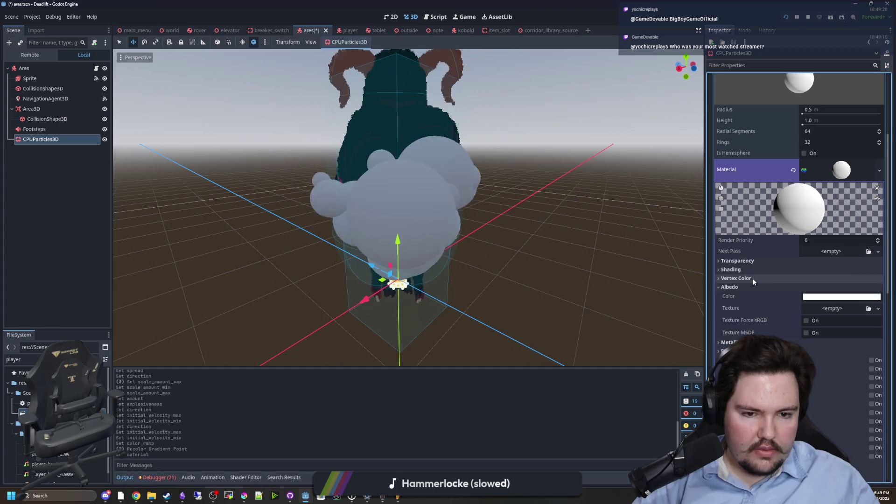
pyautogui.click(752, 279)
pyautogui.click(806, 288)
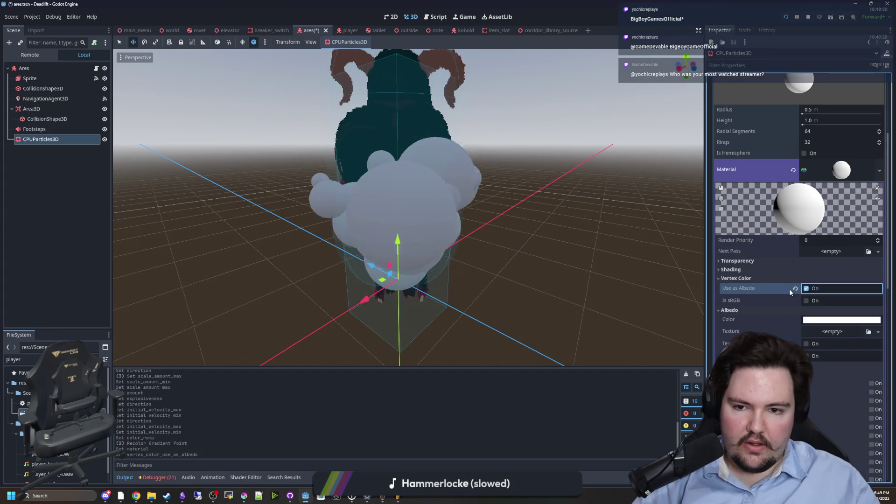
pyautogui.scroll(-3, 408, 207)
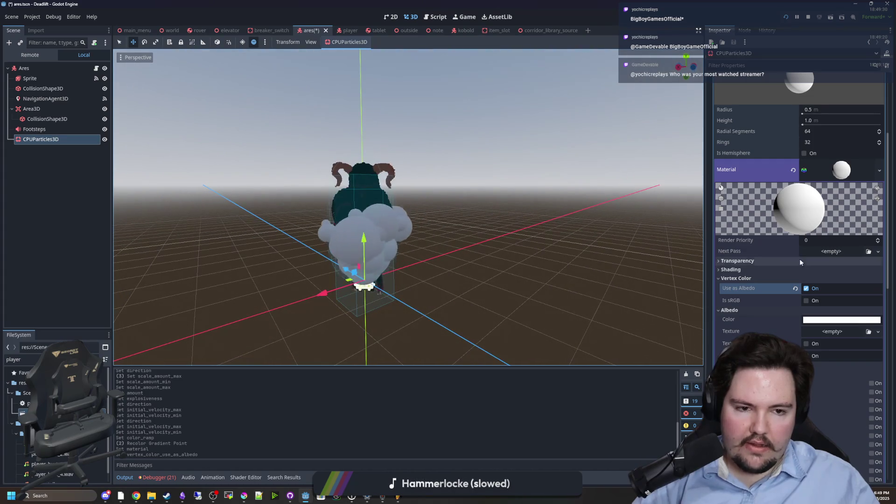
pyautogui.scroll(-2, 748, 317)
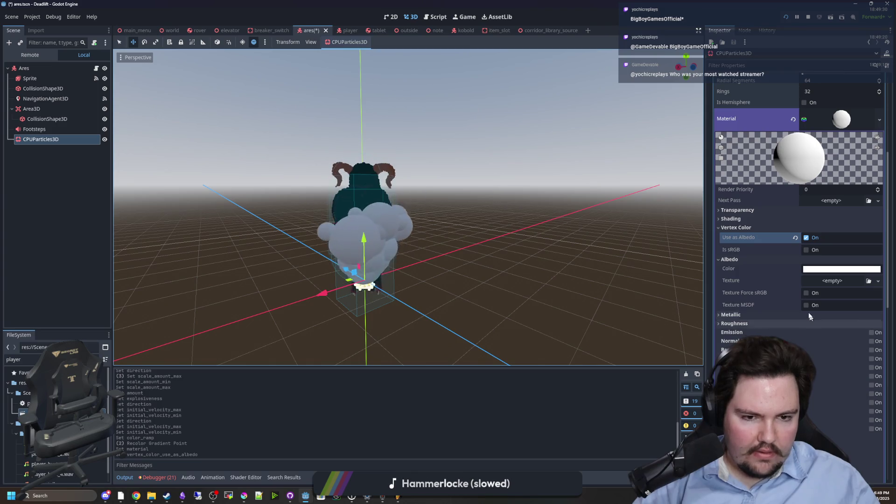
pyautogui.click(739, 227)
pyautogui.click(730, 236)
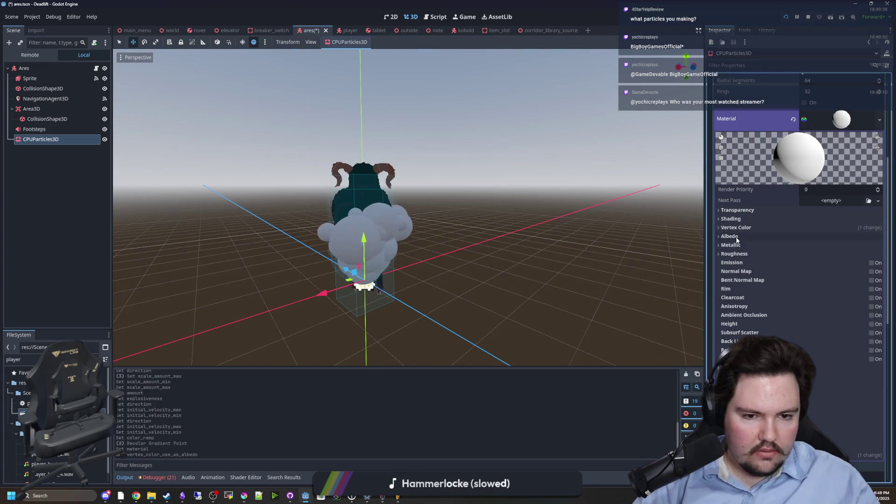
# Step: Set the material's Transparency to Alpha and its Cull Mode to Disabled
pyautogui.click(740, 245)
pyautogui.click(743, 245)
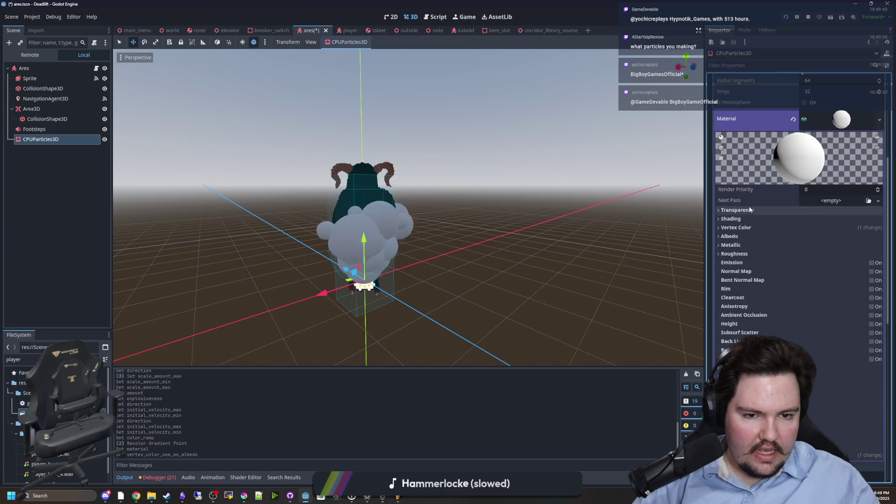
pyautogui.click(737, 210)
pyautogui.click(843, 218)
pyautogui.click(828, 240)
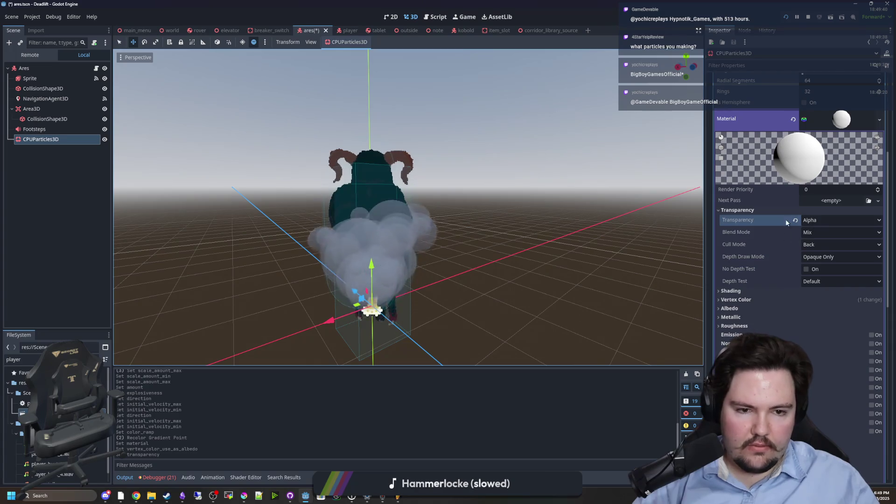
pyautogui.click(817, 248)
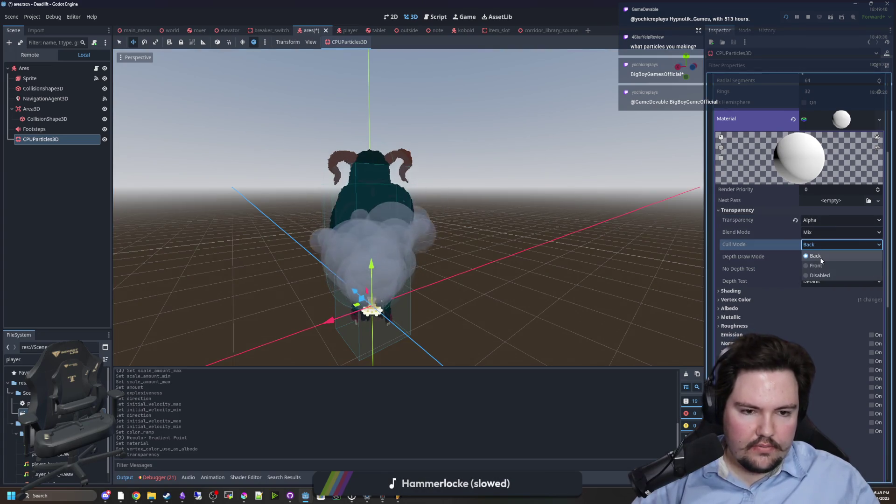
pyautogui.click(821, 264)
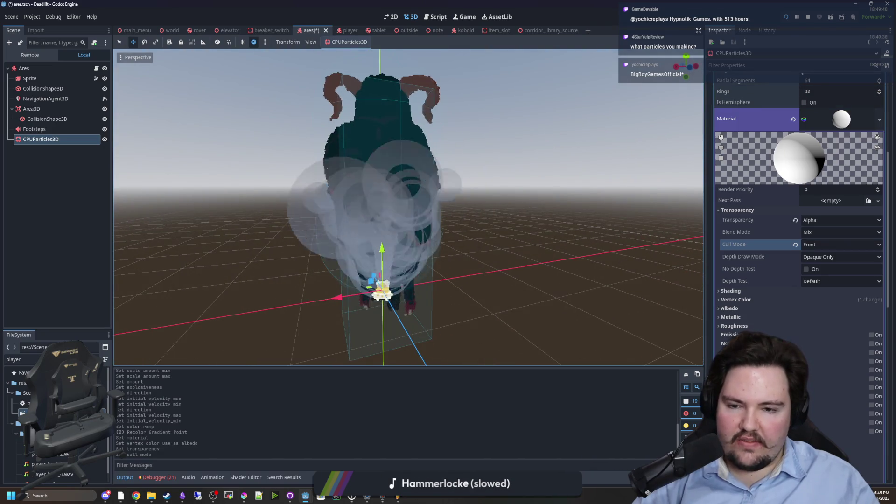
pyautogui.click(816, 243)
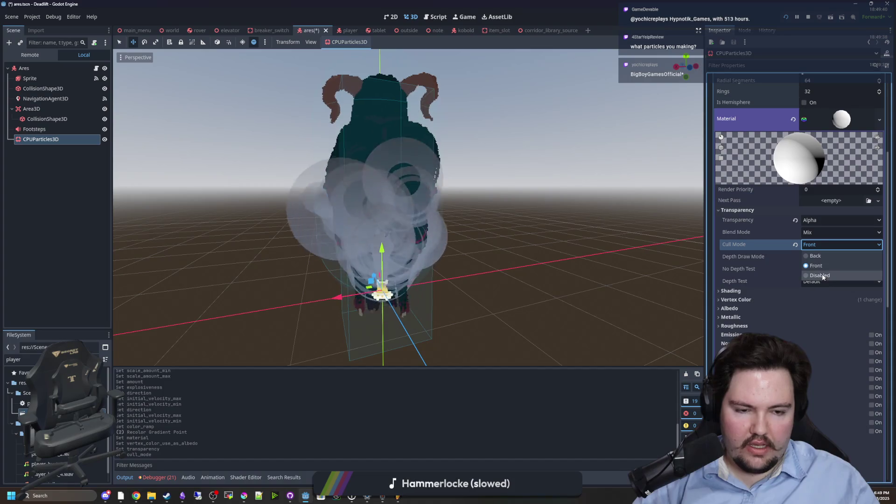
pyautogui.click(821, 273)
# Step: Set Depth Draw Mode to Opaque Only and enable No Depth Test
pyautogui.moveTo(662, 255)
pyautogui.mouseDown()
pyautogui.moveTo(536, 256)
pyautogui.moveTo(490, 238)
pyautogui.mouseUp()
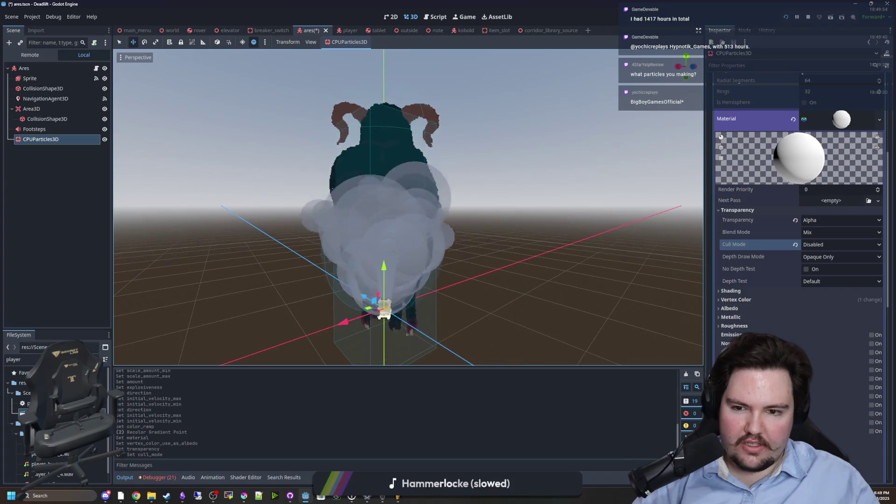
pyautogui.click(826, 257)
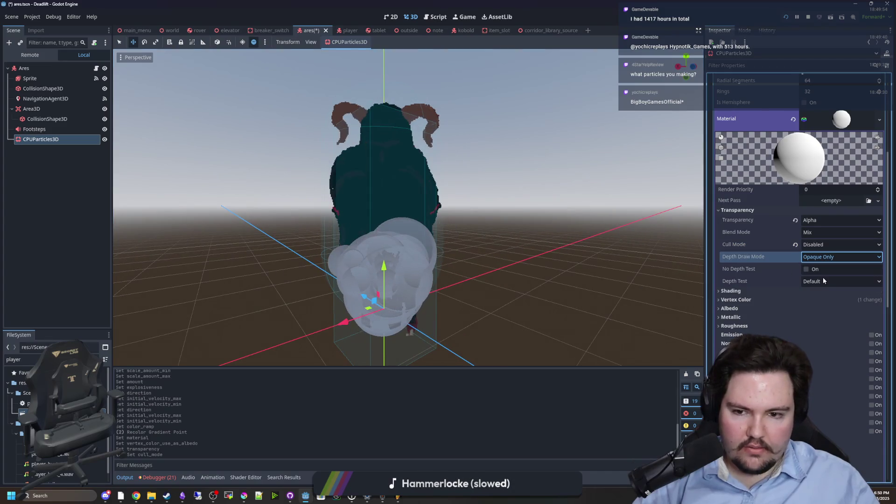
pyautogui.click(823, 280)
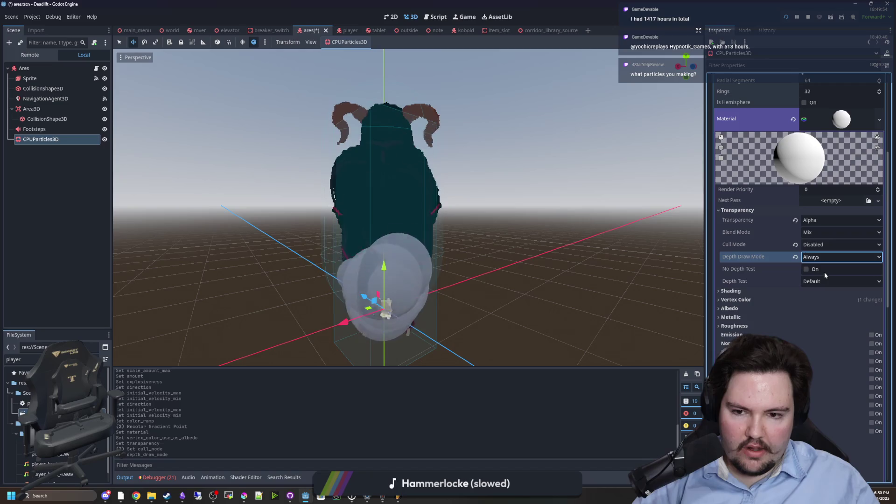
pyautogui.click(822, 256)
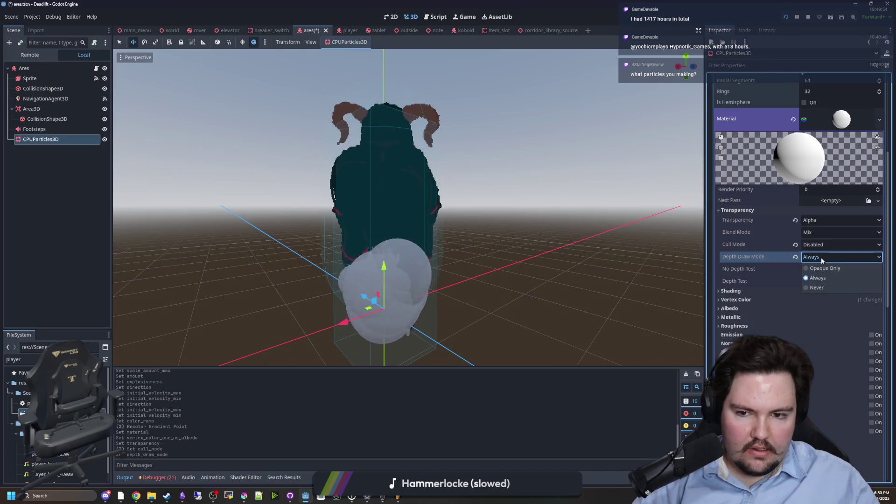
pyautogui.click(824, 288)
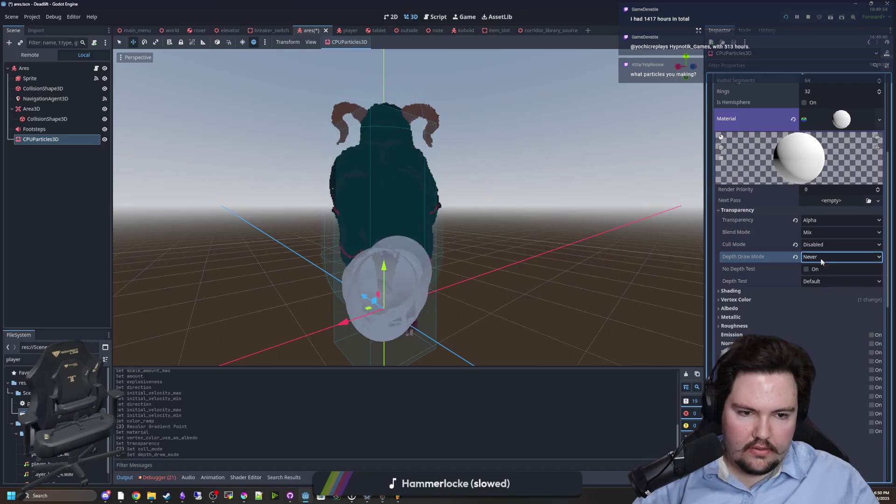
pyautogui.click(821, 257)
pyautogui.click(824, 270)
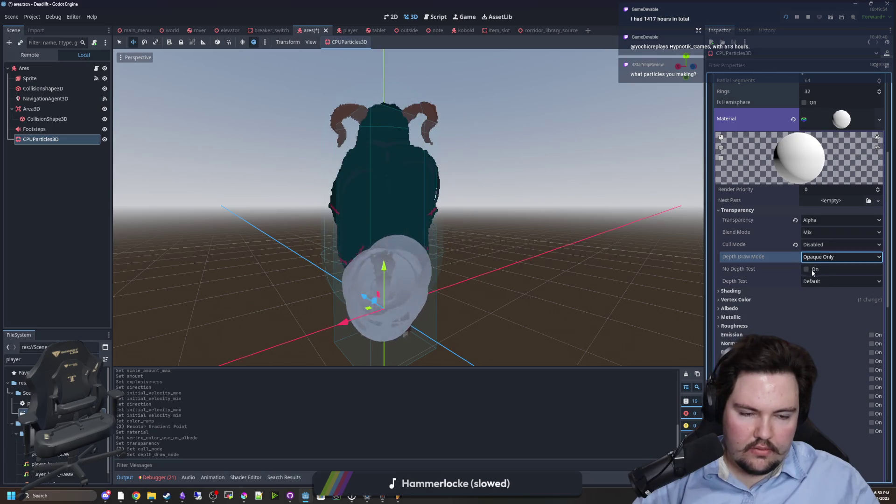
pyautogui.click(806, 269)
pyautogui.moveTo(590, 252)
pyautogui.mouseDown()
pyautogui.moveTo(490, 252)
pyautogui.moveTo(580, 250)
pyautogui.moveTo(529, 254)
pyautogui.moveTo(555, 255)
pyautogui.moveTo(712, 196)
pyautogui.mouseUp()
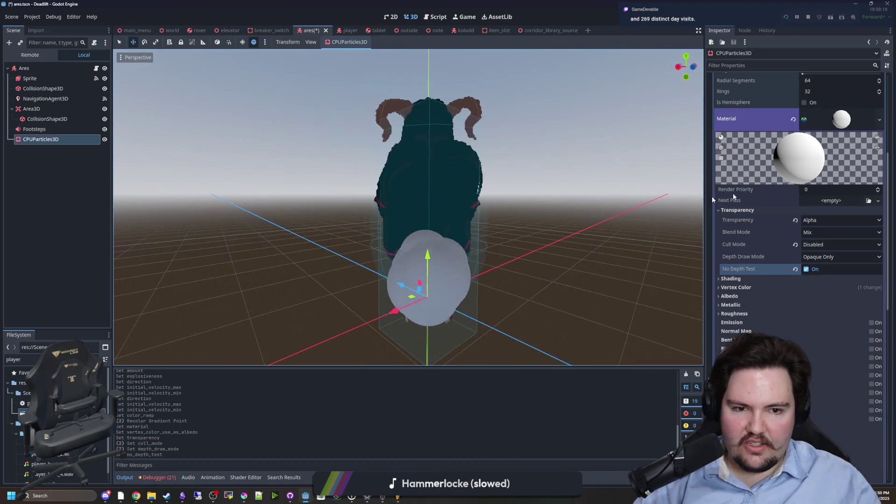
pyautogui.scroll(10, 765, 183)
pyautogui.click(855, 201)
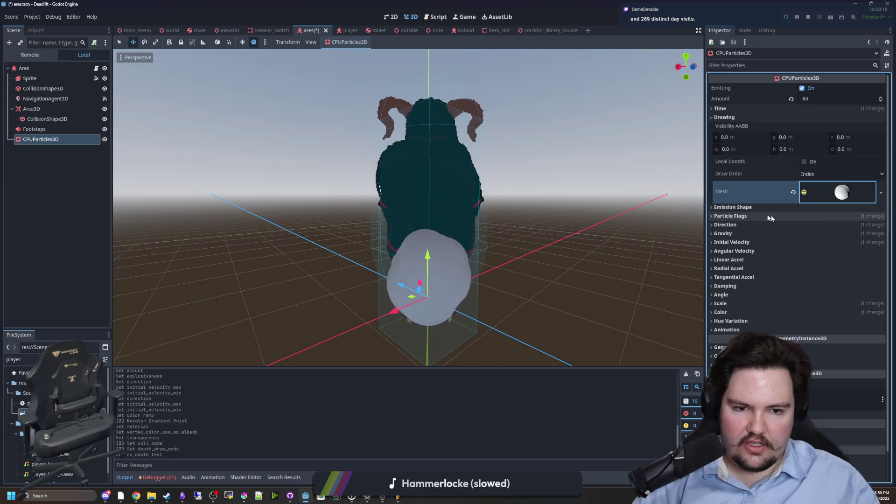
# Step: Move the particle emitter back to Ares's feet with Position z 0, then expand Direction
pyautogui.moveTo(467, 247)
pyautogui.mouseDown()
pyautogui.moveTo(375, 242)
pyautogui.moveTo(376, 158)
pyautogui.mouseUp()
pyautogui.moveTo(335, 199); pyautogui.dragTo(305, 198)
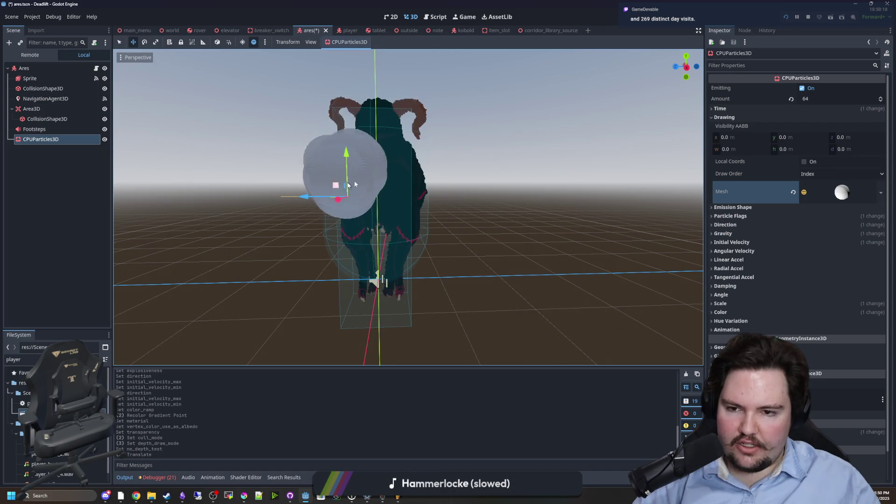
pyautogui.scroll(-1, 793, 220)
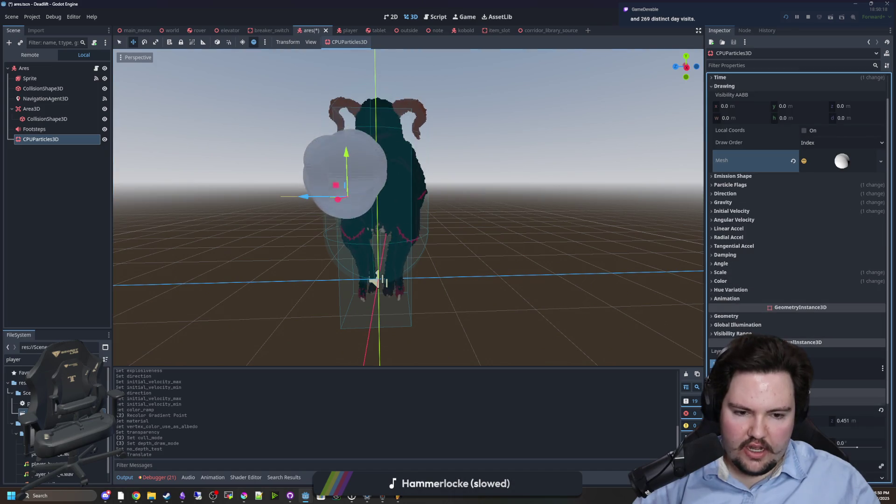
pyautogui.press('Return')
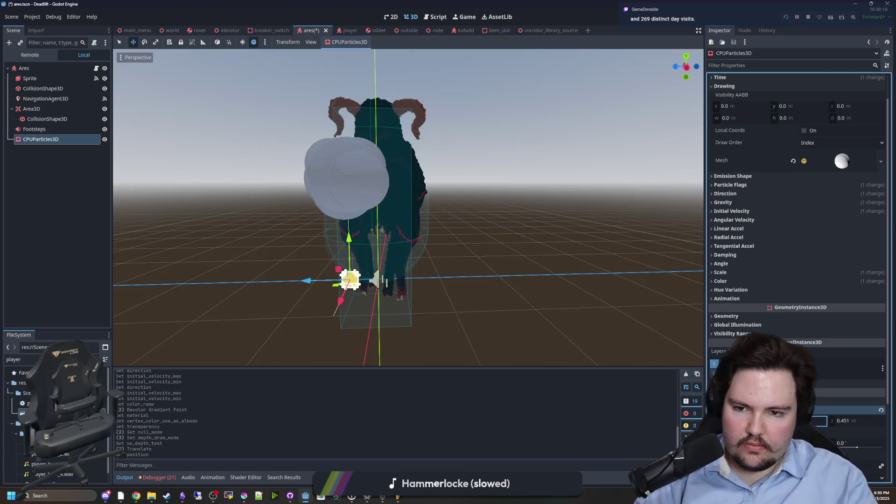
pyautogui.click(843, 420)
pyautogui.write('0')
pyautogui.press('Return')
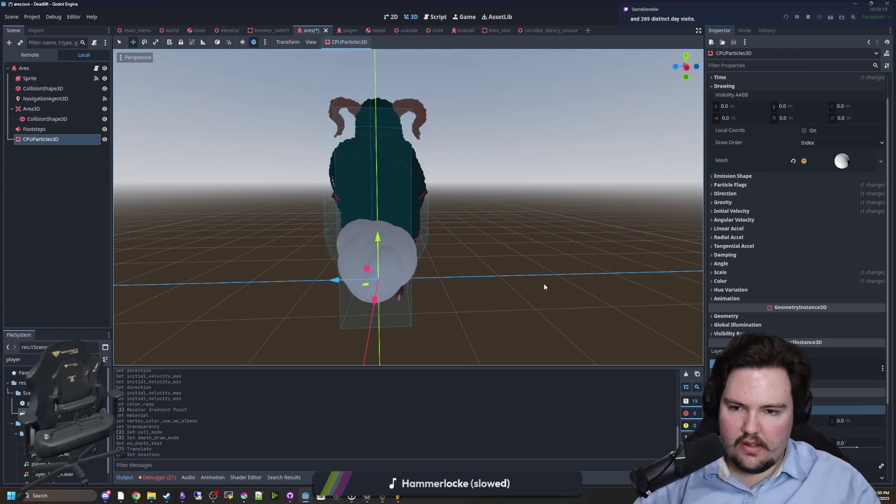
pyautogui.moveTo(591, 256)
pyautogui.mouseDown()
pyautogui.moveTo(653, 256)
pyautogui.moveTo(588, 252)
pyautogui.mouseUp()
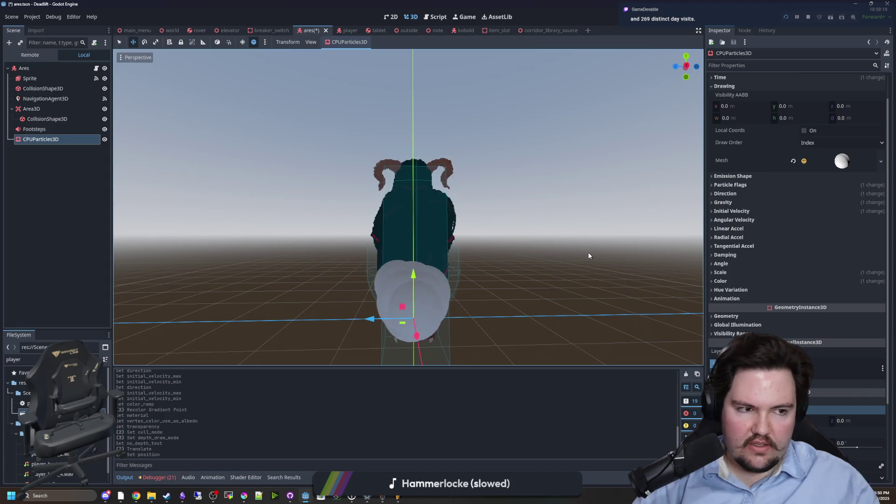
pyautogui.click(739, 192)
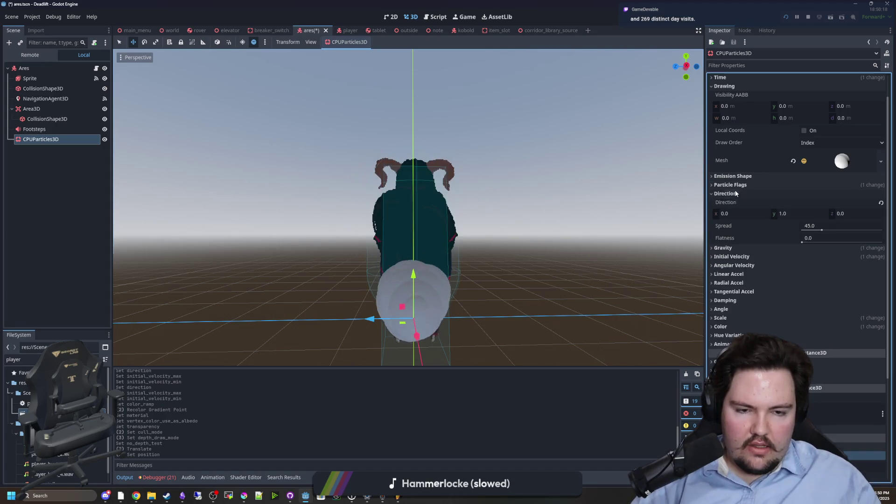
pyautogui.click(792, 212)
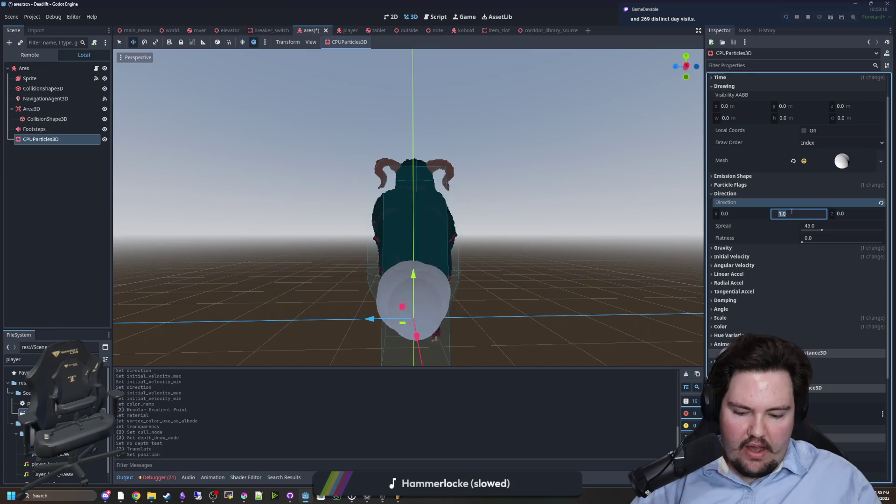
pyautogui.write('0')
# Step: Set the particle Direction to (0, 0, -1) so the puff aims backward
pyautogui.click(857, 215)
pyautogui.press('Return')
pyautogui.scroll(1, 529, 192)
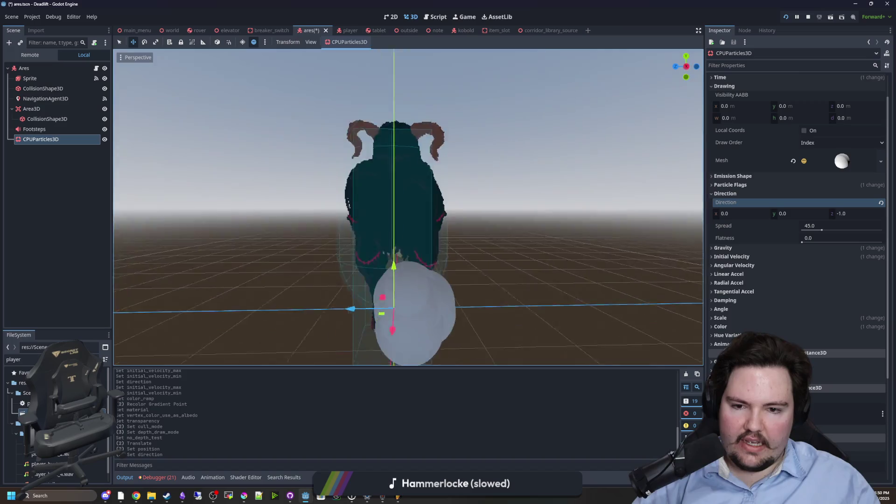
pyautogui.scroll(-2, 741, 259)
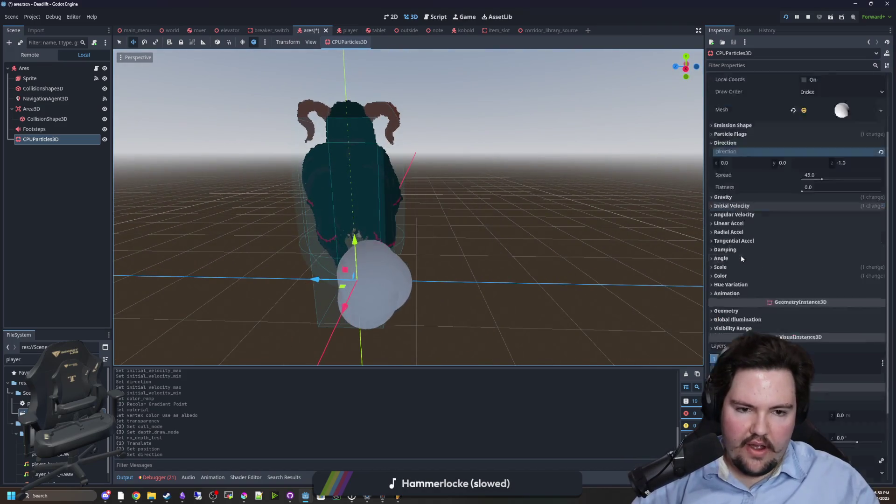
pyautogui.scroll(-4, 742, 259)
# Step: Raise the emitter's y rotation to about 28.1 and open the ares.gd script
pyautogui.moveTo(799, 345); pyautogui.dragTo(809, 346)
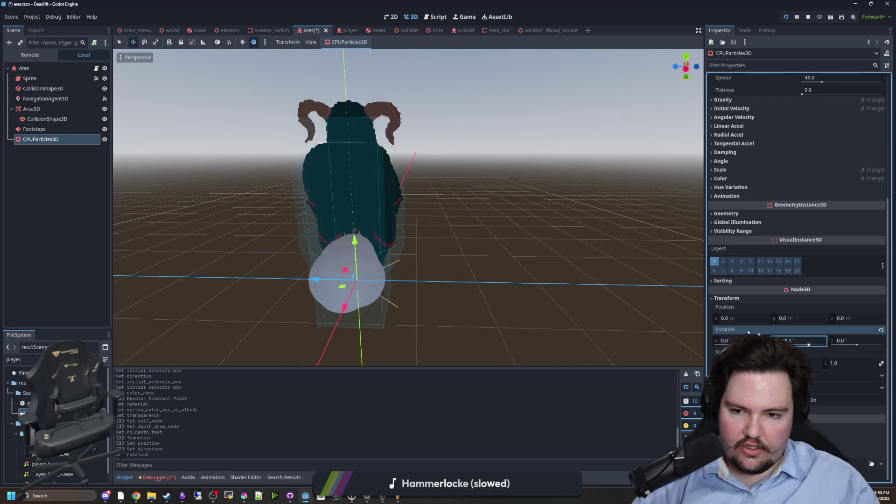
pyautogui.moveTo(536, 275); pyautogui.dragTo(585, 276)
pyautogui.click(798, 341)
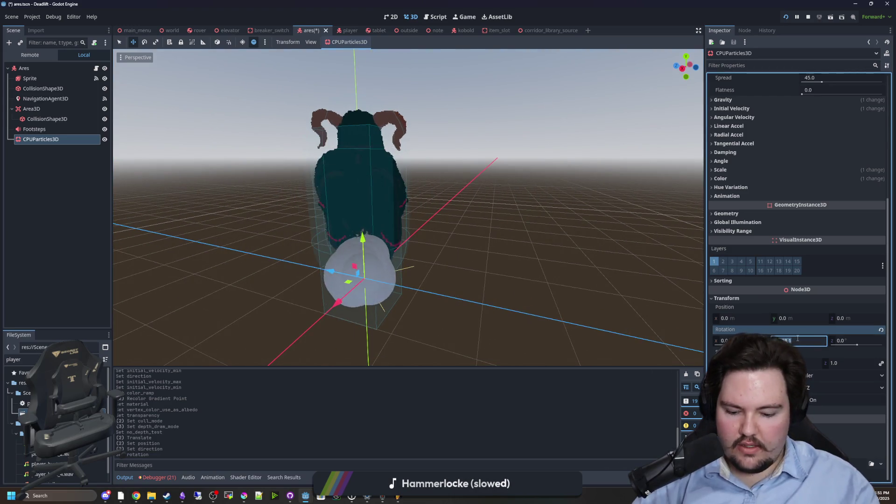
pyautogui.moveTo(661, 312); pyautogui.dragTo(653, 280)
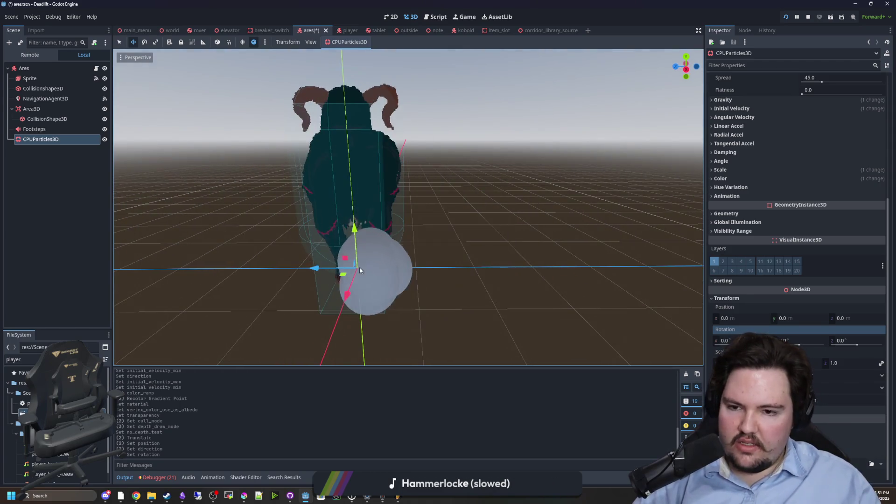
pyautogui.scroll(3, 466, 234)
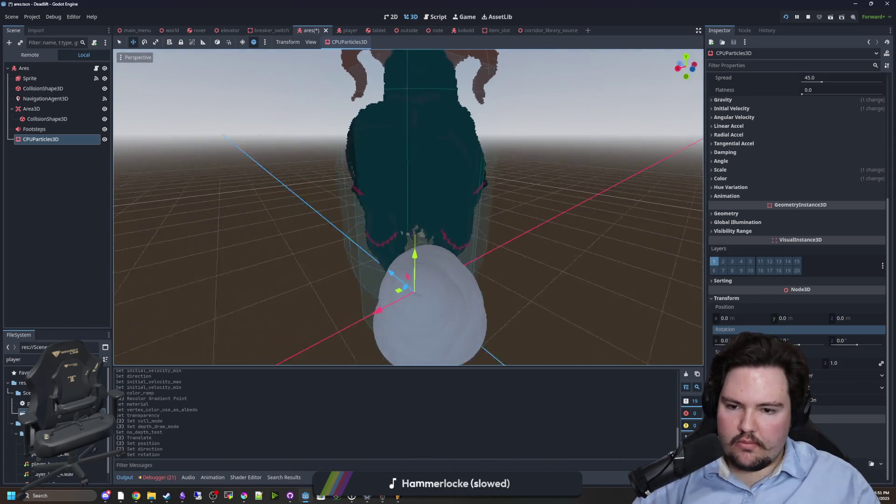
pyautogui.scroll(-3, 408, 208)
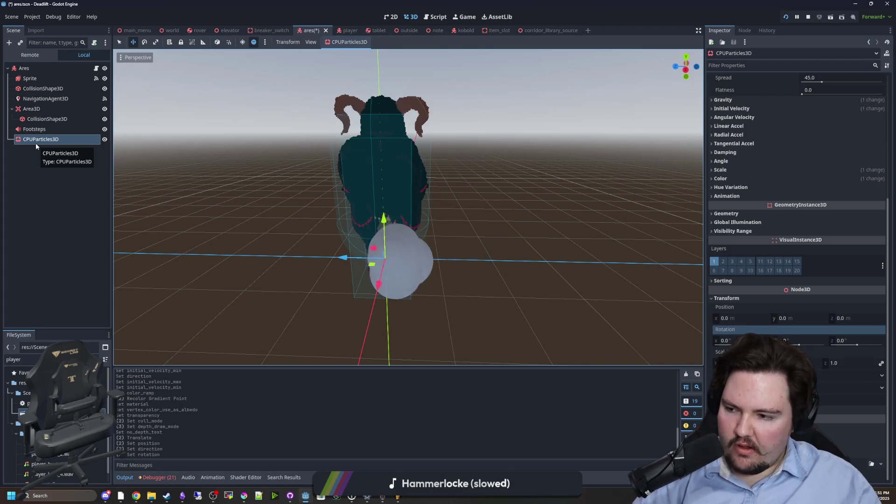
pyautogui.click(95, 68)
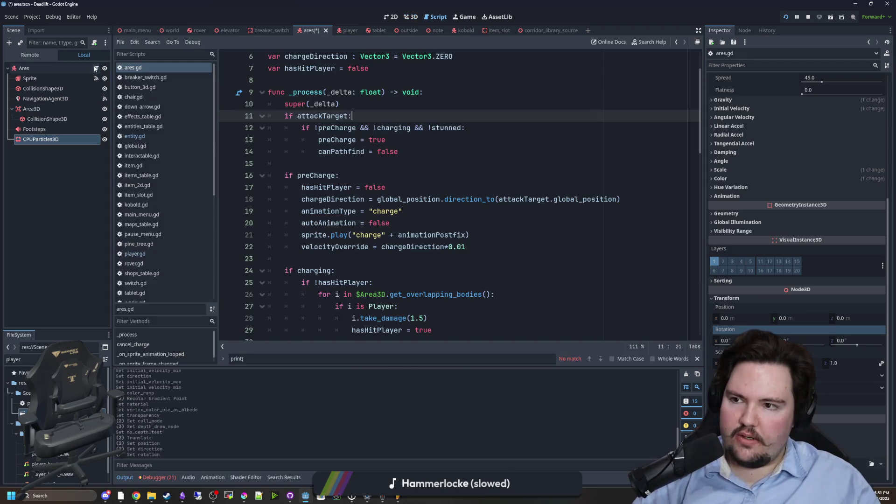
# Step: Save the Ares scene and select the _process code around line 16 in ares.gd
pyautogui.click(380, 167)
pyautogui.scroll(2, 387, 196)
pyautogui.hotkey('ctrl', 's')
pyautogui.scroll(-5, 400, 228)
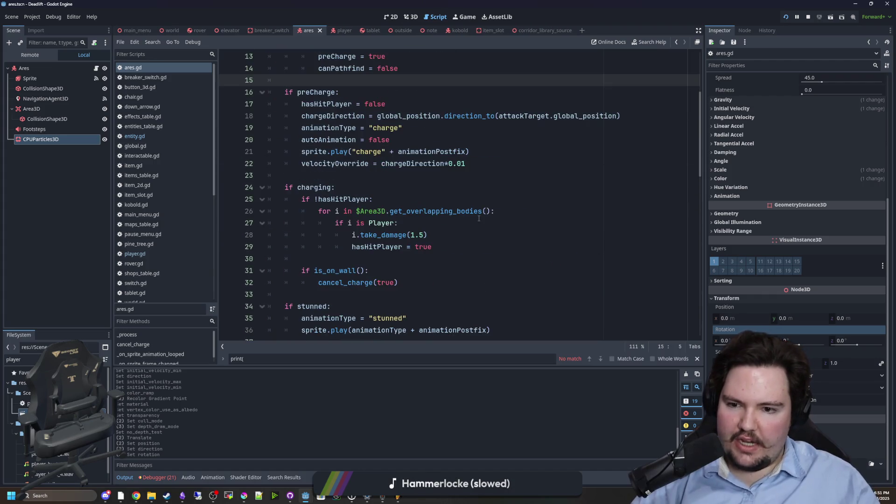
pyautogui.scroll(-3, 400, 227)
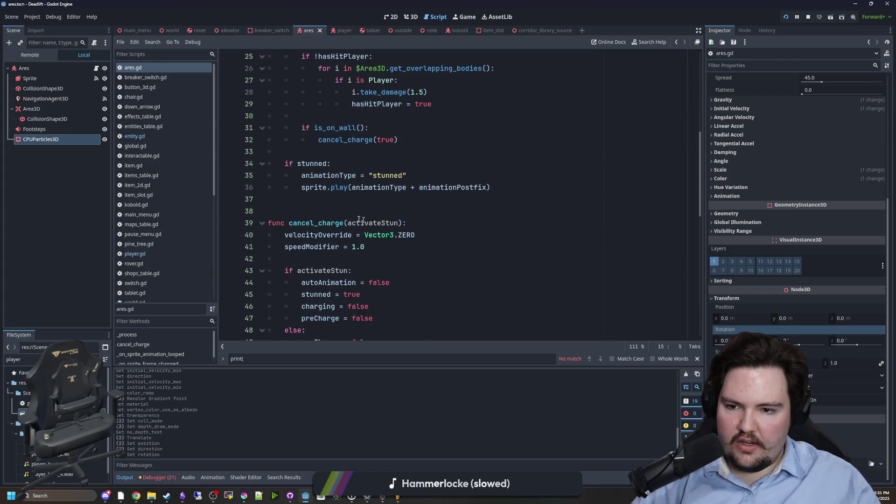
pyautogui.scroll(5, 326, 201)
pyautogui.scroll(2, 301, 180)
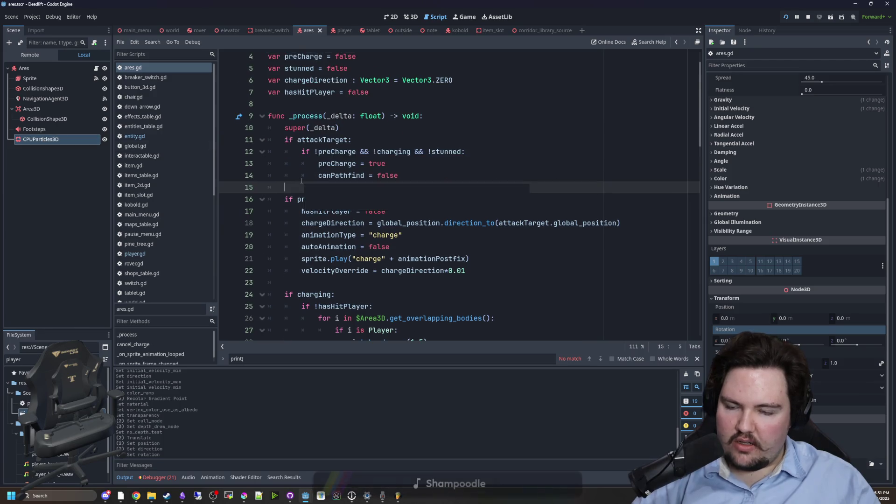
pyautogui.scroll(-3, 300, 181)
pyautogui.scroll(3, 301, 181)
pyautogui.moveTo(40, 139); pyautogui.dragTo(307, 187)
# Step: Make line 16 set $CPUParticles3D.rotation from Vector2(velocity.x, velocity.y).angle()
pyautogui.press('Return')
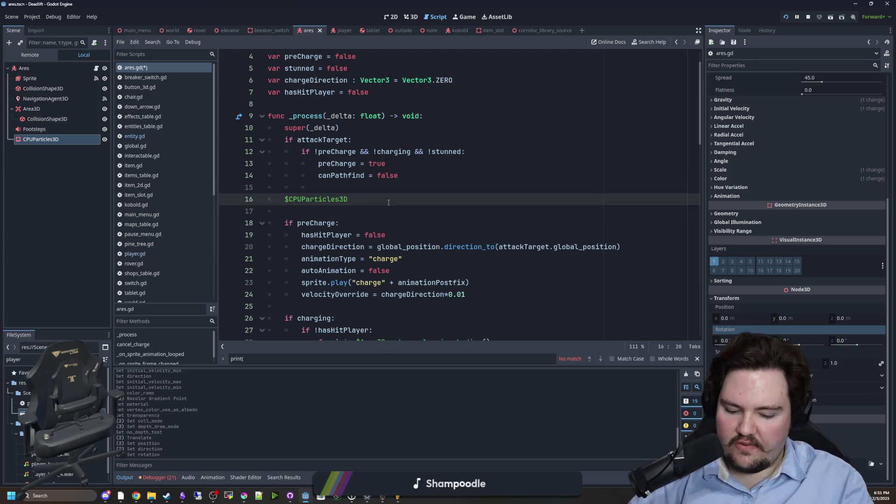
pyautogui.write('.rotation = velocity')
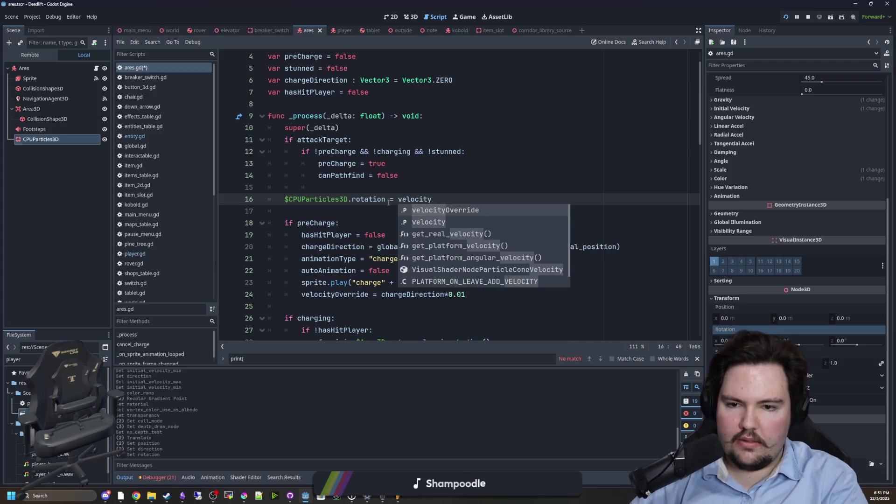
pyautogui.write('.angble')
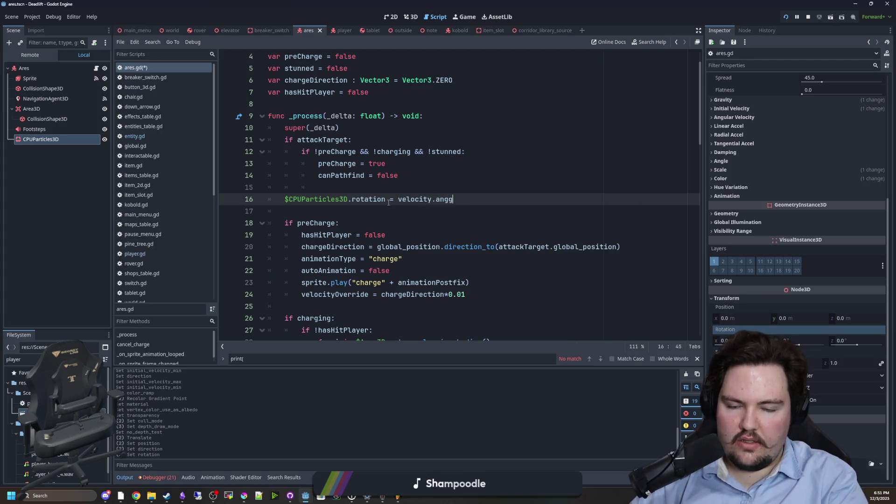
pyautogui.write('e')
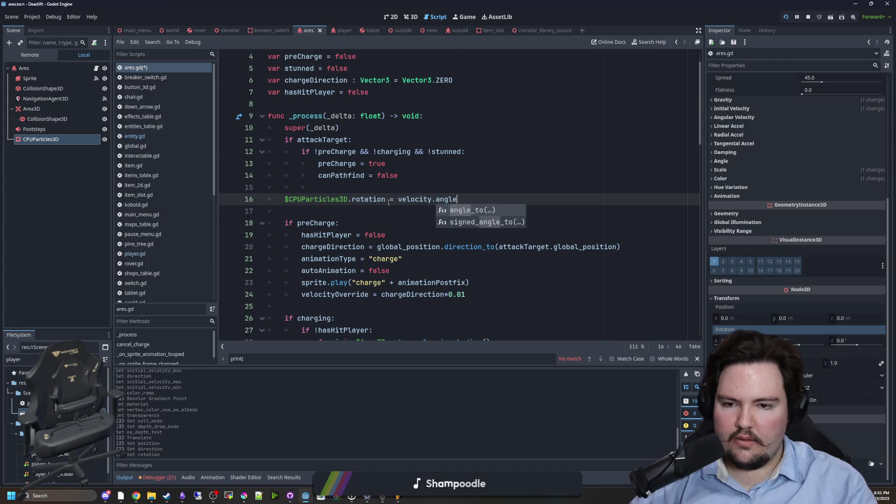
pyautogui.press('Escape')
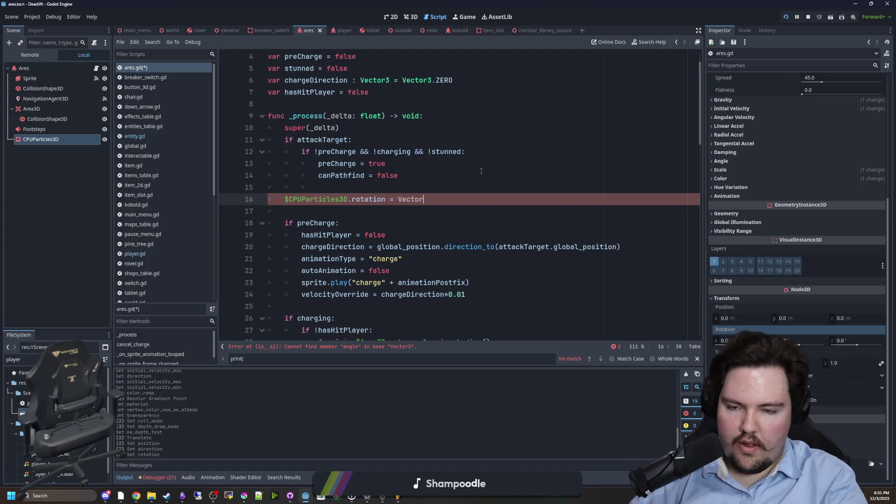
pyautogui.write('m,')
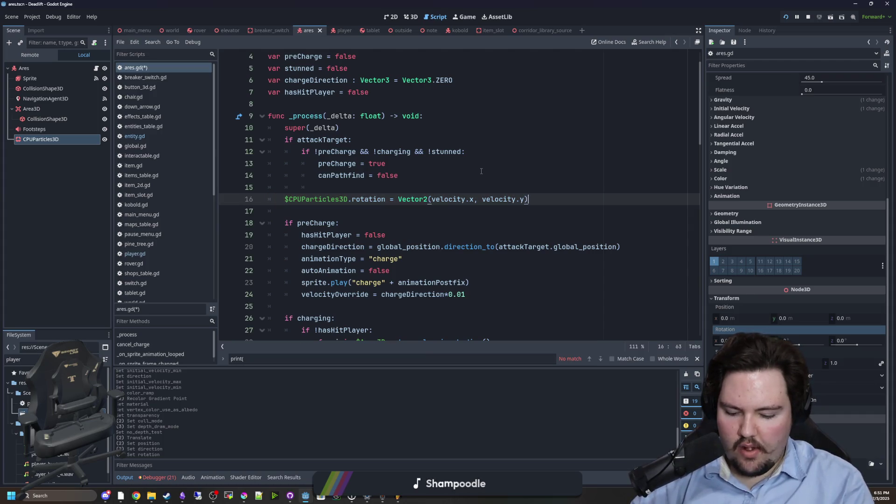
pyautogui.write('.angle(')
# Step: Save ares.gd and load the streamer's Twitch channel page in the browser
pyautogui.click(515, 177)
pyautogui.hotkey('ctrl', 's')
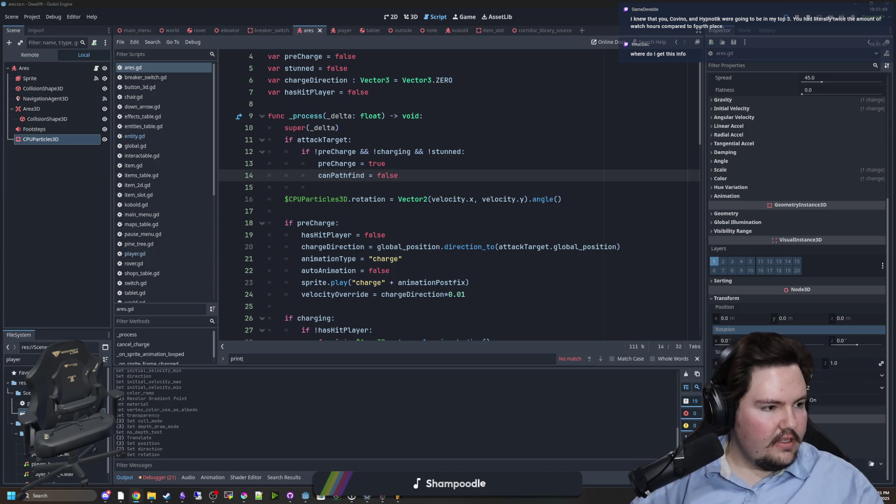
pyautogui.write('twitch.tv/bigboygamesofficial')
pyautogui.press('Return')
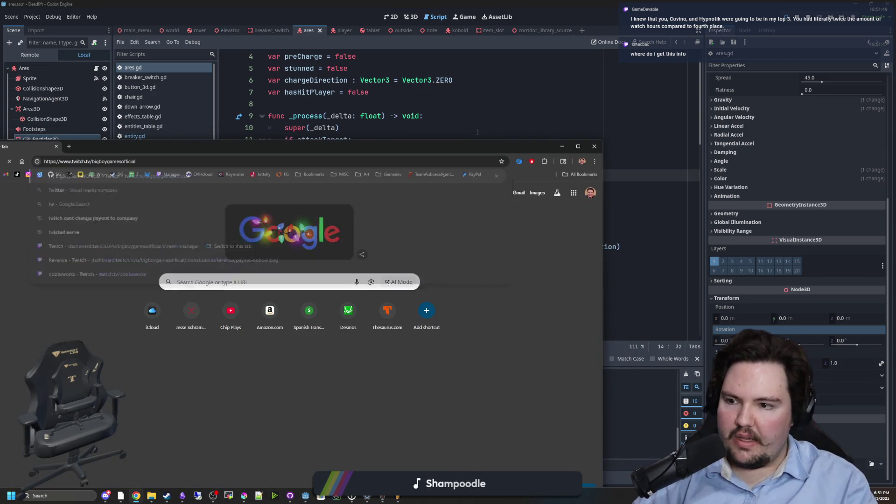
# Step: Pause the Twitch stream and open the Recap 2025 page from the notifications
pyautogui.moveTo(433, 146); pyautogui.dragTo(548, 93)
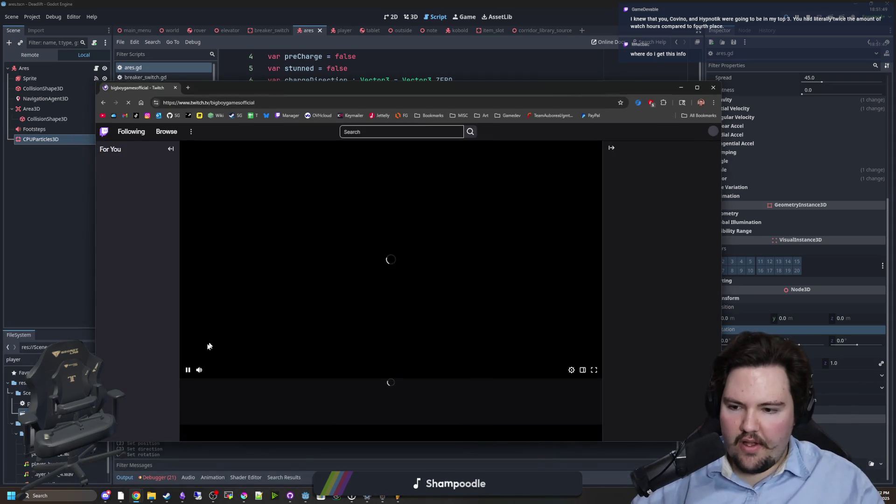
pyautogui.click(189, 370)
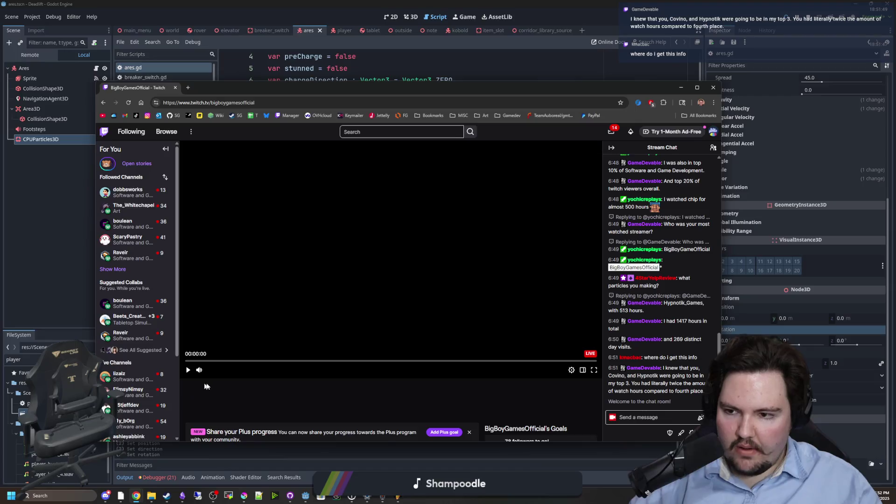
pyautogui.scroll(-2, 400, 386)
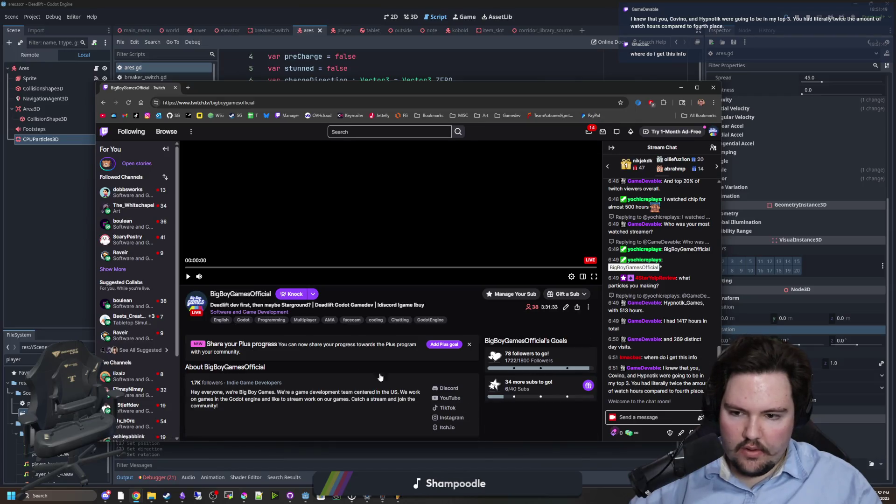
pyautogui.scroll(-6, 400, 387)
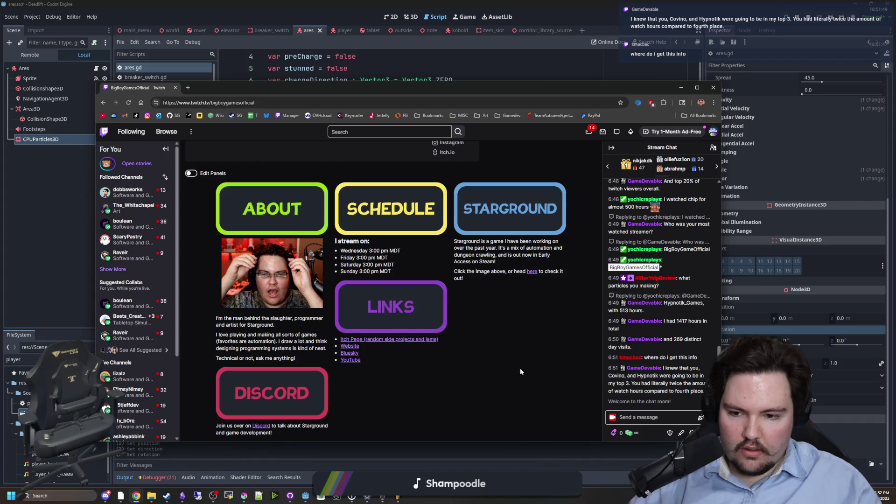
pyautogui.scroll(8, 521, 368)
pyautogui.click(603, 132)
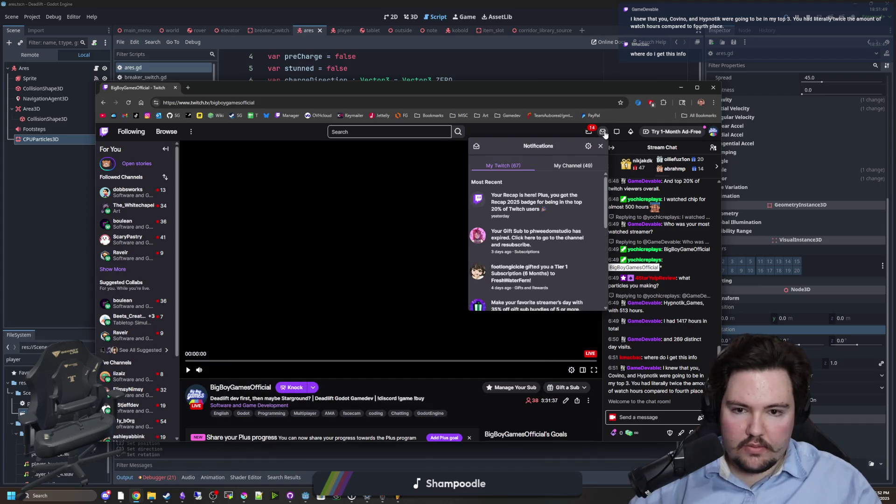
pyautogui.click(529, 207)
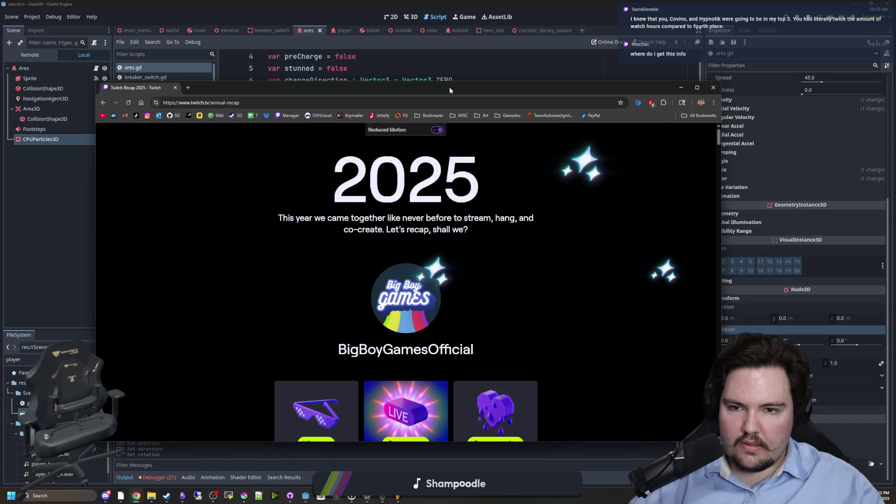
pyautogui.moveTo(501, 87); pyautogui.dragTo(501, 3)
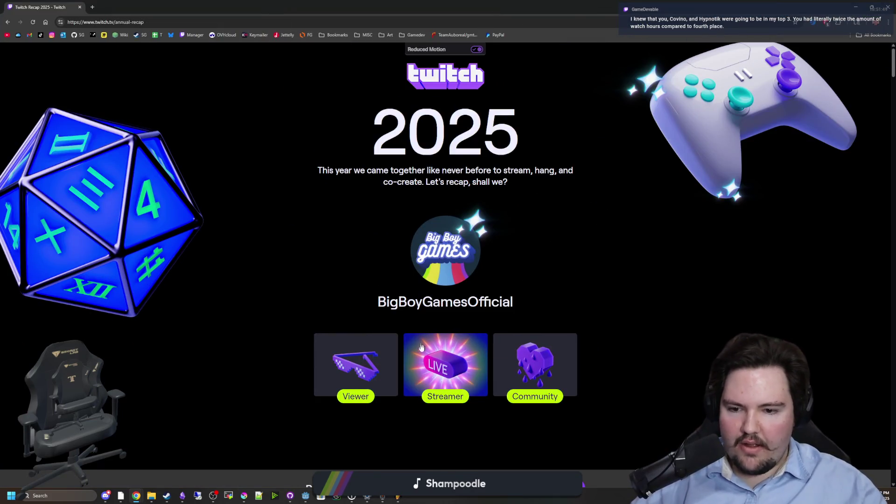
# Step: Scroll the Twitch recap, highlighting the 192, 179 distinct days and 9,892 hours watched figures
pyautogui.scroll(-10, 420, 351)
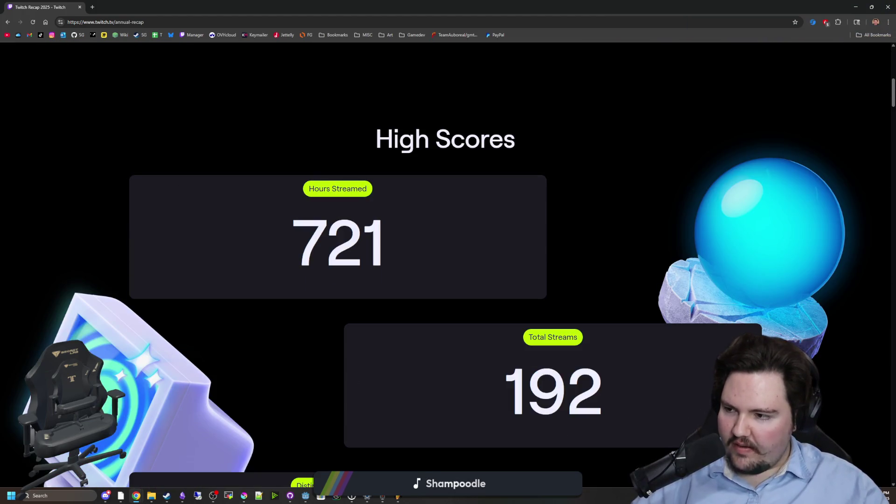
pyautogui.scroll(-3, 475, 267)
pyautogui.moveTo(508, 235); pyautogui.dragTo(611, 242)
pyautogui.click(611, 241)
pyautogui.scroll(-2, 435, 284)
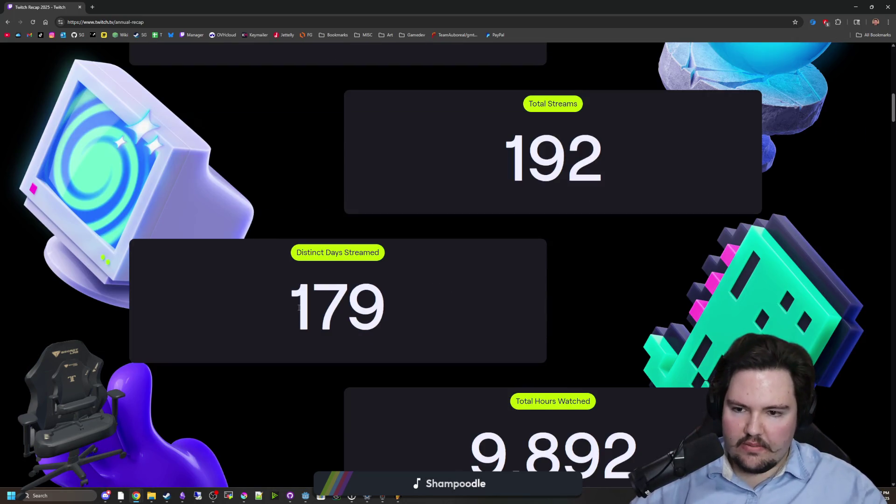
pyautogui.moveTo(299, 307); pyautogui.dragTo(404, 313)
pyautogui.click(404, 313)
pyautogui.scroll(-3, 404, 312)
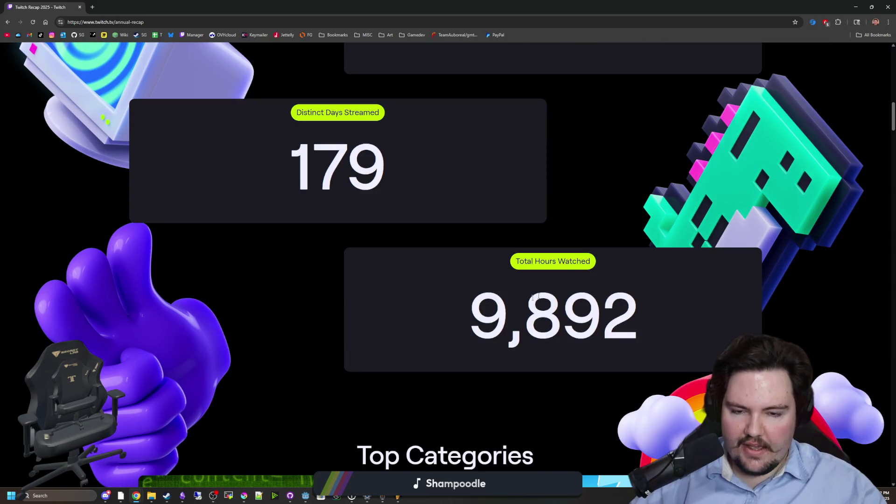
pyautogui.moveTo(474, 322); pyautogui.dragTo(628, 306)
pyautogui.click(628, 305)
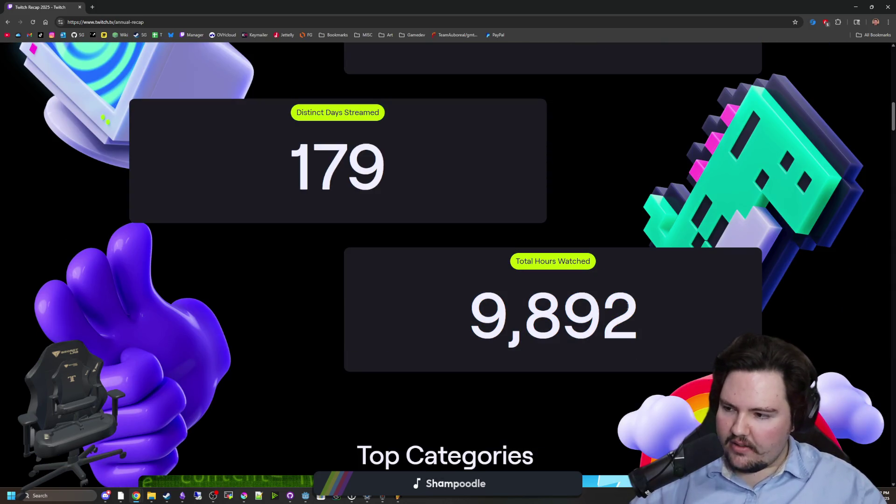
# Step: Scroll further down the recap and highlight the 145 viewers figure
pyautogui.scroll(-5, 536, 303)
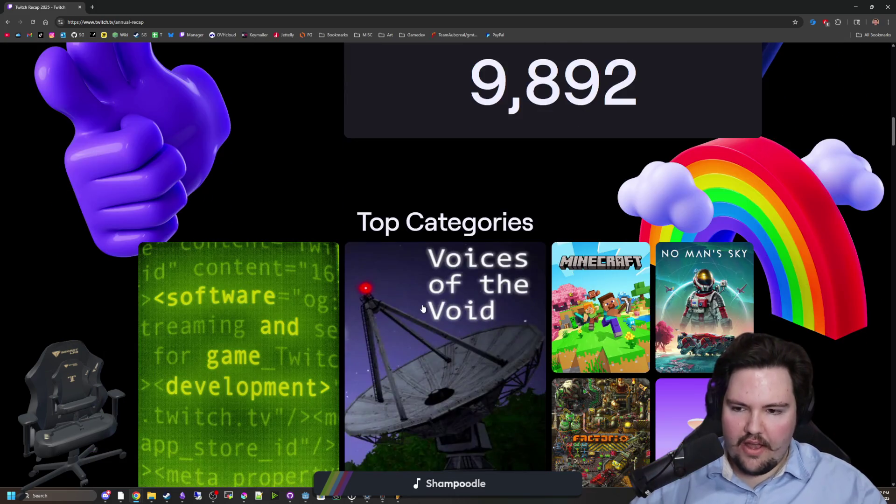
pyautogui.scroll(-1, 425, 296)
pyautogui.scroll(-1, 425, 297)
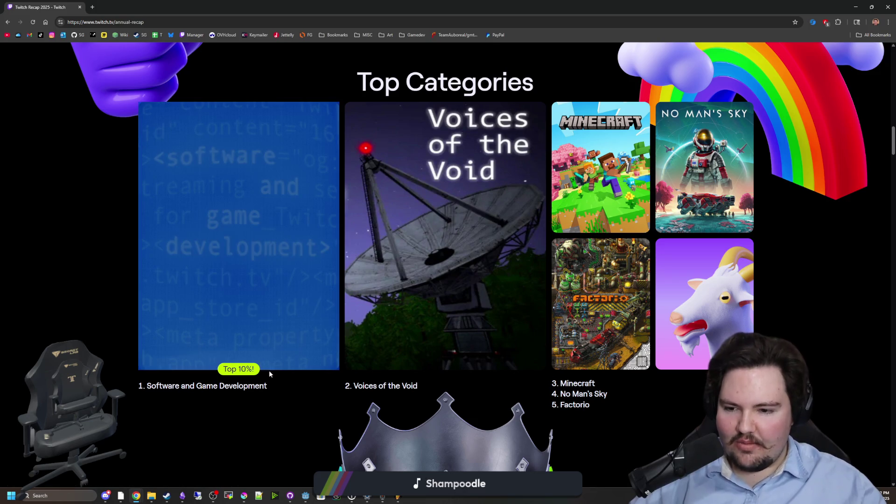
pyautogui.scroll(-5, 241, 333)
pyautogui.scroll(-1, 241, 333)
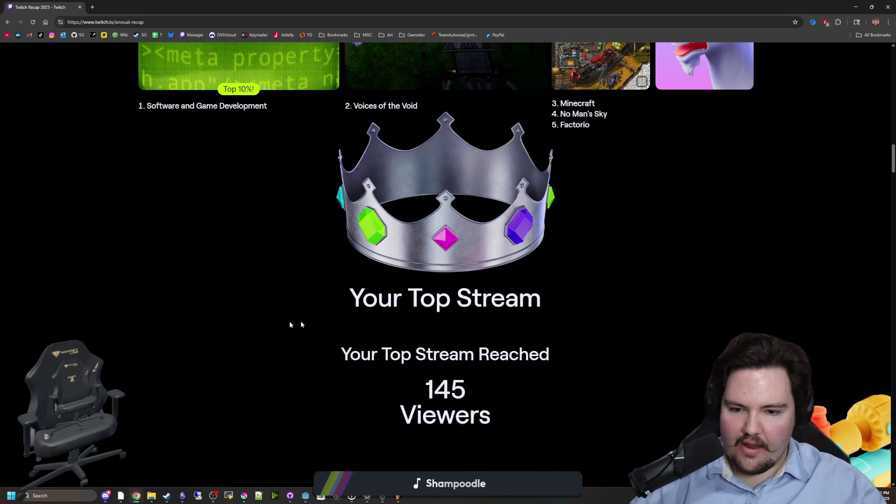
pyautogui.scroll(-2, 446, 280)
pyautogui.doubleClick(465, 295)
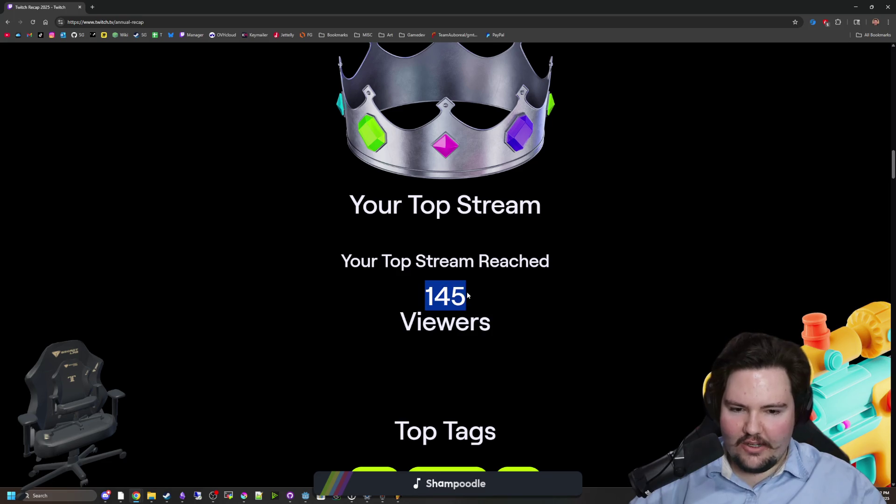
pyautogui.click(466, 295)
# Step: Scroll down to the Your Biggest Fans section and highlight it
pyautogui.scroll(-4, 466, 295)
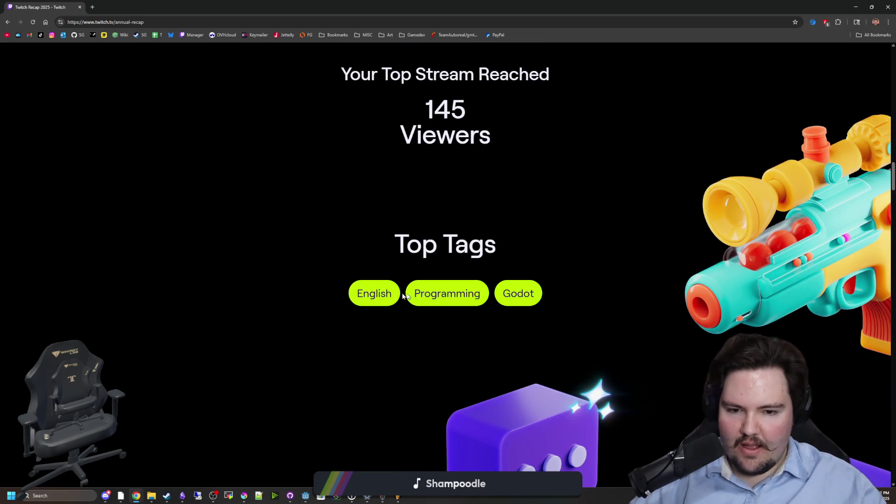
pyautogui.scroll(-7, 533, 294)
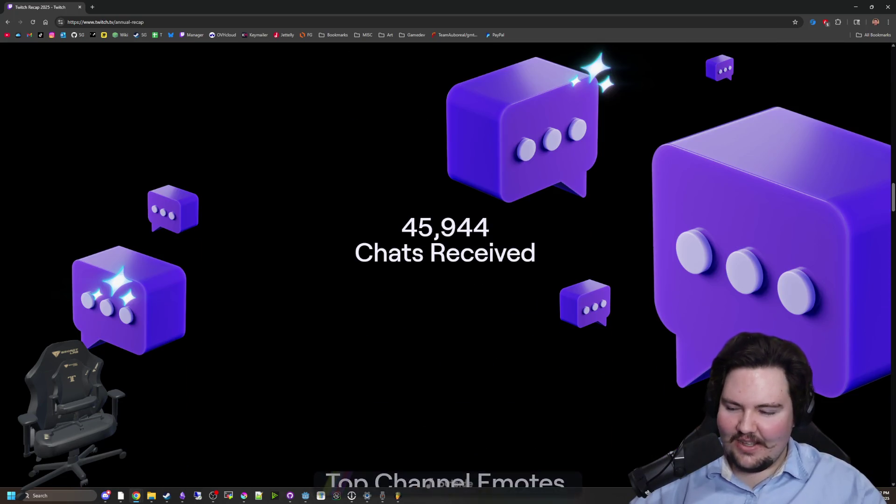
pyautogui.scroll(-8, 467, 230)
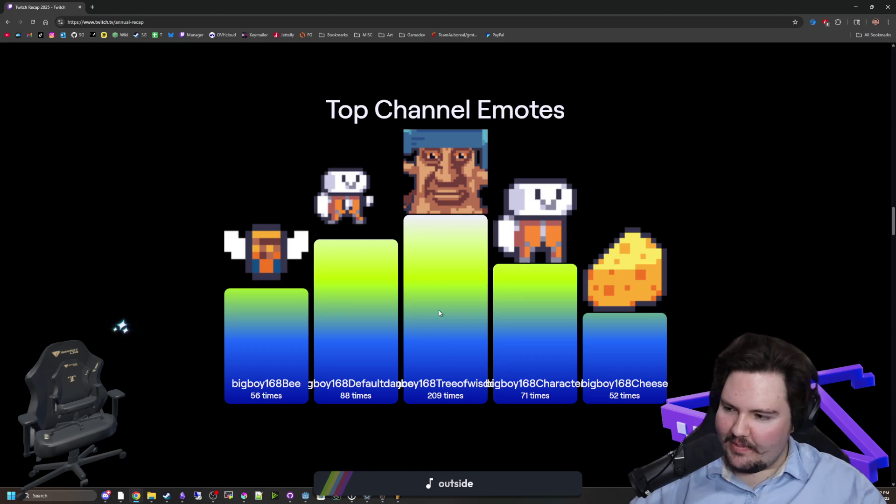
pyautogui.scroll(-7, 439, 313)
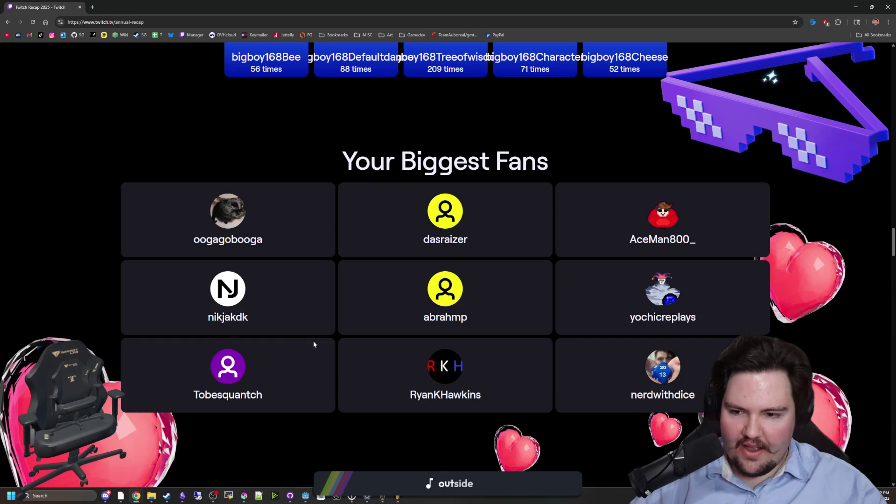
pyautogui.moveTo(134, 160)
pyautogui.mouseDown()
pyautogui.moveTo(471, 304)
pyautogui.moveTo(793, 411)
pyautogui.mouseUp()
pyautogui.click(817, 413)
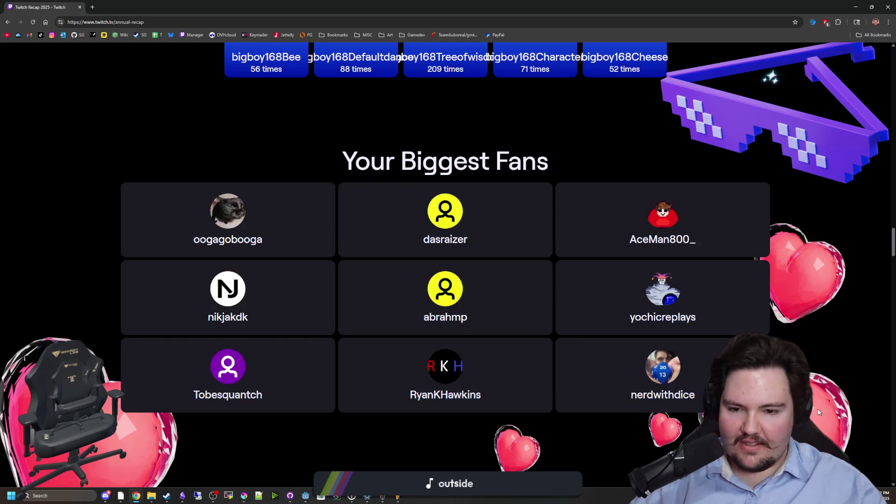
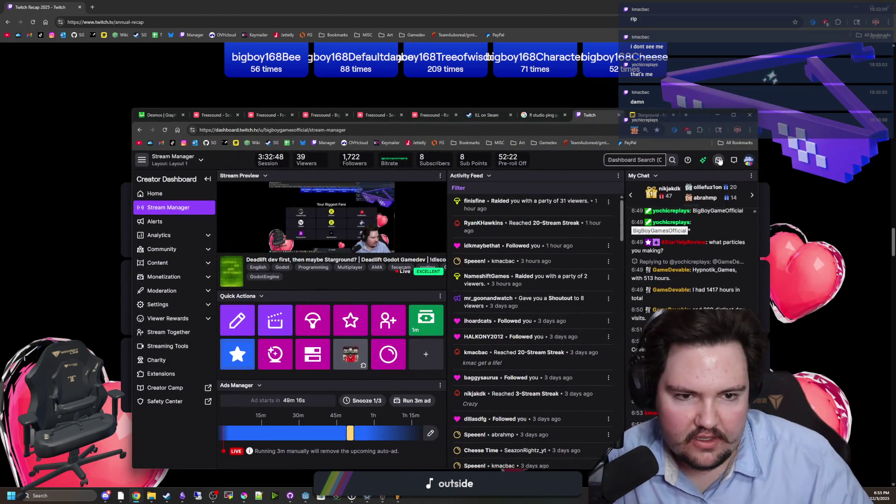
# Step: Check the dashboard's channel and platform notifications, then hide the dashboard
pyautogui.click(719, 160)
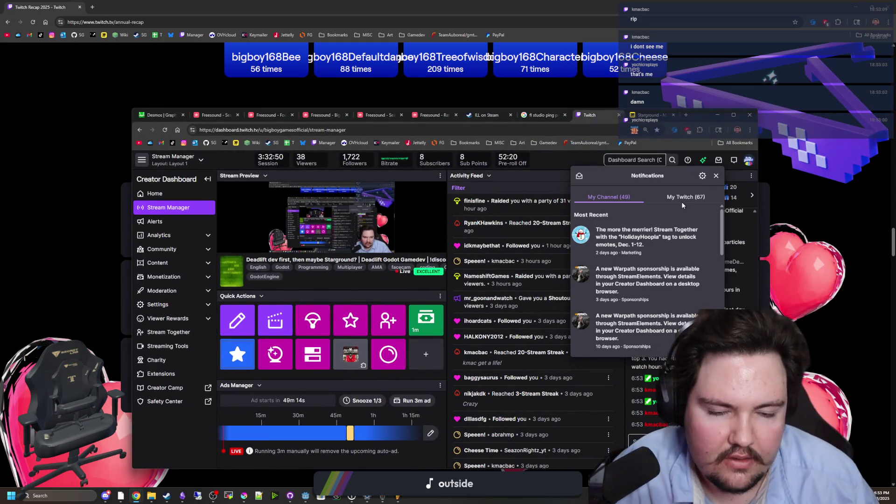
pyautogui.click(695, 203)
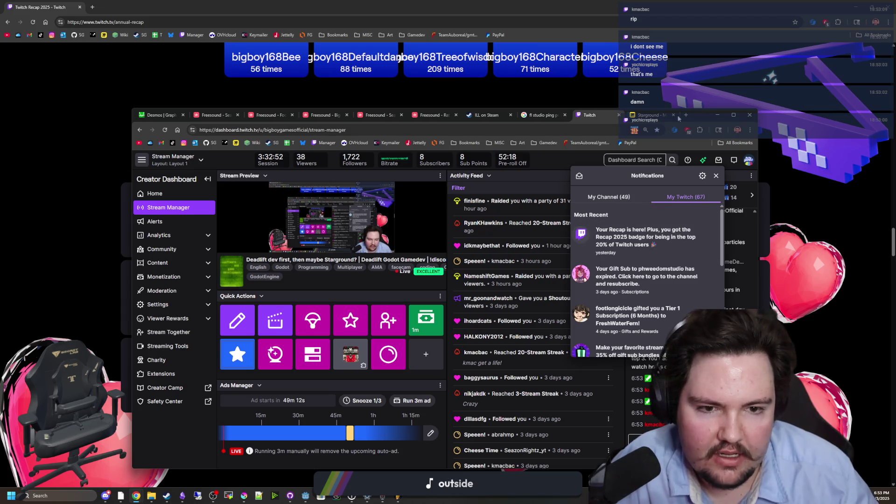
pyautogui.click(717, 115)
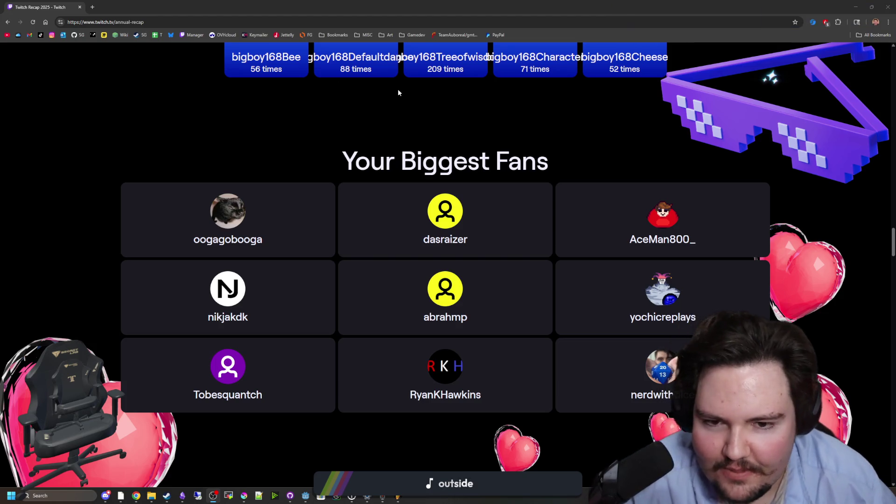
# Step: Scroll through the streamer recap, highlighting the talirium and HiFivr collaborator names
pyautogui.scroll(-7, 497, 170)
pyautogui.scroll(-2, 471, 258)
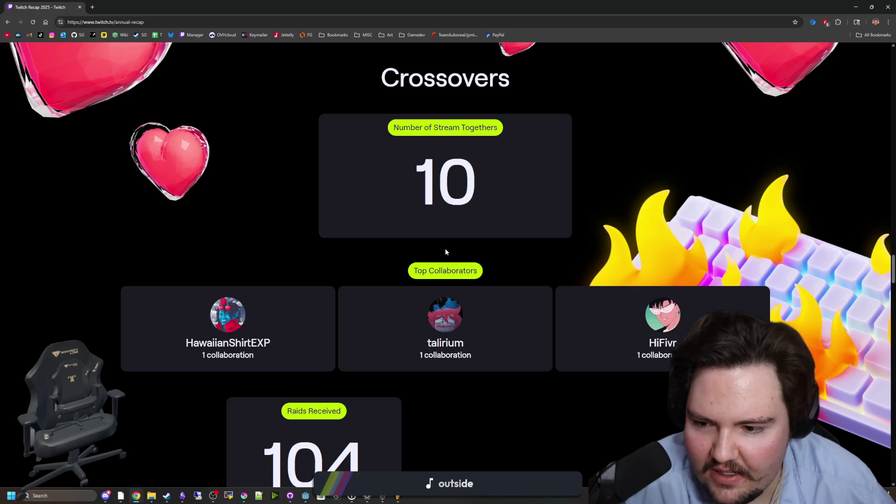
pyautogui.scroll(-3, 429, 226)
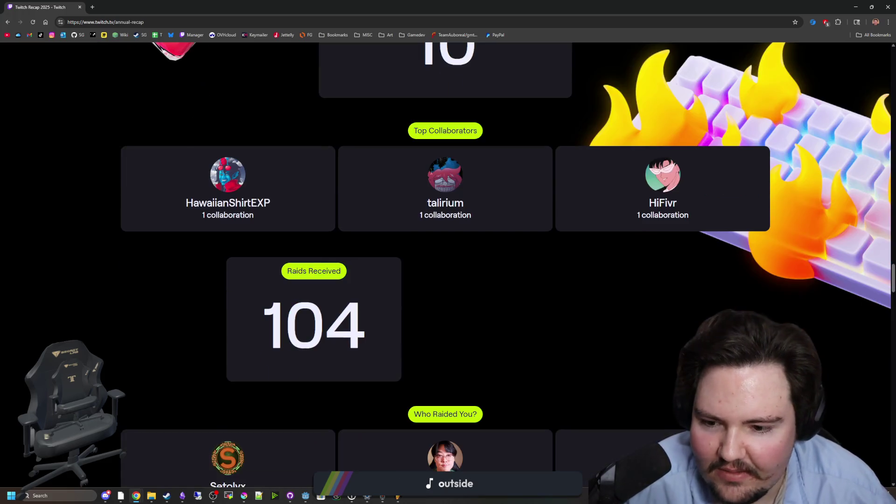
pyautogui.scroll(2, 428, 225)
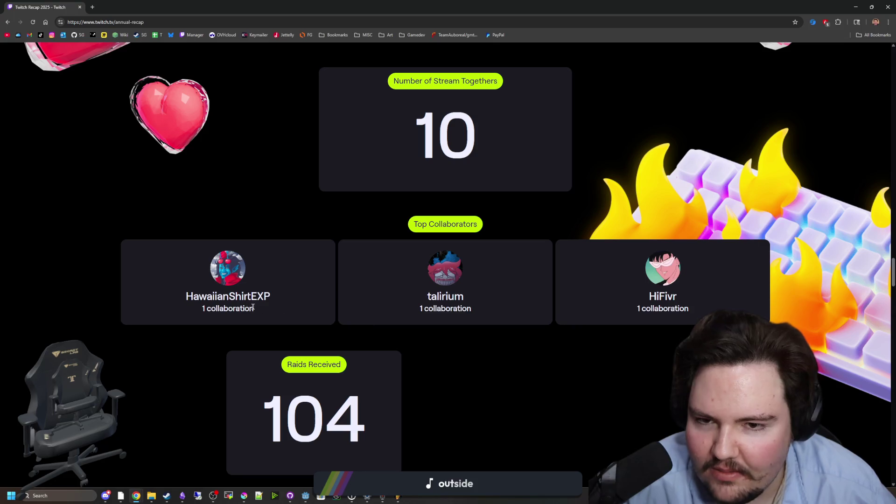
pyautogui.moveTo(255, 308); pyautogui.dragTo(739, 296)
pyautogui.click(448, 312)
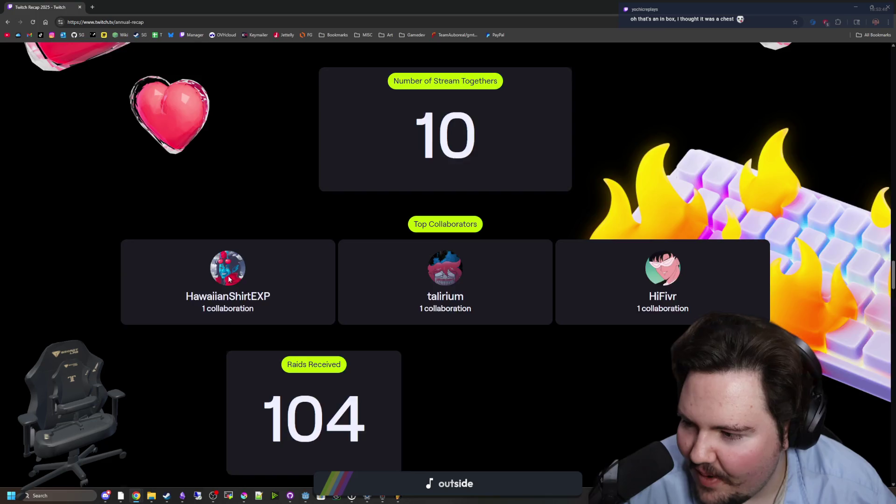
pyautogui.scroll(-6, 229, 279)
pyautogui.scroll(2, 319, 258)
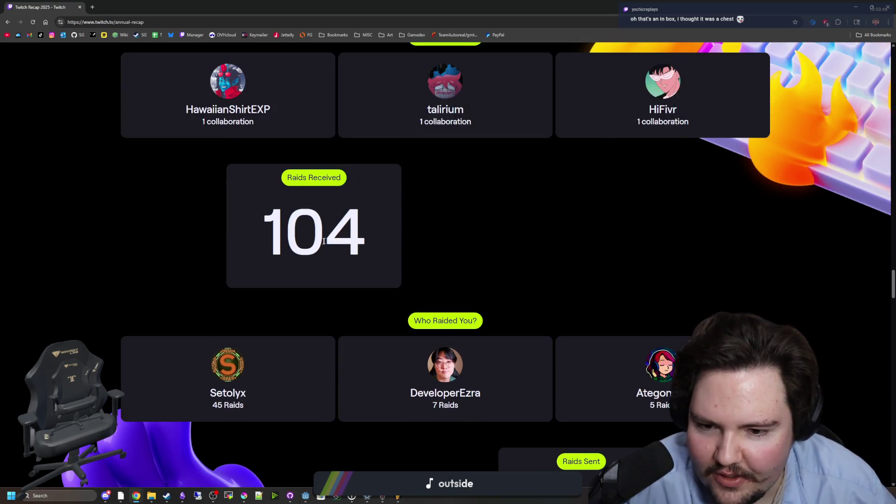
pyautogui.scroll(-3, 324, 242)
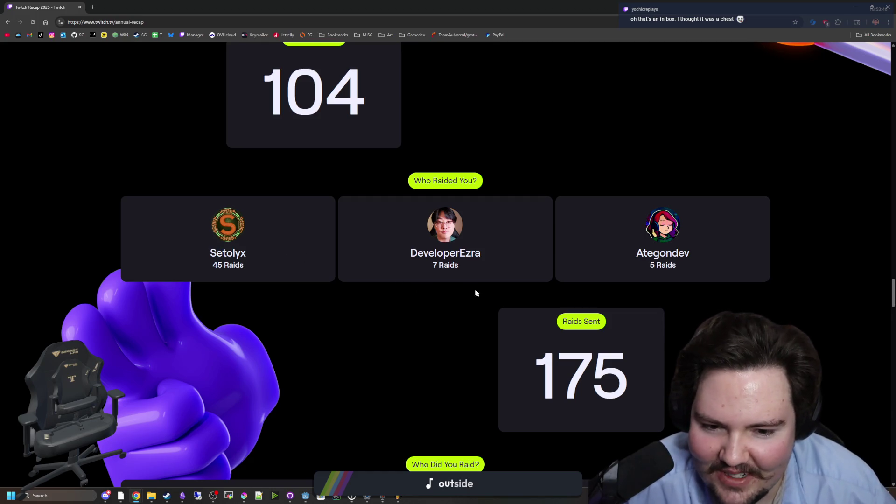
pyautogui.scroll(-3, 475, 291)
pyautogui.scroll(-1, 451, 277)
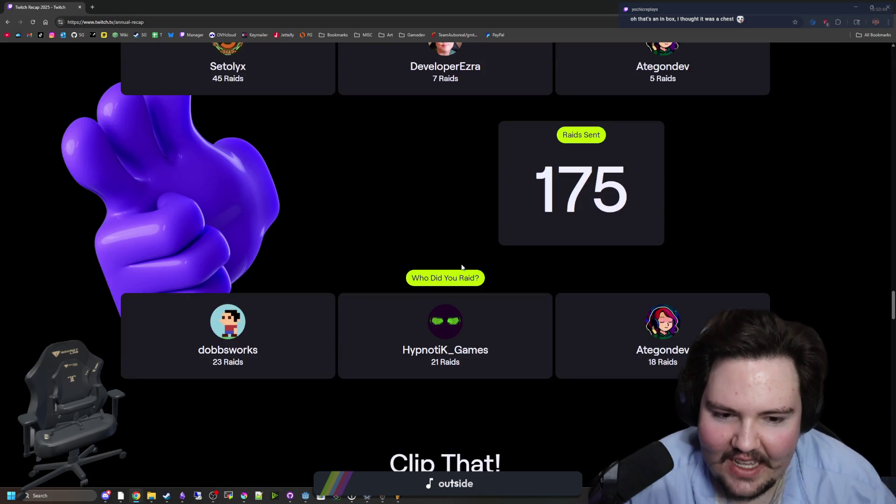
pyautogui.scroll(-1, 472, 290)
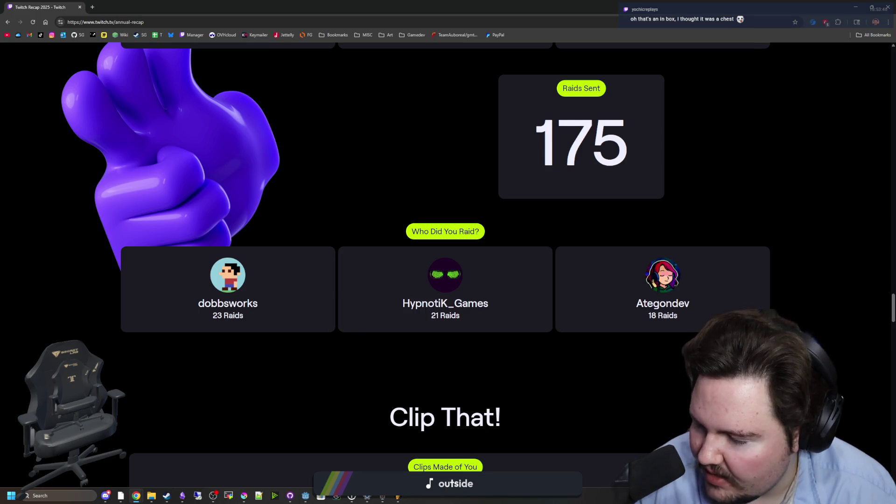
pyautogui.scroll(-3, 405, 235)
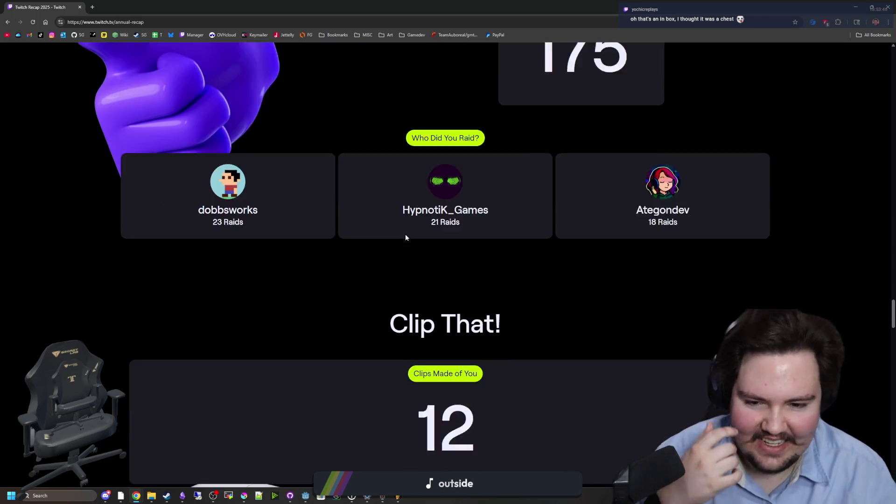
pyautogui.scroll(-12, 405, 238)
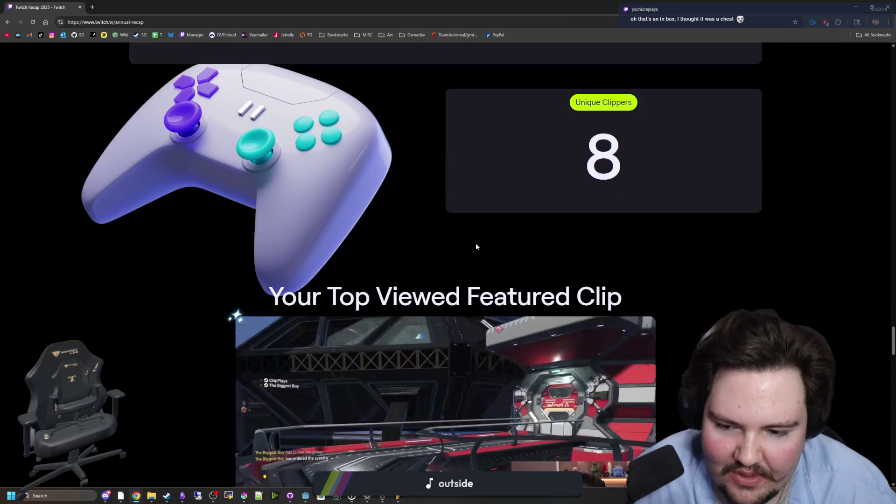
pyautogui.scroll(-1, 476, 246)
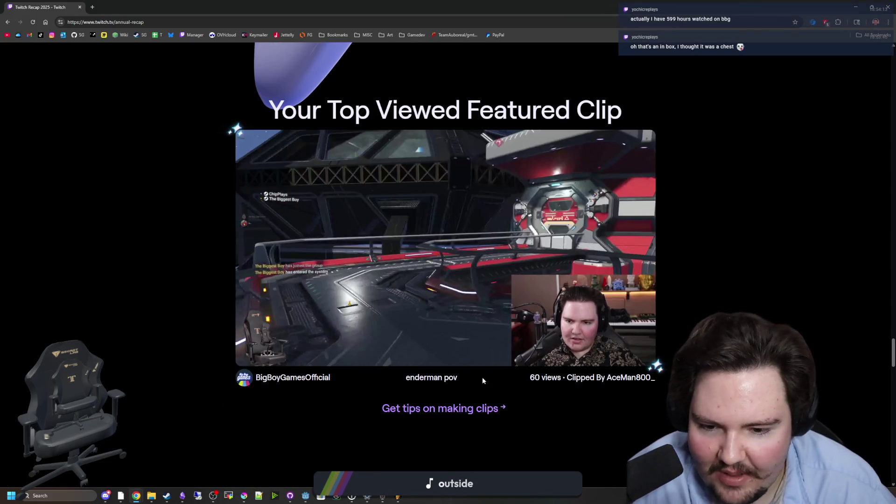
pyautogui.scroll(-5, 406, 284)
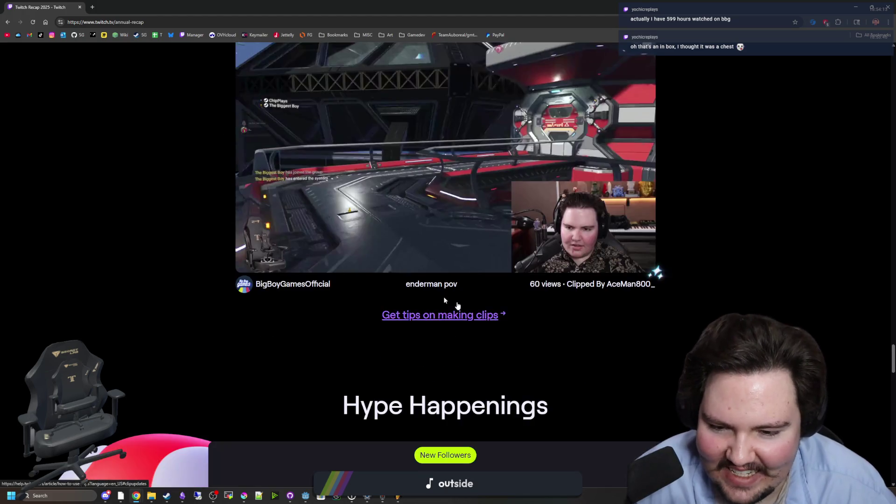
pyautogui.scroll(-2, 406, 284)
# Step: Review the recap stats (692, 58, 9 Hype Trains, 1.2M points spent), then choose the Viewer card
pyautogui.moveTo(386, 274); pyautogui.dragTo(536, 280)
pyautogui.click(535, 279)
pyautogui.scroll(-2, 535, 279)
pyautogui.scroll(-1, 516, 310)
pyautogui.moveTo(516, 310)
pyautogui.mouseDown()
pyautogui.moveTo(634, 289)
pyautogui.moveTo(672, 293)
pyautogui.mouseUp()
pyautogui.click(634, 290)
pyautogui.scroll(-3, 634, 289)
pyautogui.click(672, 293)
pyautogui.scroll(-3, 672, 293)
pyautogui.moveTo(474, 298); pyautogui.dragTo(654, 301)
pyautogui.click(655, 298)
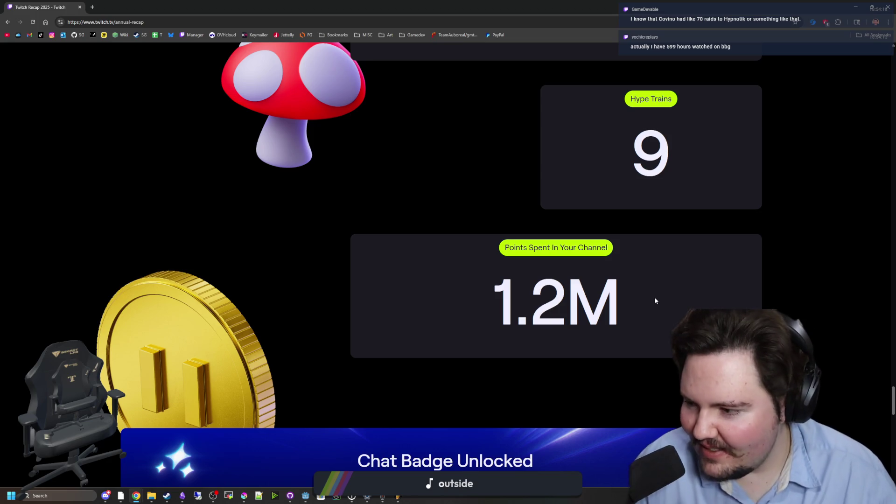
pyautogui.scroll(-5, 426, 236)
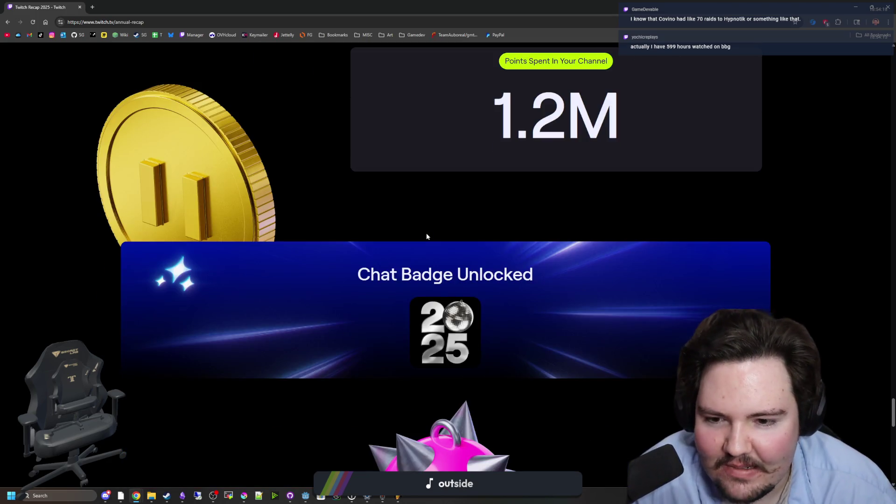
pyautogui.scroll(-6, 456, 280)
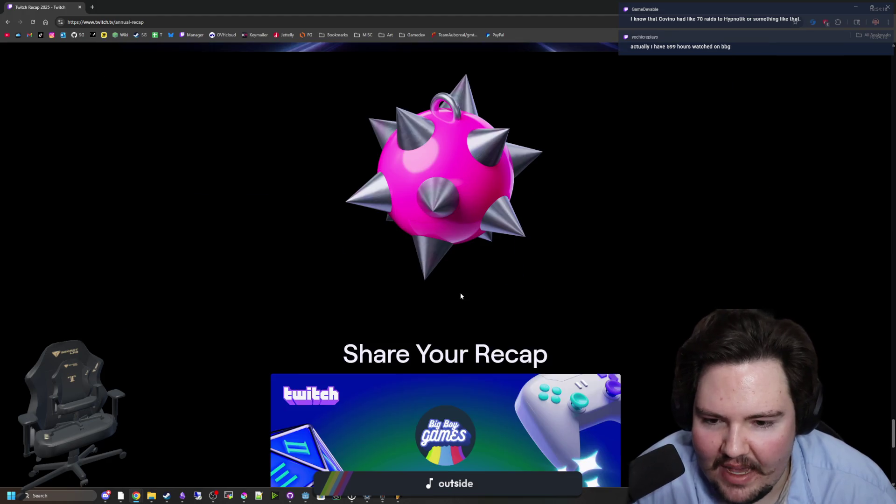
pyautogui.scroll(-7, 446, 263)
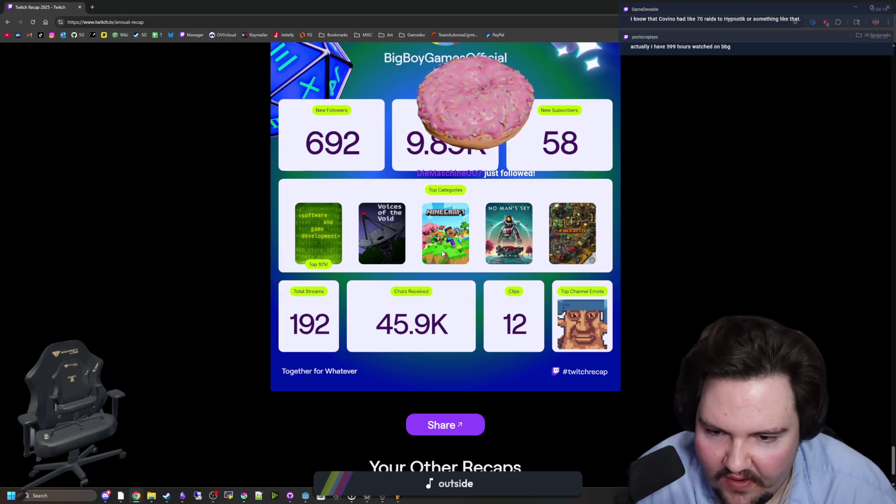
pyautogui.scroll(-2, 442, 315)
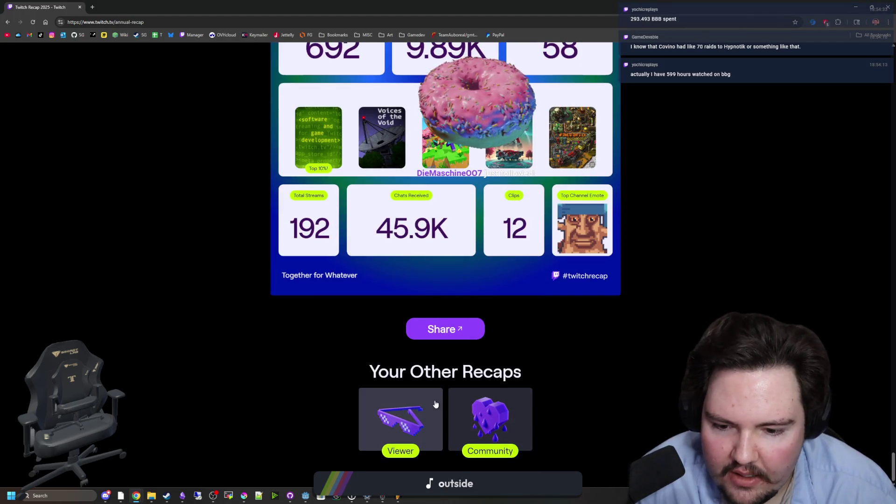
pyautogui.scroll(3, 378, 403)
pyautogui.scroll(2, 377, 379)
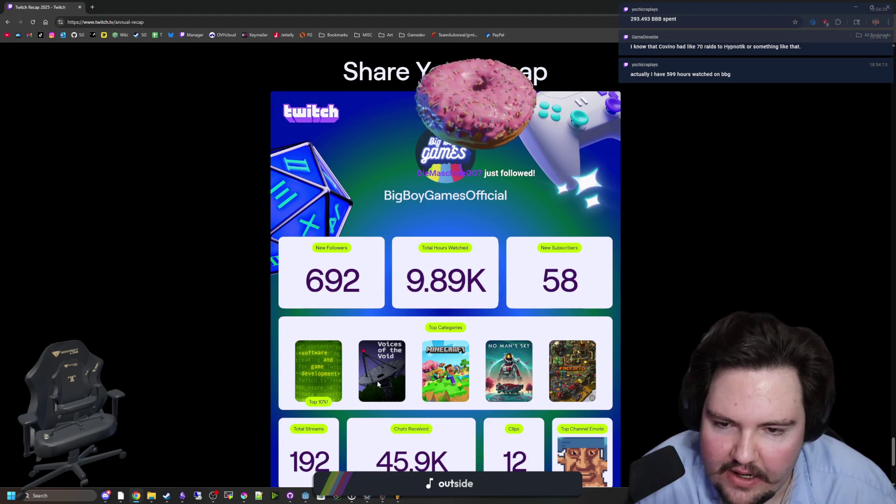
pyautogui.scroll(-2, 362, 359)
pyautogui.scroll(-3, 353, 345)
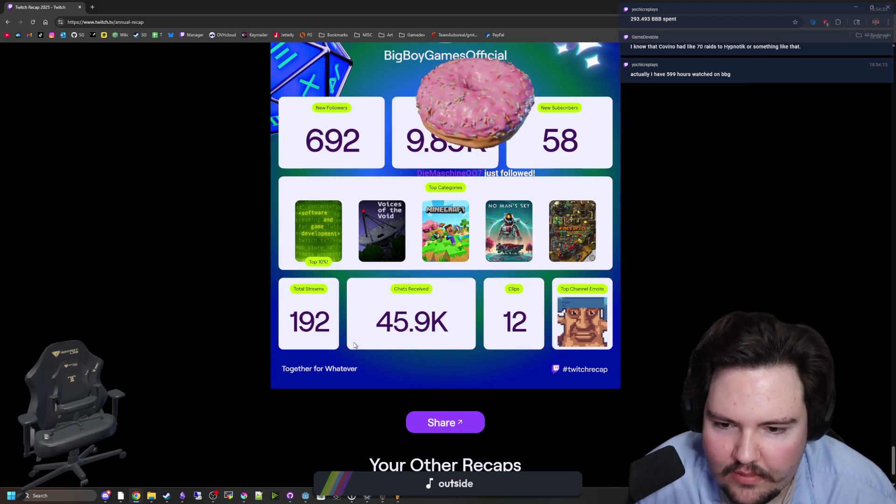
pyautogui.click(419, 433)
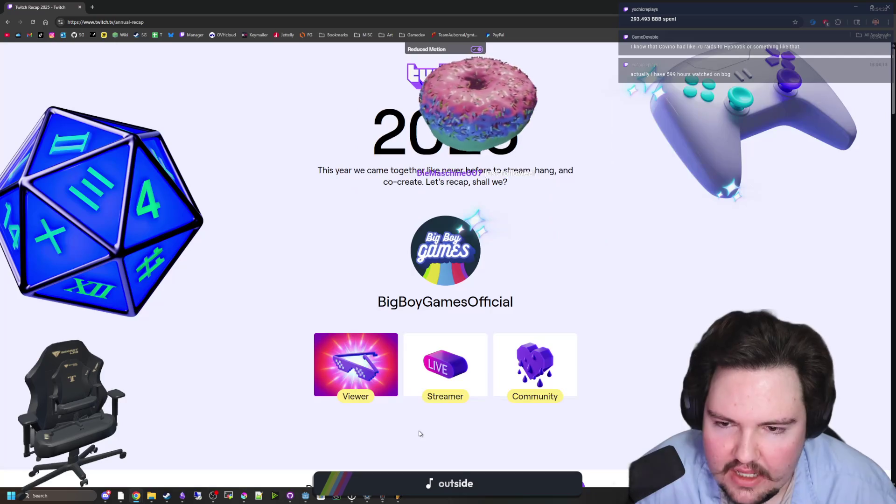
# Step: Scroll the Viewer recap past Share Your Recap to Your Other Recaps and pick the Community tile
pyautogui.scroll(-10, 398, 373)
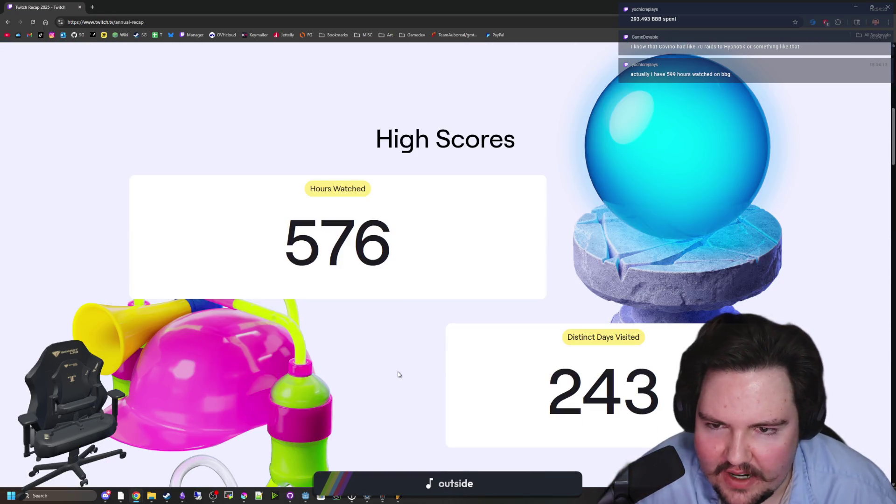
pyautogui.scroll(-3, 310, 260)
pyautogui.scroll(-5, 359, 280)
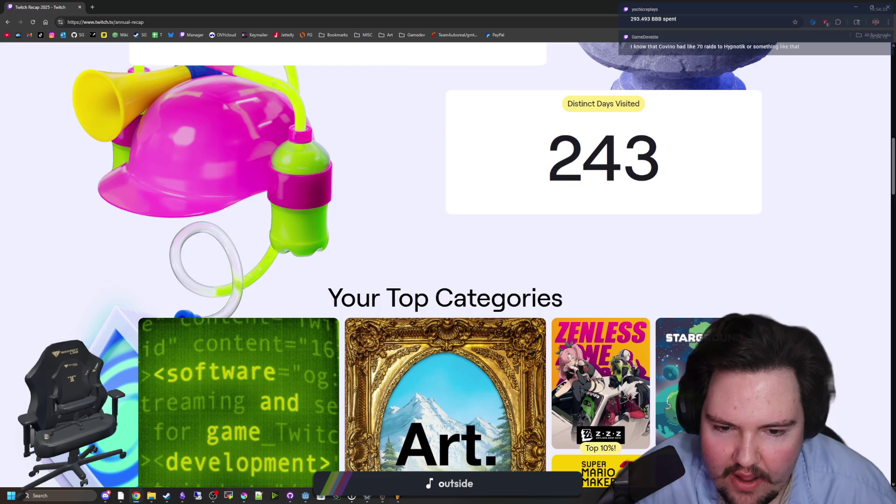
pyautogui.scroll(-1, 452, 326)
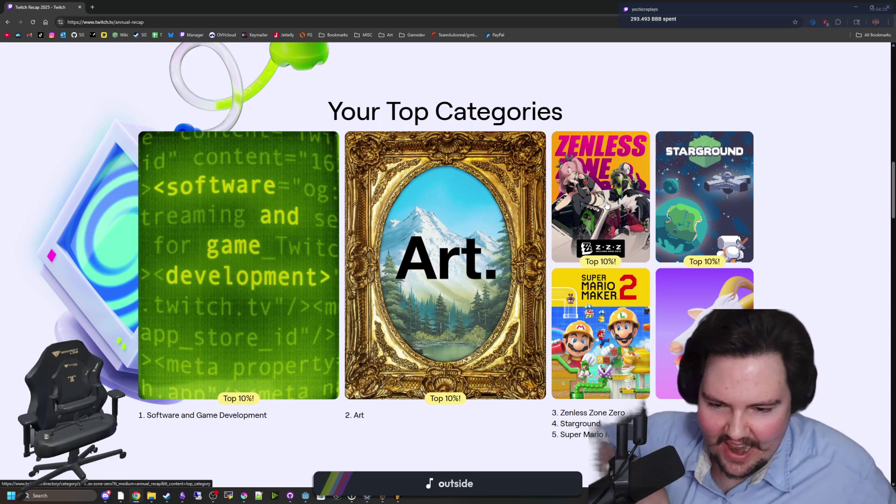
pyautogui.scroll(-4, 607, 205)
pyautogui.scroll(-3, 607, 205)
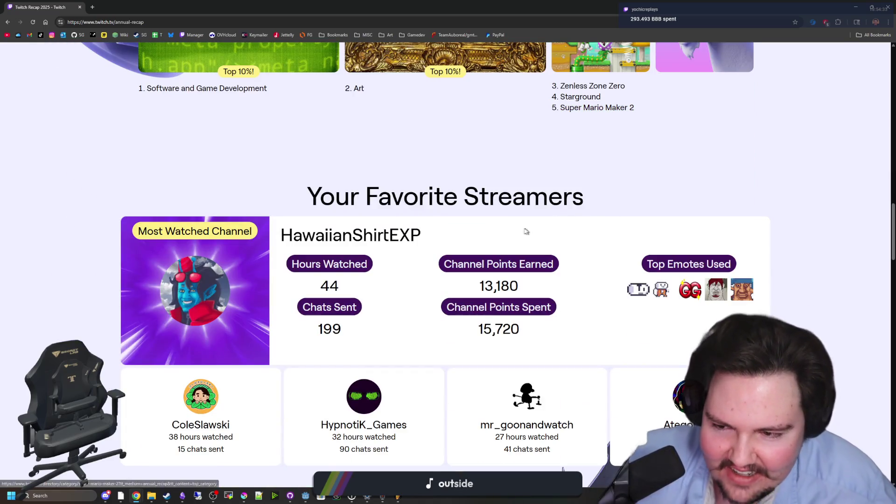
pyautogui.scroll(-1, 191, 263)
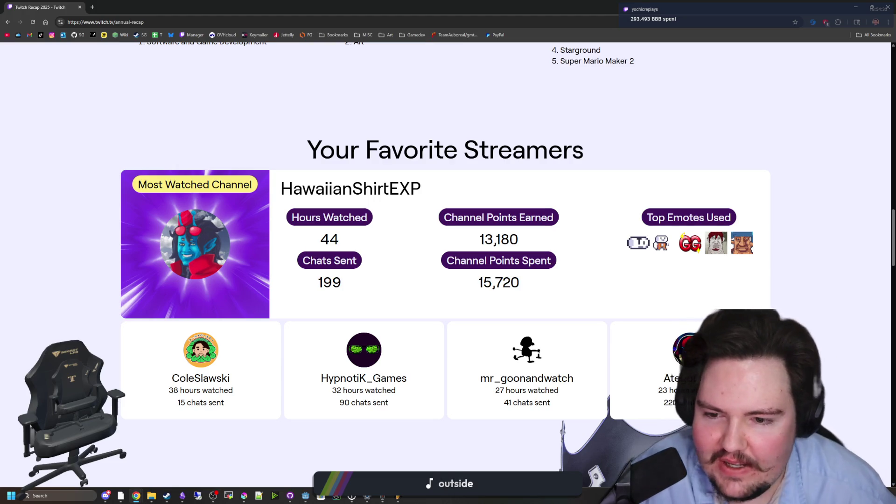
pyautogui.scroll(-8, 530, 318)
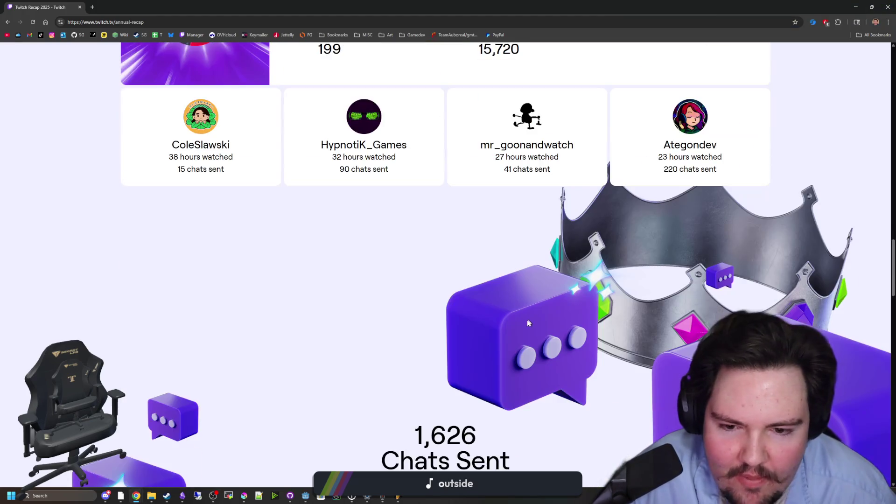
pyautogui.scroll(-12, 513, 303)
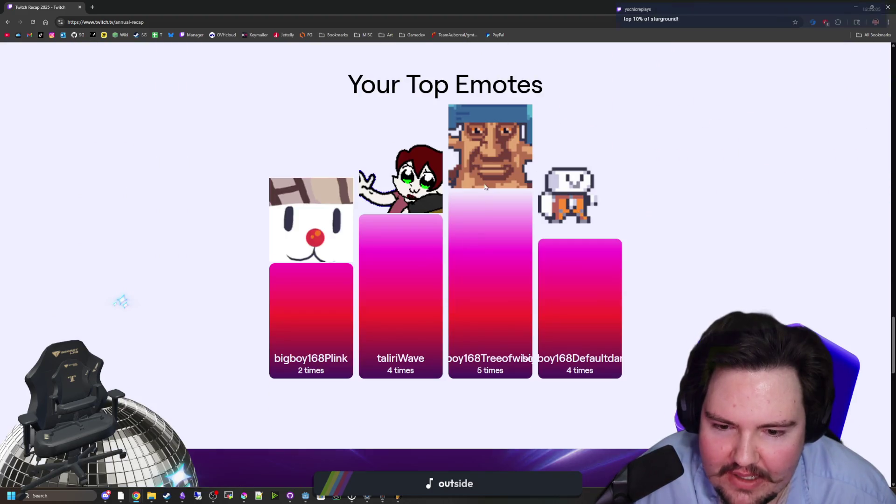
pyautogui.scroll(-6, 487, 260)
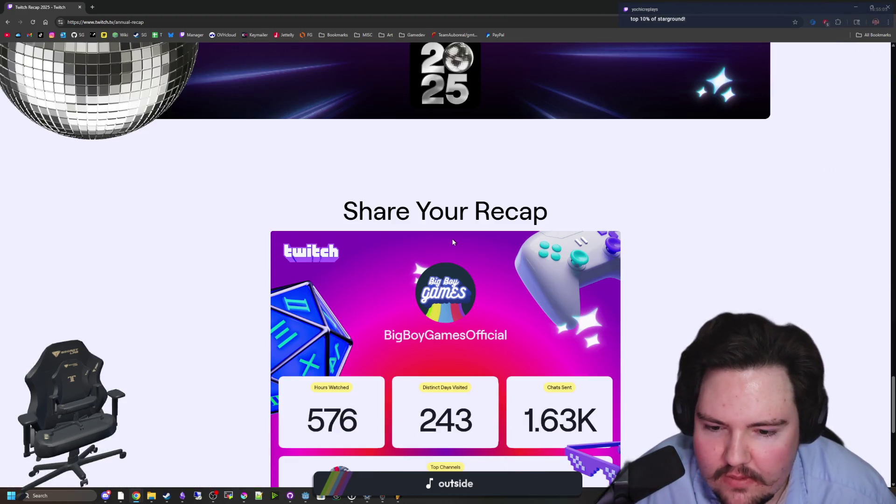
pyautogui.scroll(-1, 452, 242)
pyautogui.scroll(5, 452, 242)
pyautogui.scroll(-9, 450, 250)
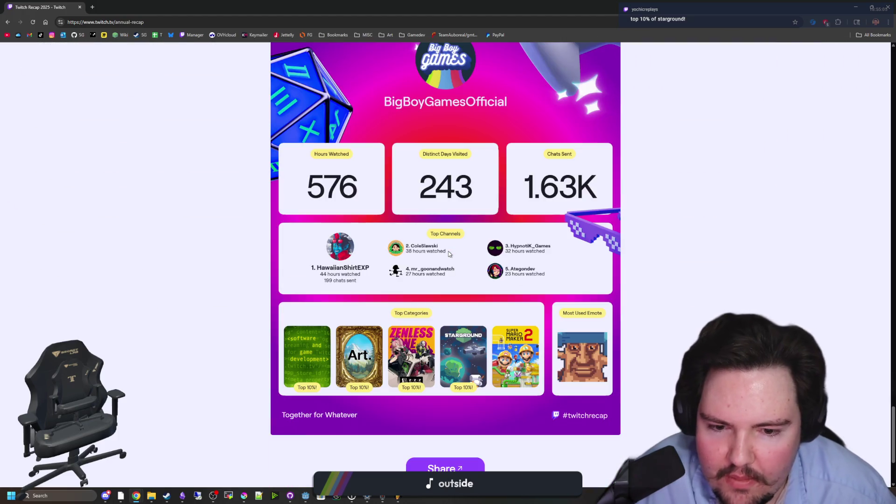
pyautogui.scroll(-3, 523, 364)
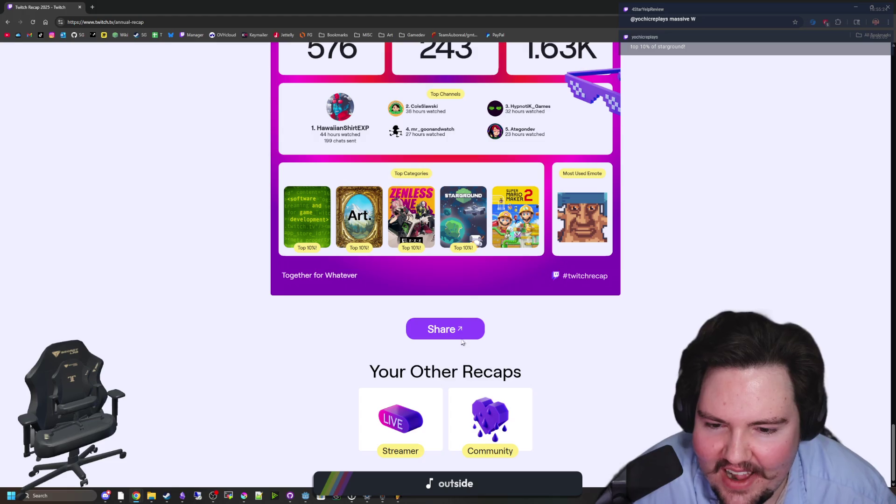
pyautogui.click(490, 420)
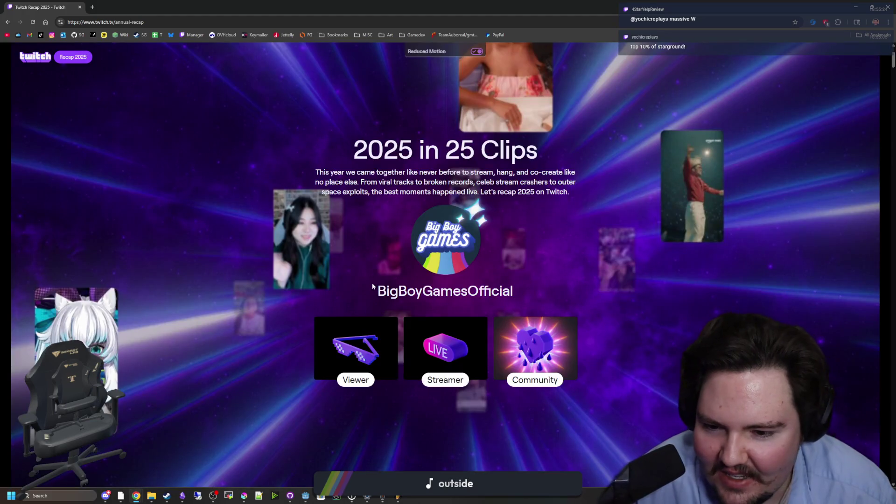
# Step: Scroll through the Community clips to the end and return to the Viewer recap
pyautogui.scroll(-15, 399, 280)
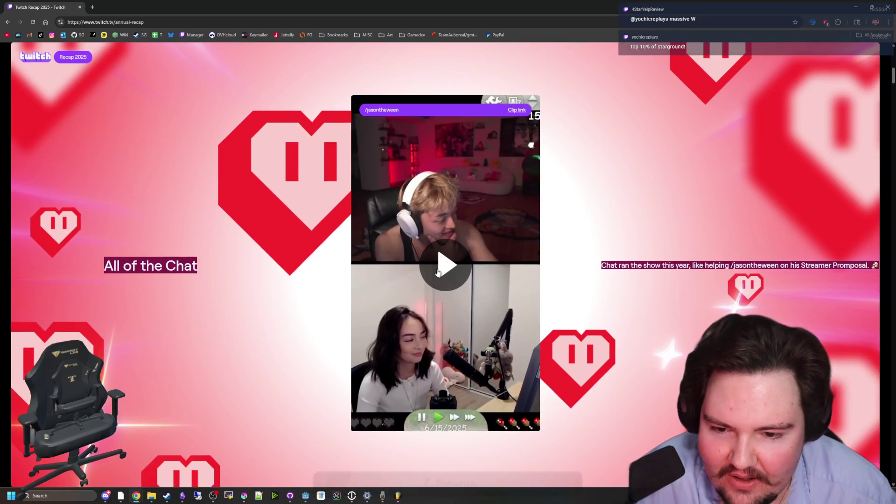
pyautogui.scroll(-12, 400, 295)
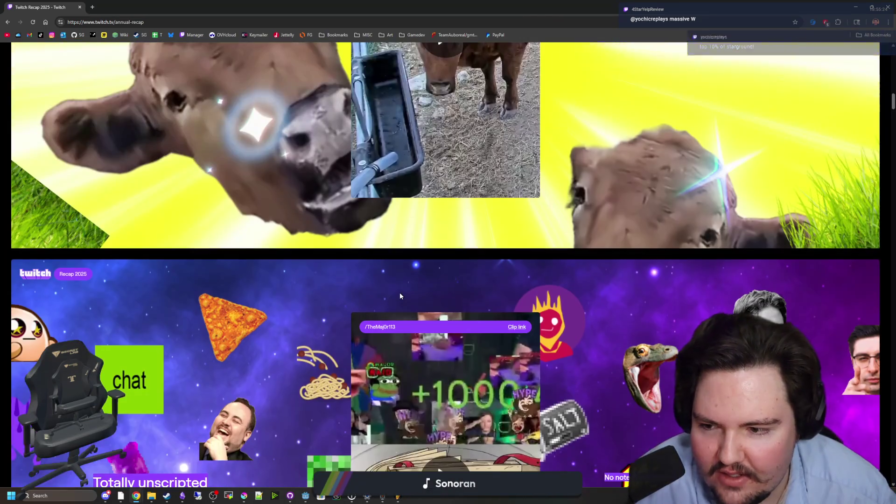
pyautogui.scroll(-10, 313, 284)
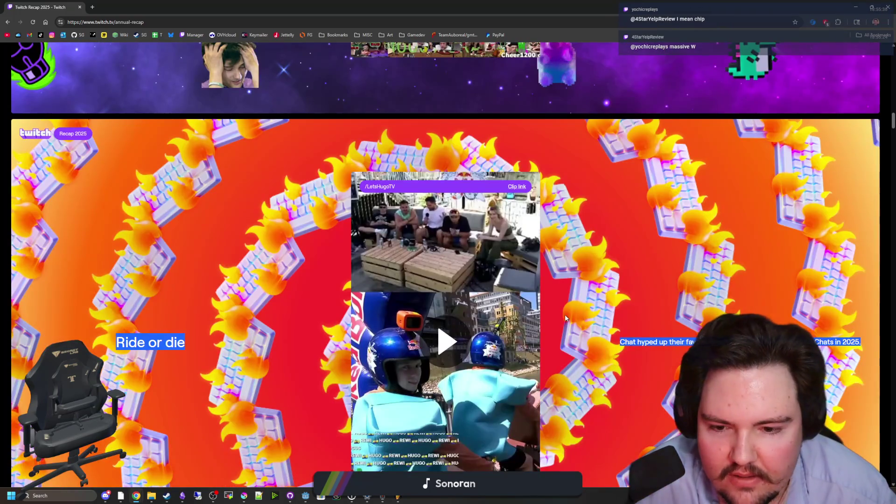
pyautogui.scroll(-15, 315, 288)
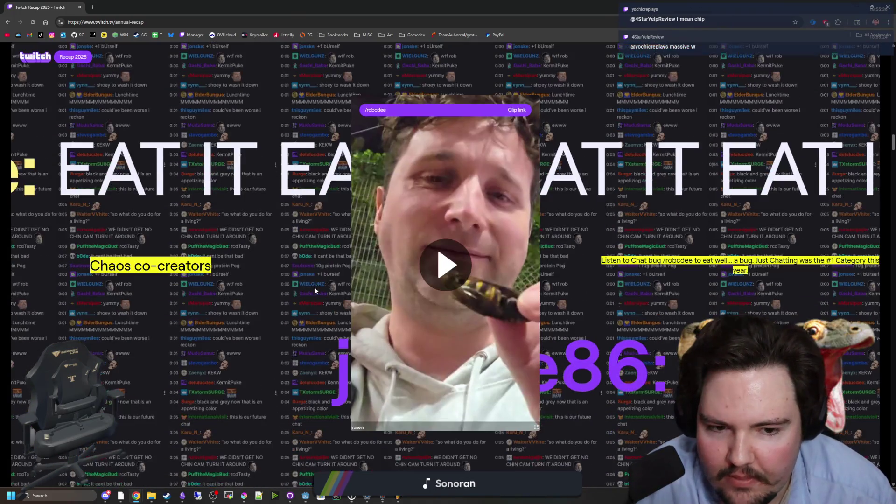
pyautogui.scroll(-10, 322, 289)
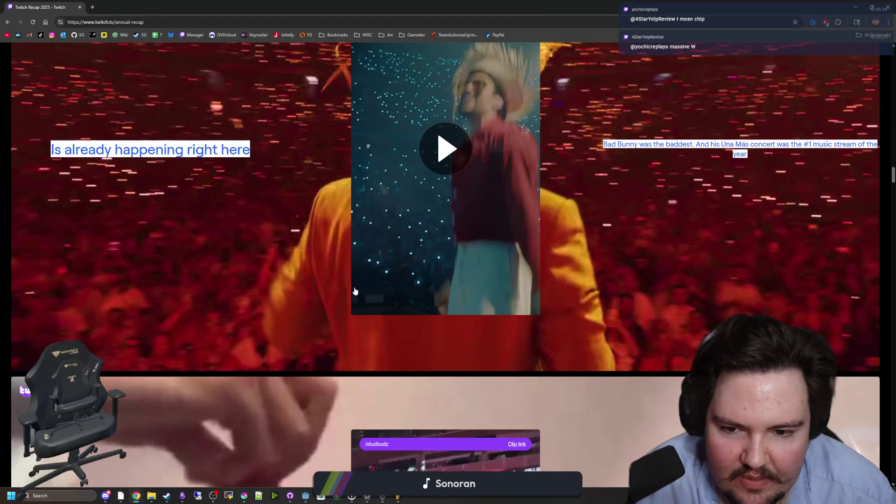
pyautogui.scroll(-15, 355, 292)
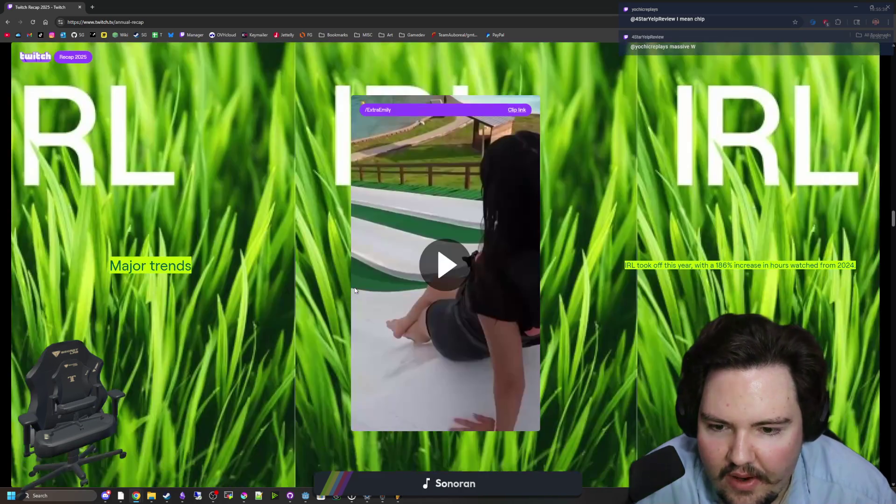
pyautogui.scroll(-20, 355, 291)
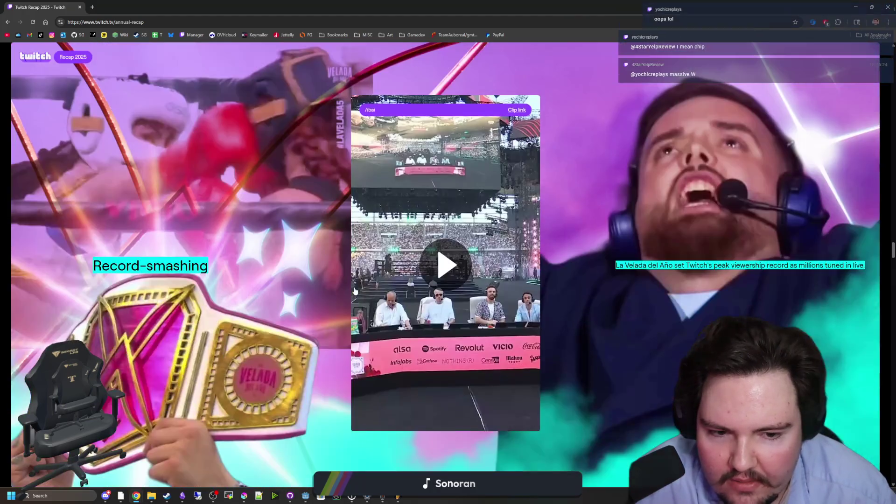
pyautogui.scroll(-12, 354, 290)
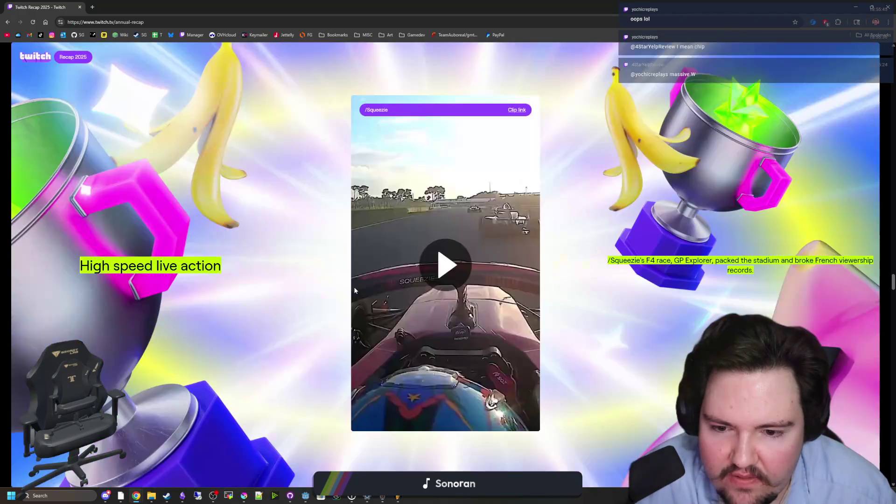
pyautogui.scroll(-12, 355, 292)
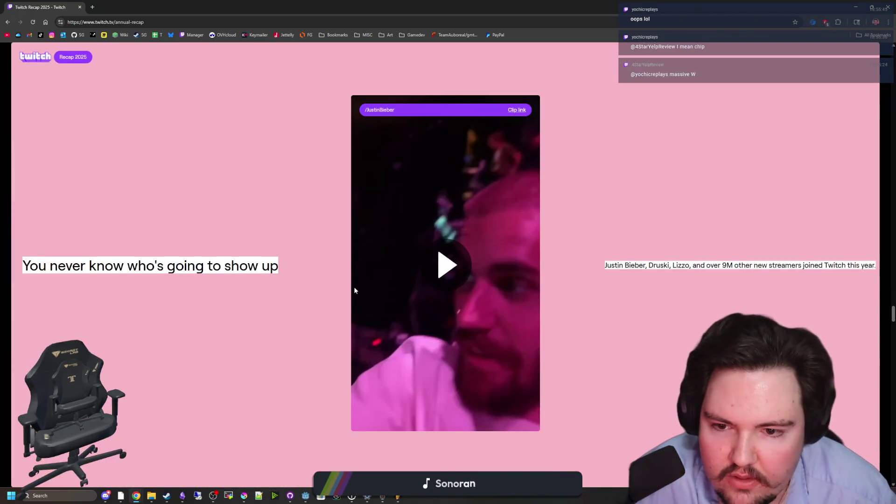
pyautogui.scroll(-12, 354, 290)
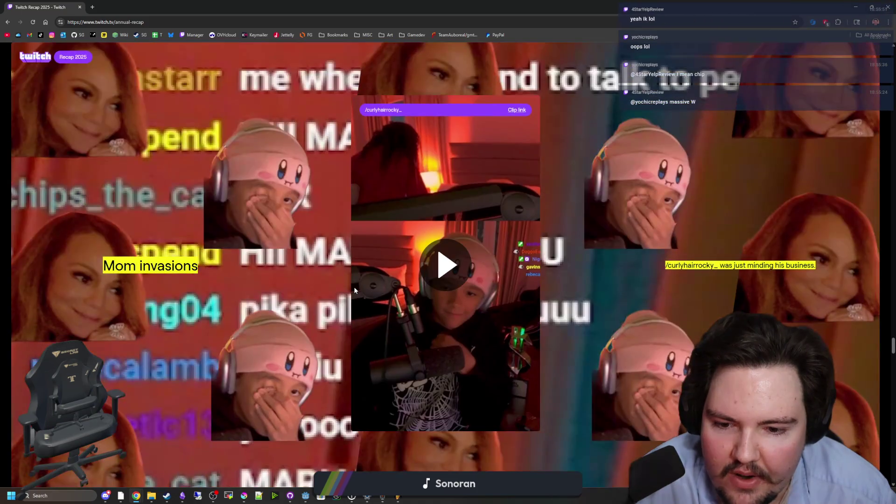
pyautogui.scroll(-10, 355, 290)
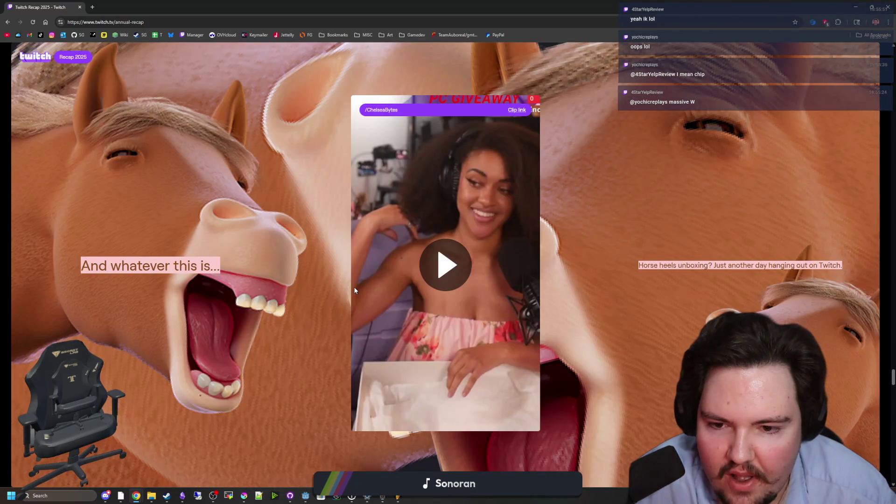
pyautogui.scroll(-12, 355, 290)
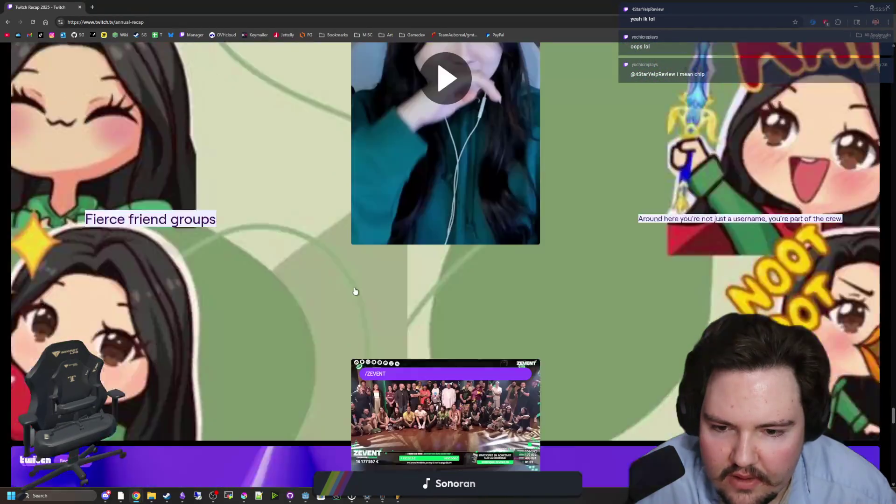
pyautogui.scroll(-12, 354, 290)
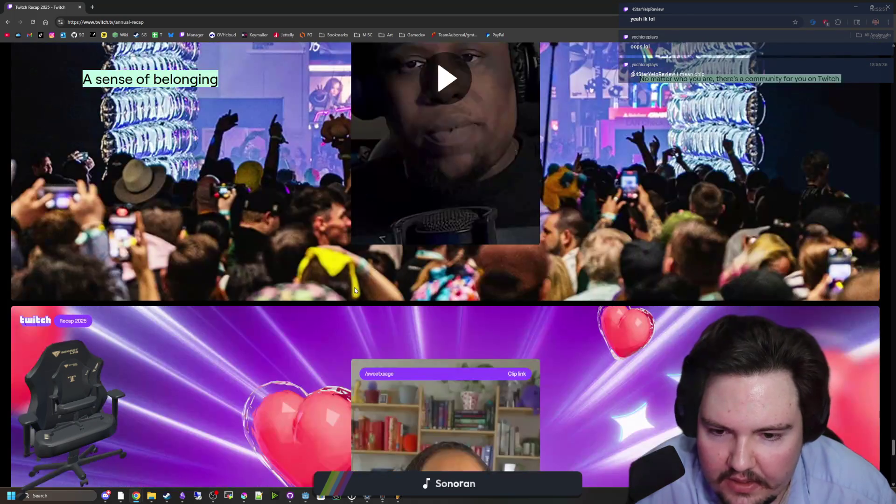
pyautogui.scroll(-10, 354, 290)
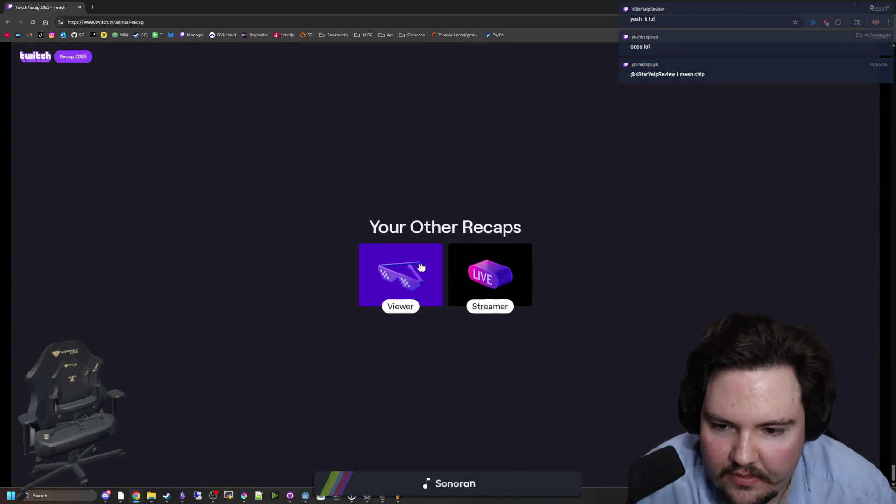
pyautogui.click(409, 272)
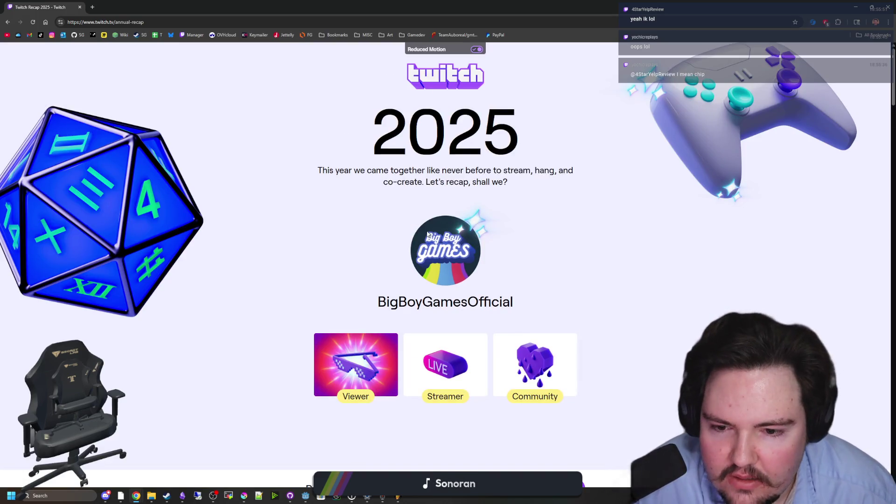
# Step: Restore down the Chrome window with Super+Down so Godot shows behind it
pyautogui.scroll(-2, 428, 234)
pyautogui.scroll(2, 427, 234)
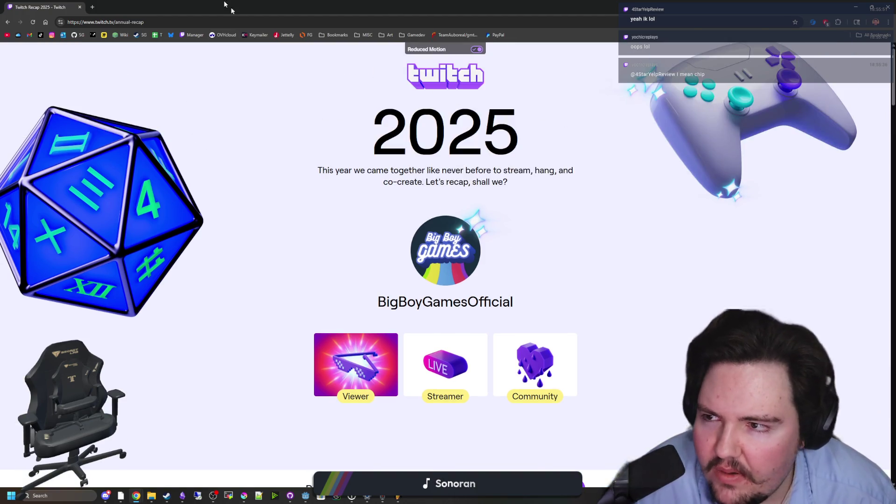
pyautogui.press('super+Down')
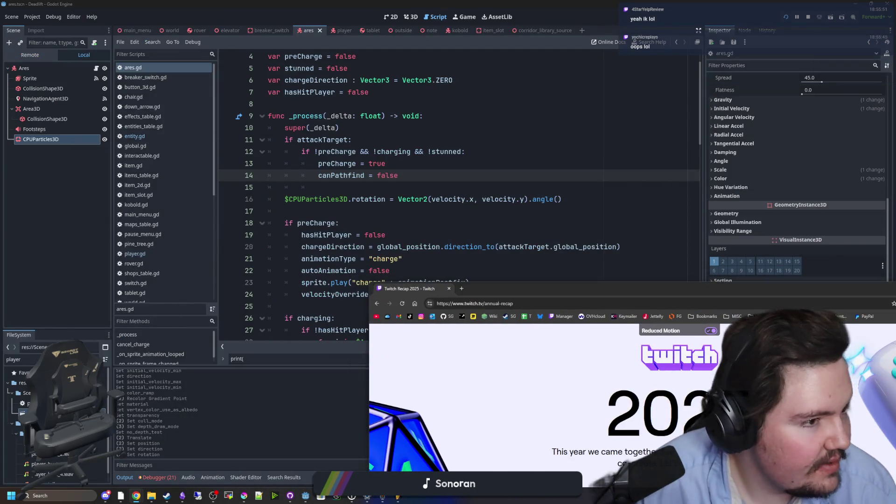
# Step: Back in the Stream Manager, toggle chat mod icons on and then off again
pyautogui.hotkey('alt', 'Tab')
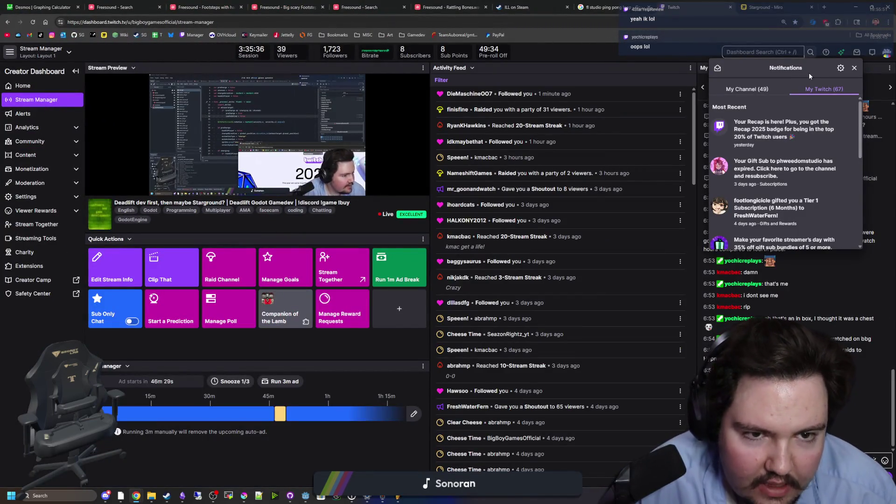
pyautogui.press('Escape')
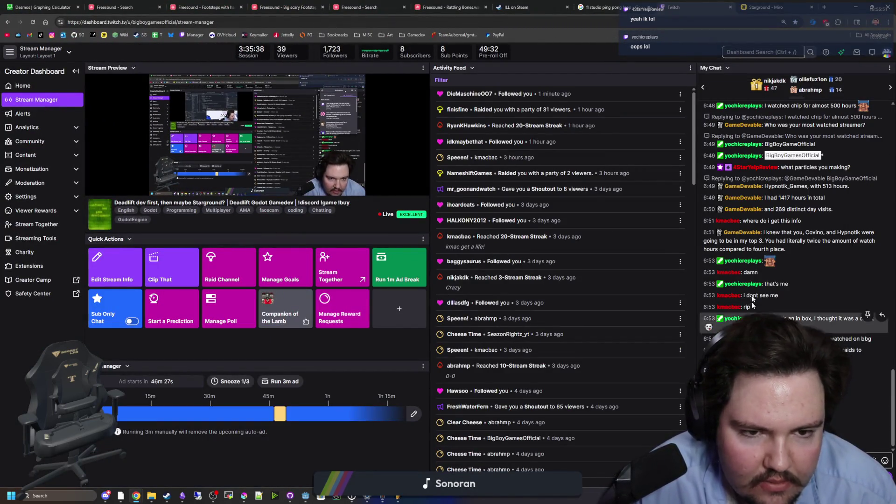
pyautogui.click(886, 53)
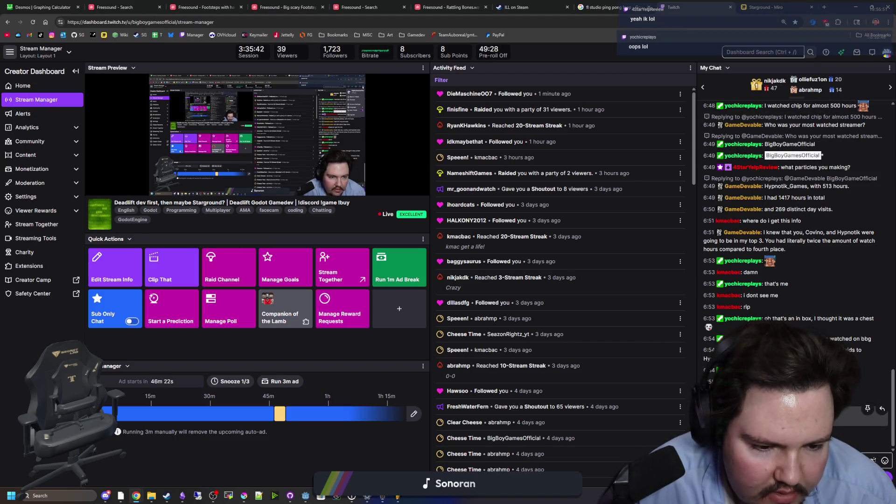
pyautogui.click(872, 461)
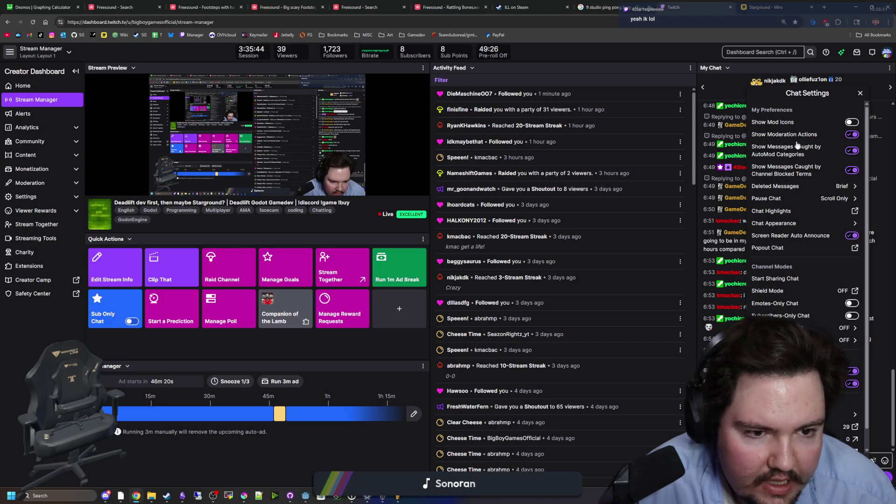
pyautogui.click(847, 124)
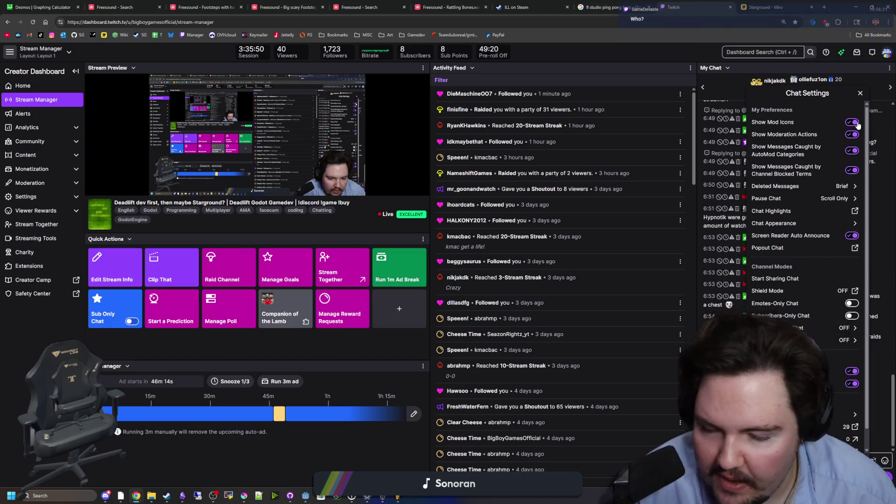
pyautogui.click(857, 123)
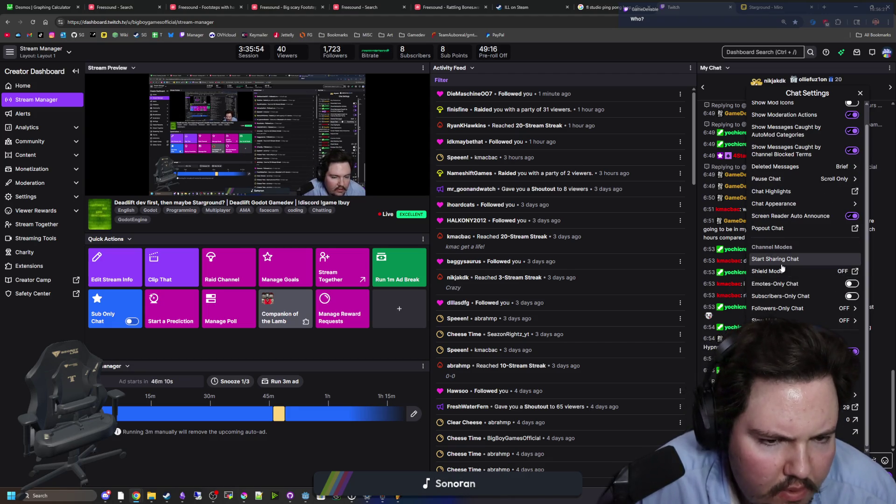
# Step: Close the Chat Settings panel and open then close the emote picker
pyautogui.scroll(-1, 784, 272)
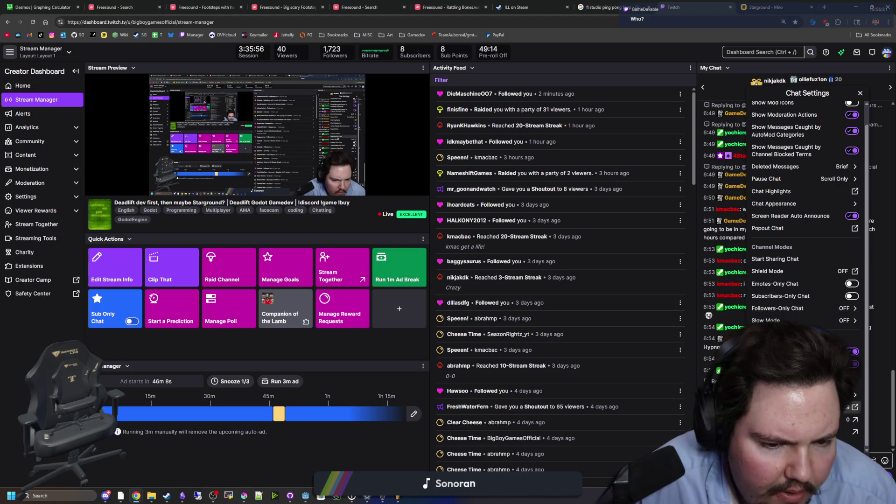
pyautogui.scroll(1, 784, 172)
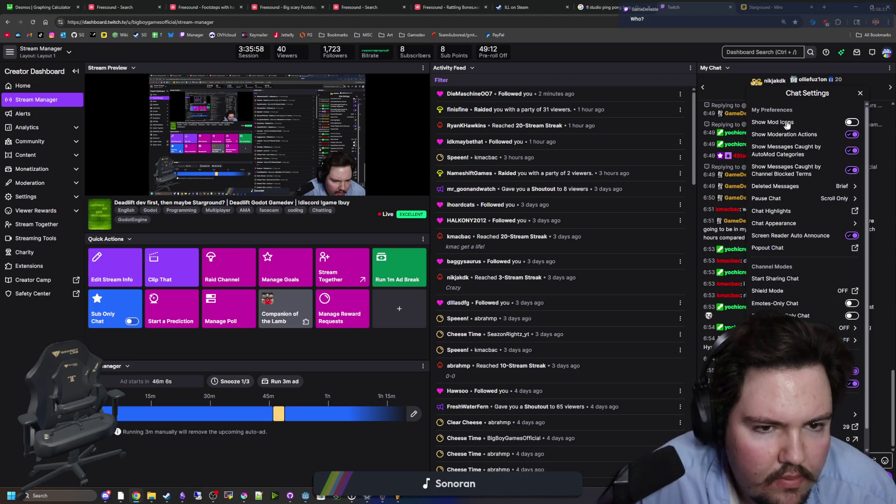
pyautogui.click(859, 94)
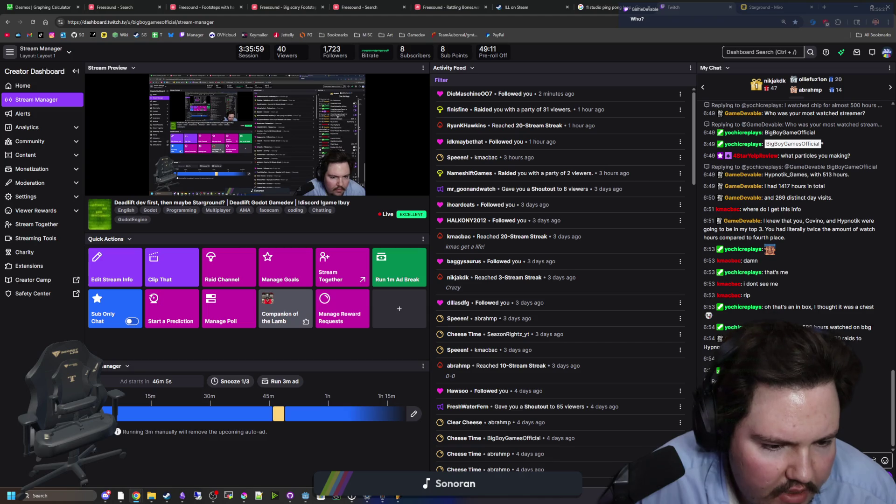
pyautogui.click(884, 462)
pyautogui.click(884, 462)
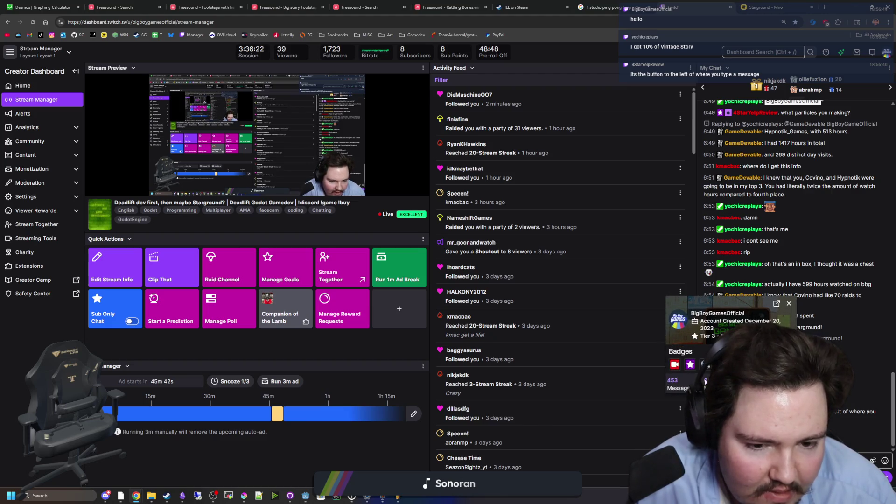
# Step: Pop the viewer card into its own window, move it centre, close it, and focus the chat box
pyautogui.click(776, 304)
pyautogui.moveTo(50, 20)
pyautogui.mouseDown()
pyautogui.moveTo(243, 161)
pyautogui.moveTo(304, 175)
pyautogui.mouseUp()
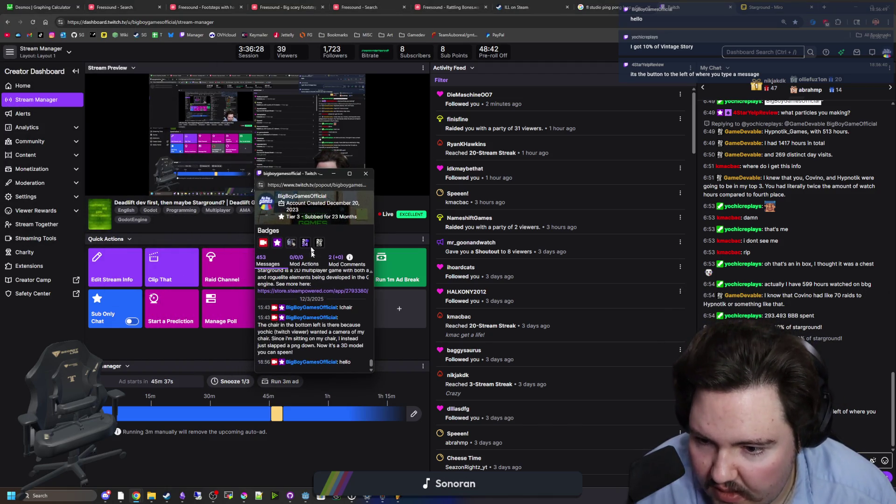
pyautogui.click(370, 173)
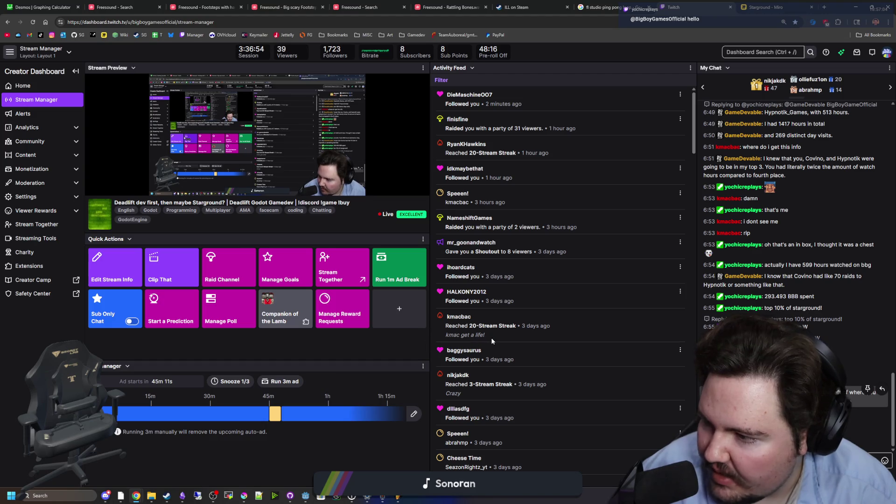
pyautogui.click(868, 460)
# Step: Load the channel's Twitch page in a new tab and pause its video player
pyautogui.click(777, 10)
pyautogui.click(824, 7)
pyautogui.write('twitch.tv/bigboygamesofficial')
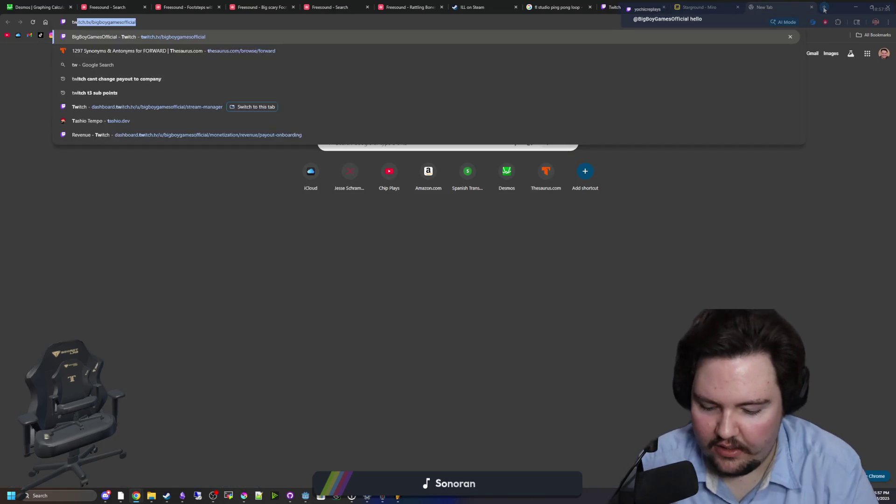
pyautogui.press('Return')
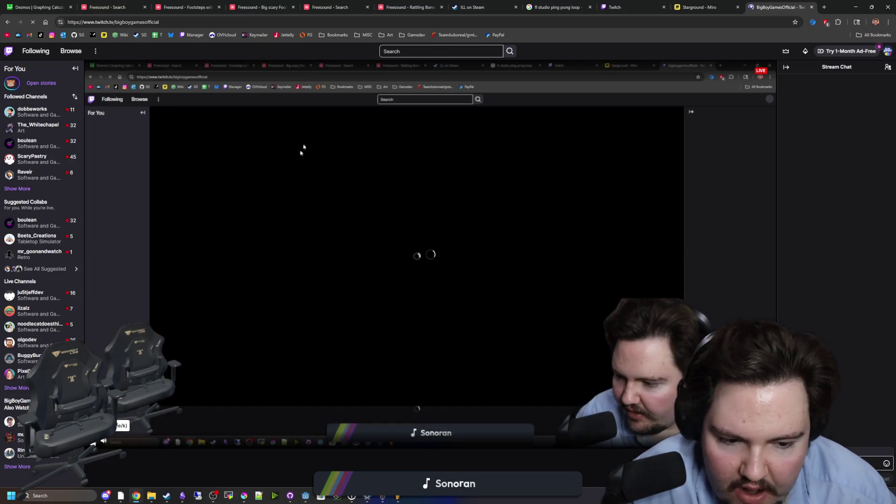
pyautogui.click(203, 348)
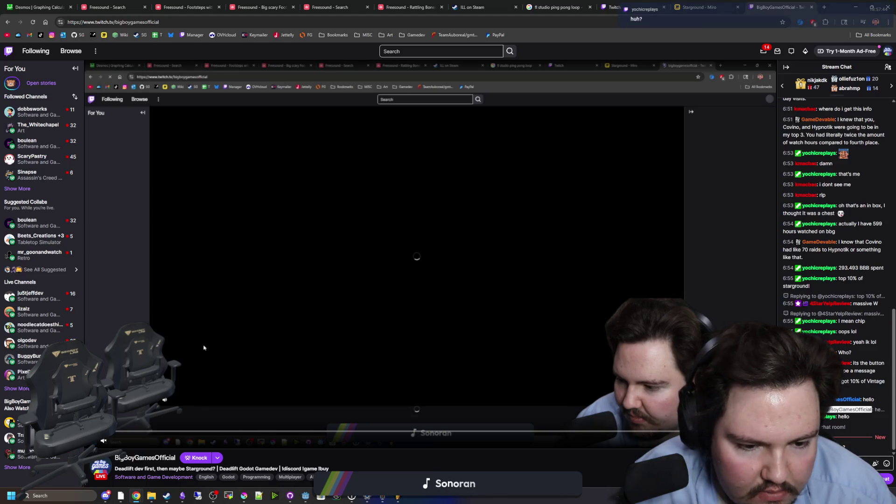
# Step: Switch on this channel's badge in Chat Identity, close the panel, and minimise Chrome
pyautogui.click(885, 465)
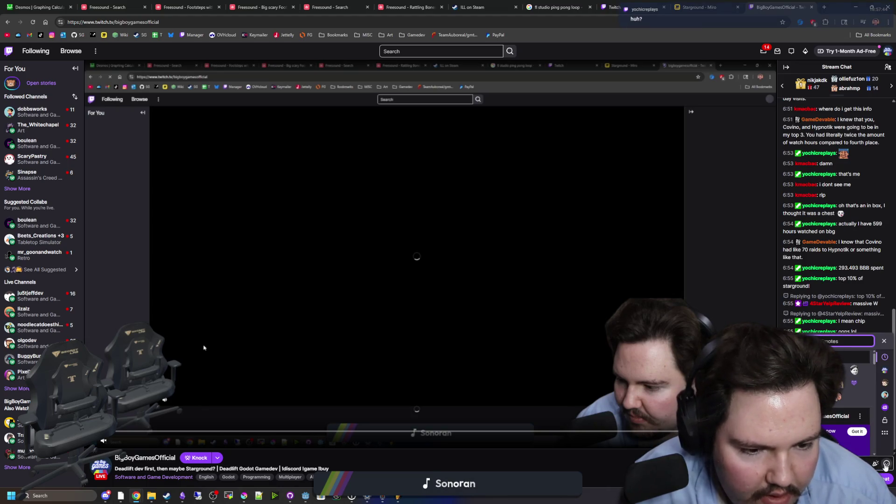
pyautogui.click(885, 464)
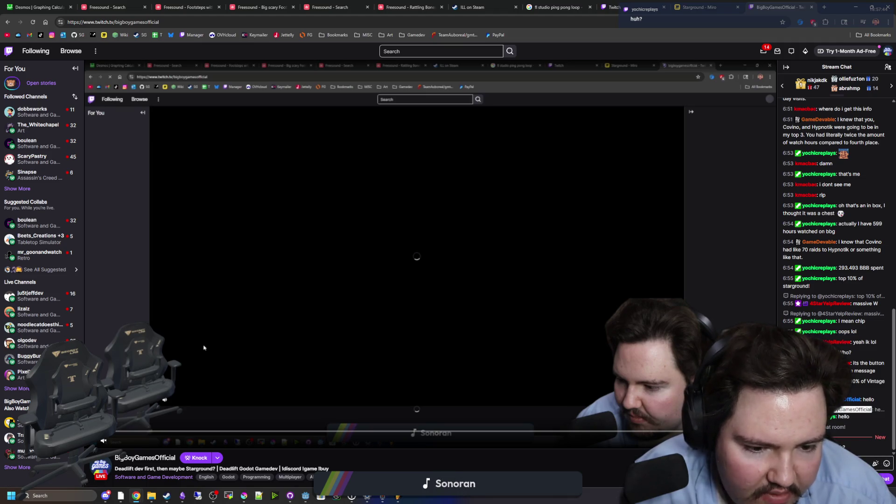
pyautogui.click(788, 464)
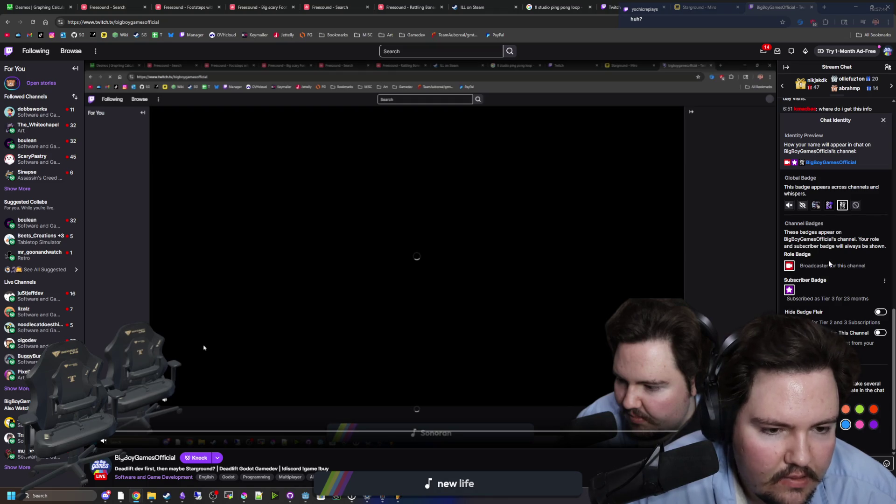
pyautogui.click(878, 334)
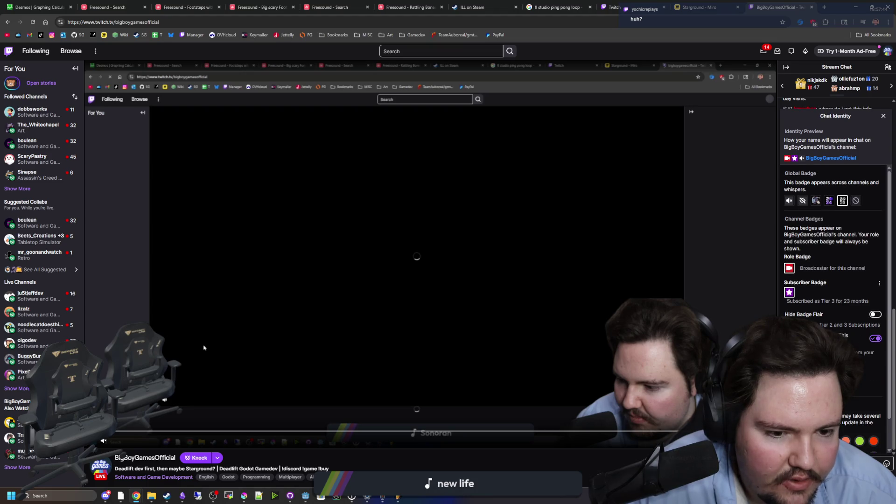
pyautogui.scroll(-1, 877, 340)
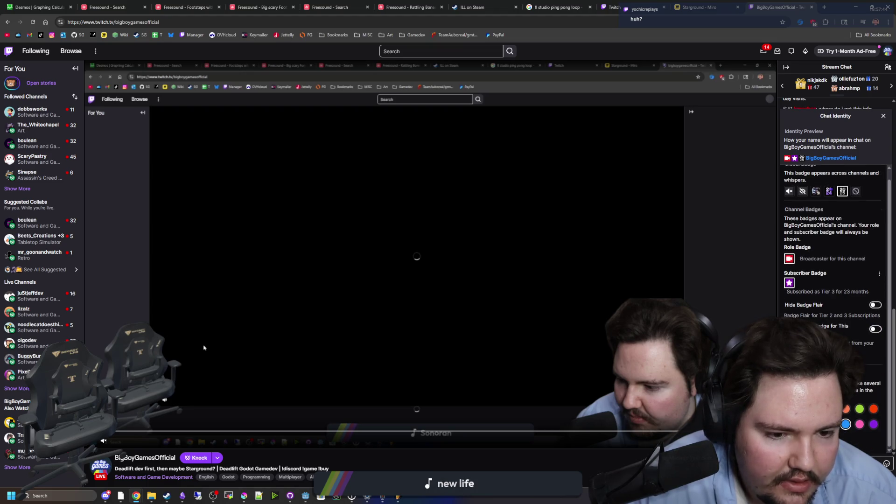
pyautogui.scroll(1, 846, 423)
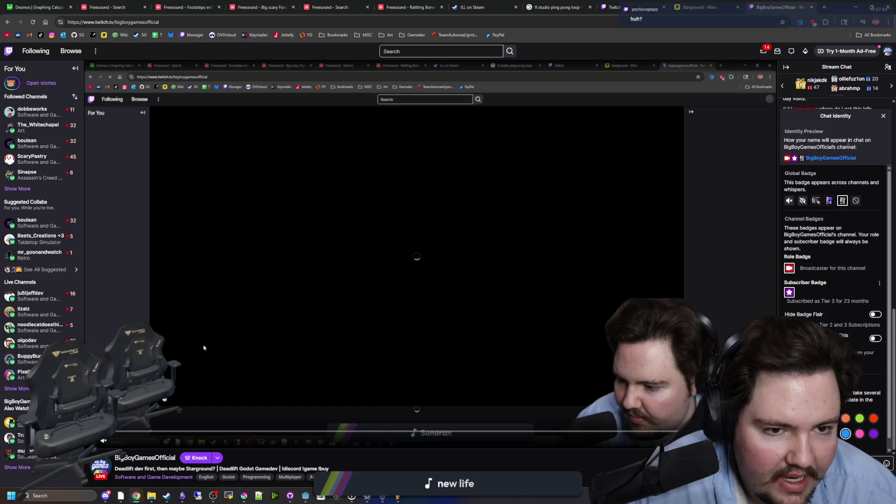
pyautogui.click(882, 116)
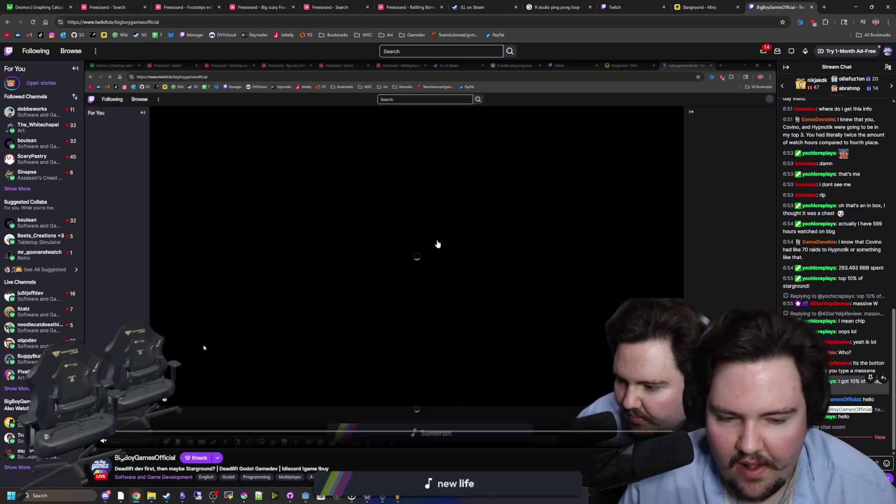
pyautogui.click(856, 8)
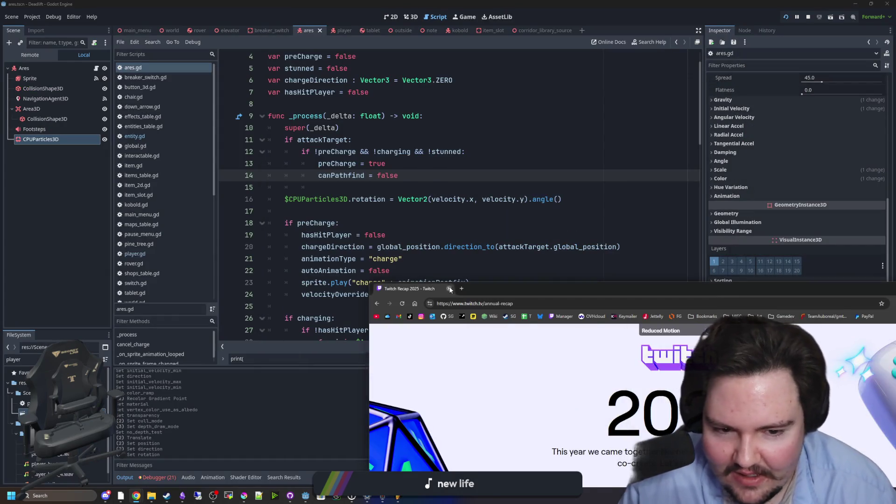
# Step: In Godot's ares.gd, indent blank line 17 with a Tab and scroll down the script
pyautogui.click(423, 247)
pyautogui.click(421, 226)
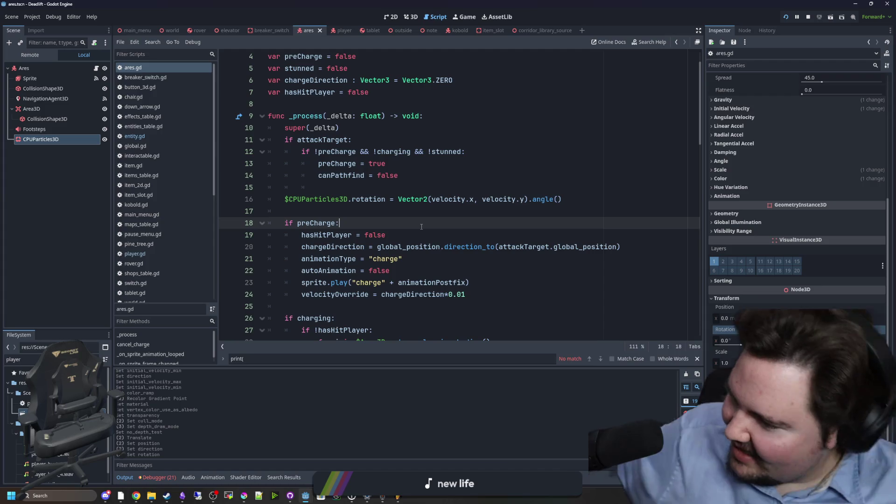
pyautogui.click(429, 212)
pyautogui.press('Tab')
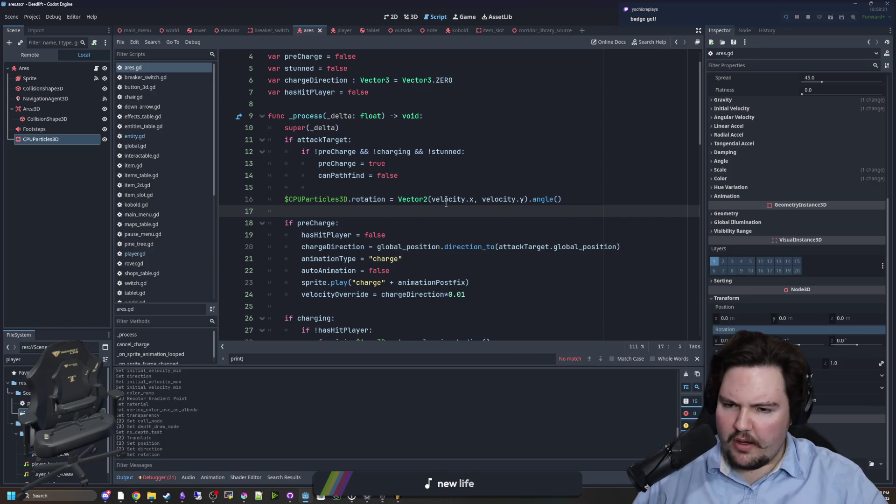
pyautogui.scroll(-1, 445, 203)
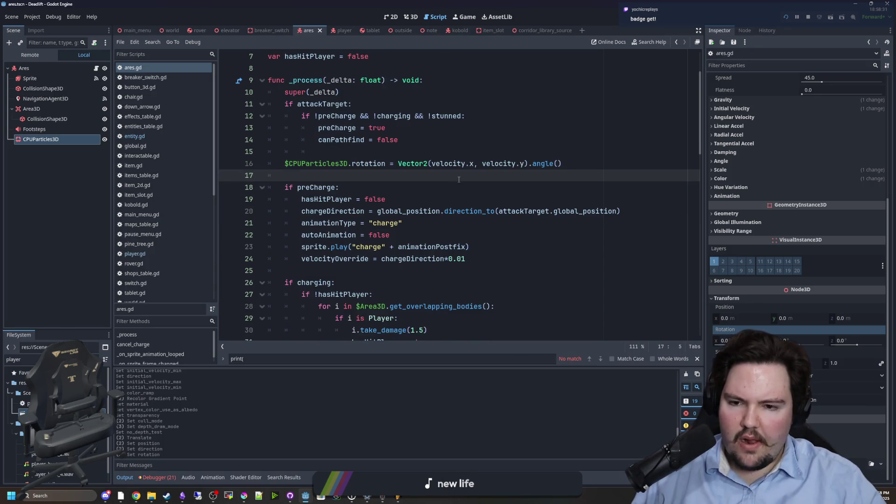
pyautogui.scroll(-14, 398, 308)
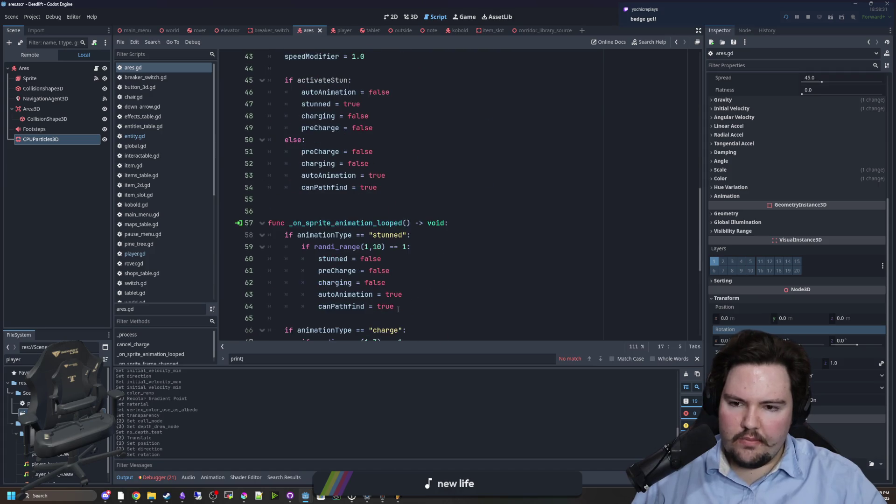
pyautogui.scroll(-4, 402, 219)
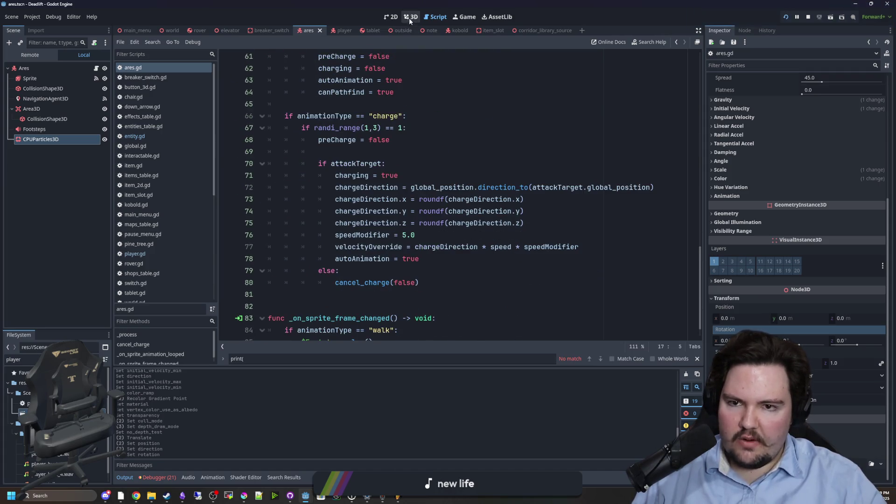
# Step: Switch to the Ares 3D view and raise the CPUParticles3D emitter to y 0.835
pyautogui.click(410, 17)
pyautogui.moveTo(406, 210)
pyautogui.mouseDown()
pyautogui.moveTo(448, 208)
pyautogui.moveTo(392, 214)
pyautogui.moveTo(325, 297)
pyautogui.moveTo(344, 236)
pyautogui.mouseUp()
pyautogui.moveTo(414, 236); pyautogui.dragTo(429, 229)
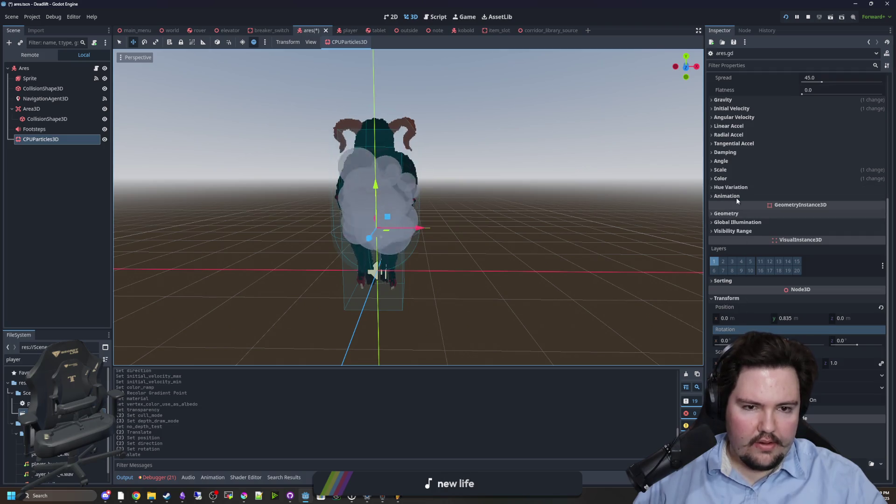
# Step: Experiment with particle Direction z, settle it back at -1.0, and save the scene
pyautogui.scroll(5, 751, 236)
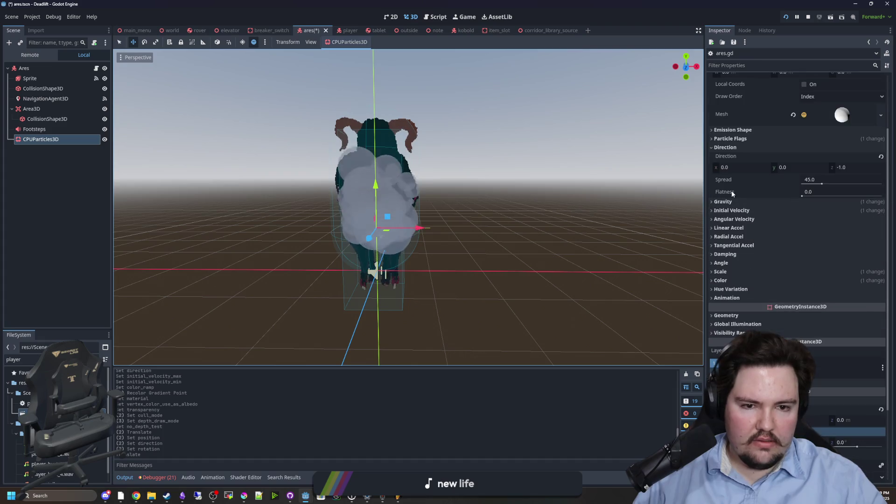
pyautogui.click(851, 166)
pyautogui.write('0')
pyautogui.press('Return')
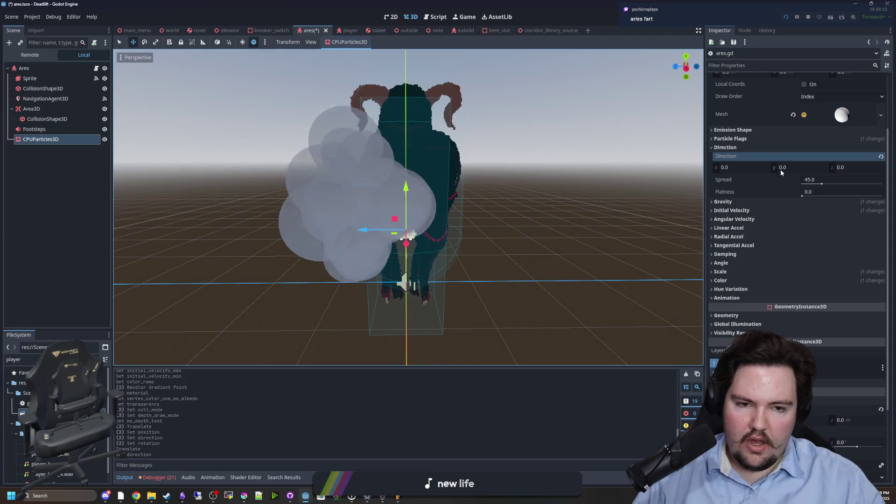
pyautogui.moveTo(840, 167); pyautogui.dragTo(821, 167)
pyautogui.moveTo(875, 165)
pyautogui.mouseDown()
pyautogui.moveTo(853, 165)
pyautogui.moveTo(875, 164)
pyautogui.mouseUp()
pyautogui.click(854, 167)
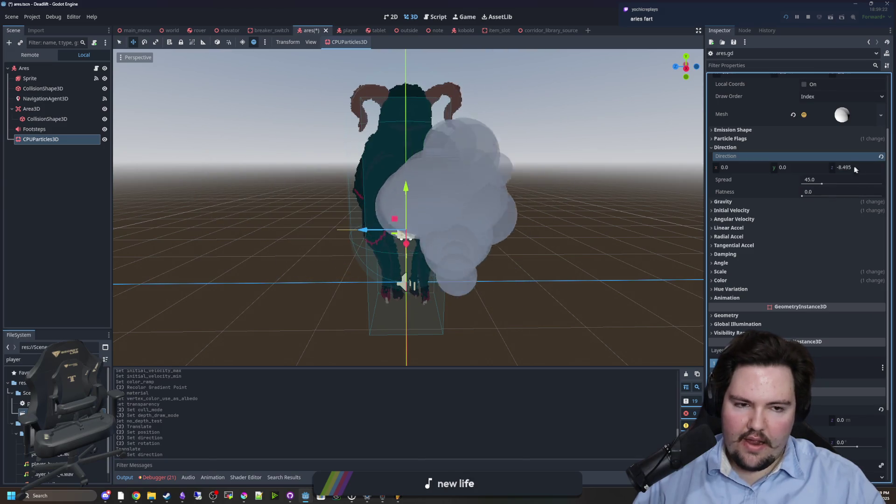
pyautogui.write('-1.0')
pyautogui.press('Return')
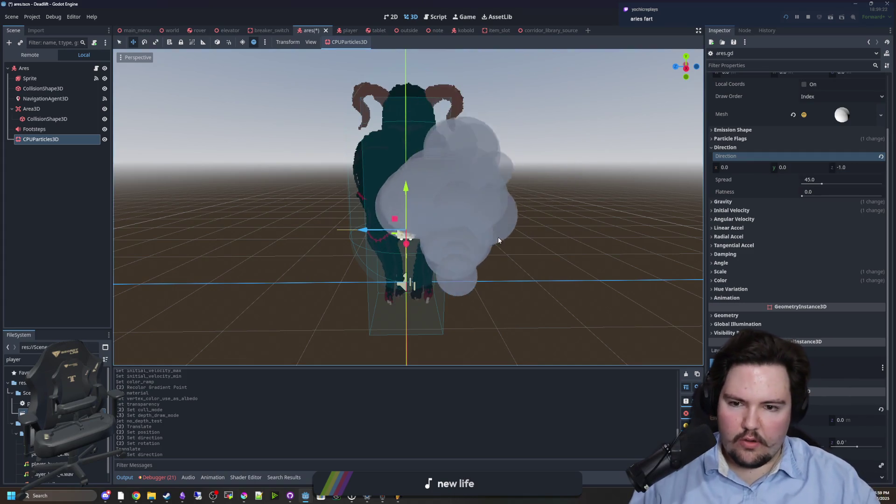
pyautogui.hotkey('ctrl', 's')
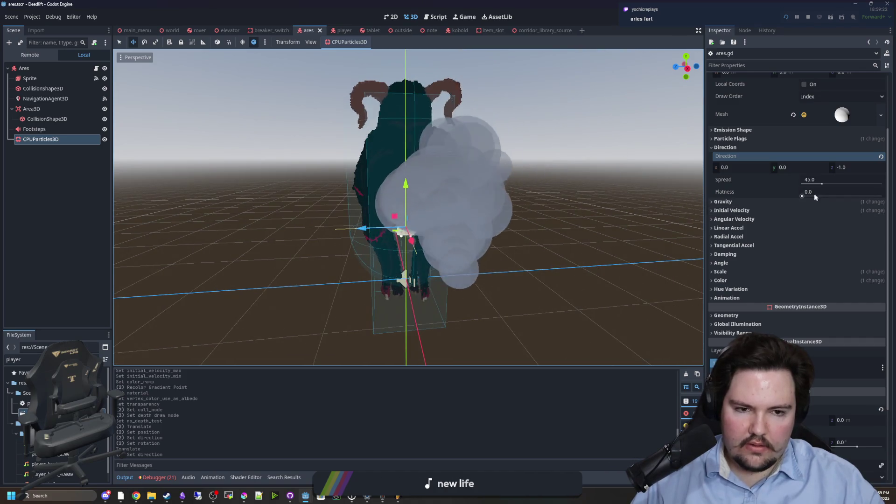
# Step: Try Flatness 1.0, revert it to 0.0, and set the particle Lifetime to 0.5
pyautogui.moveTo(802, 196); pyautogui.dragTo(882, 195)
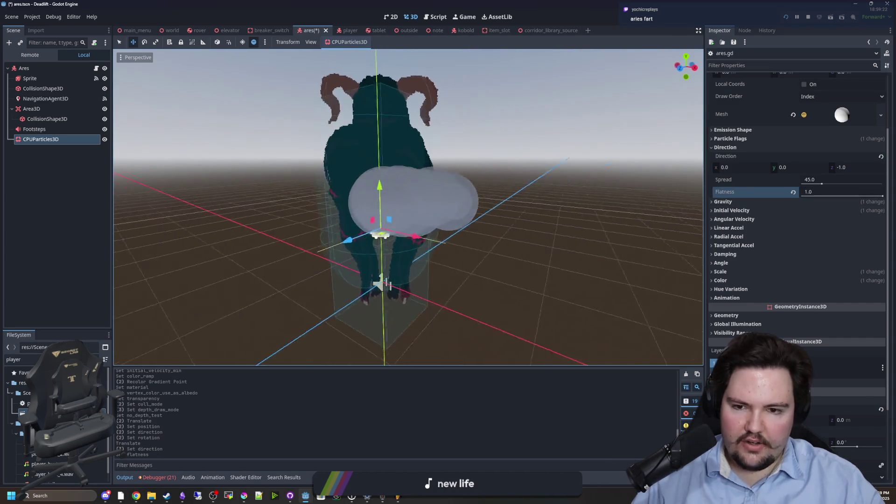
pyautogui.click(794, 192)
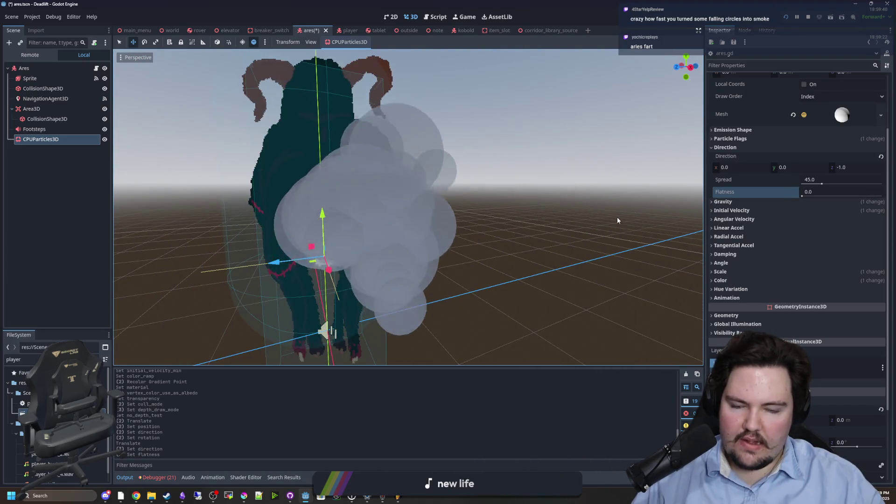
pyautogui.scroll(5, 777, 172)
pyautogui.click(819, 119)
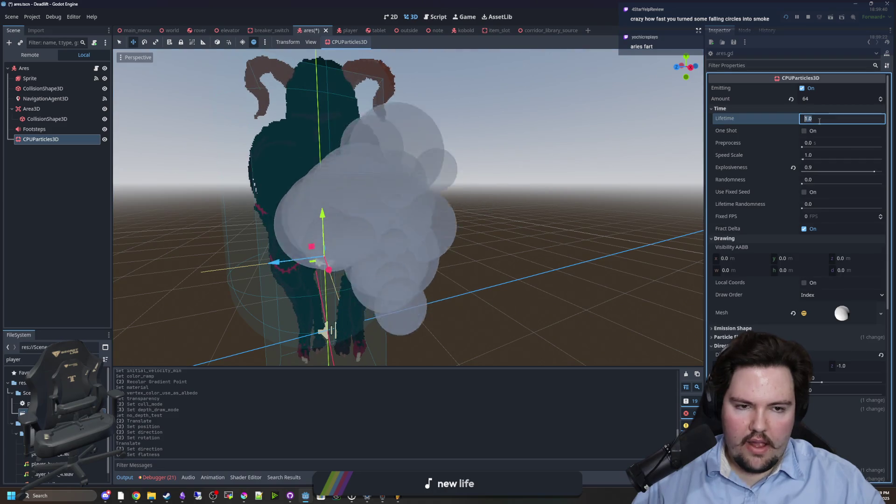
pyautogui.write('0.5')
pyautogui.press('Return')
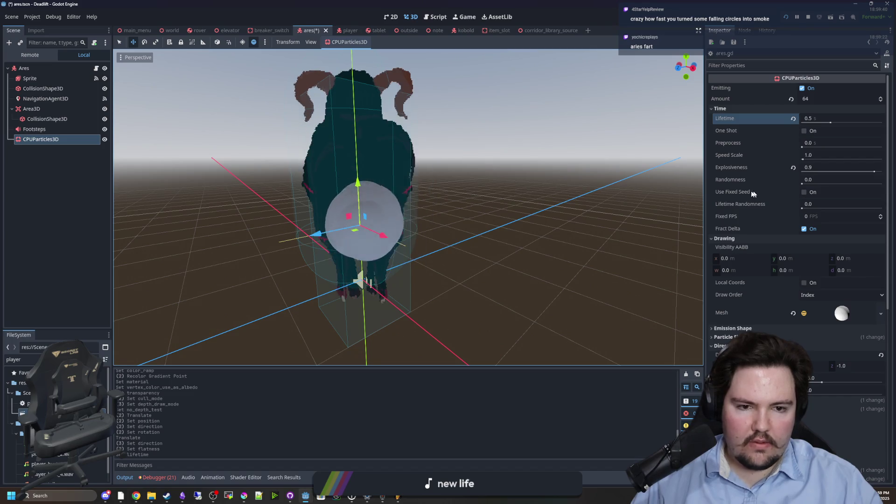
# Step: Add a point to the Color Ramp, then collapse the Color, Direction and Time sections
pyautogui.scroll(-2, 749, 191)
pyautogui.scroll(-5, 749, 191)
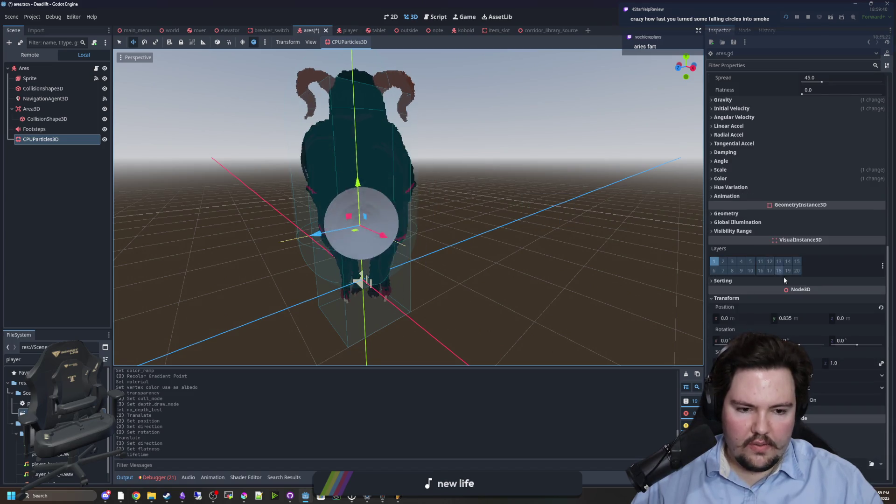
pyautogui.click(731, 282)
pyautogui.scroll(-4, 752, 294)
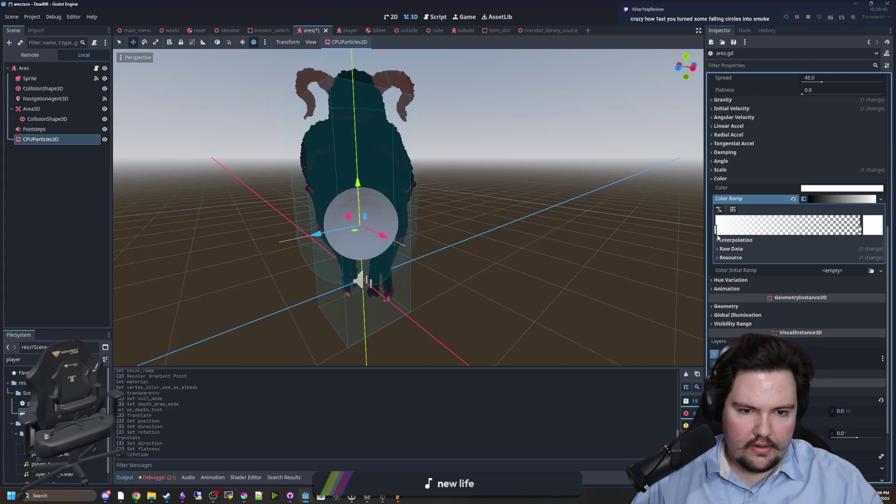
pyautogui.click(746, 232)
pyautogui.click(876, 223)
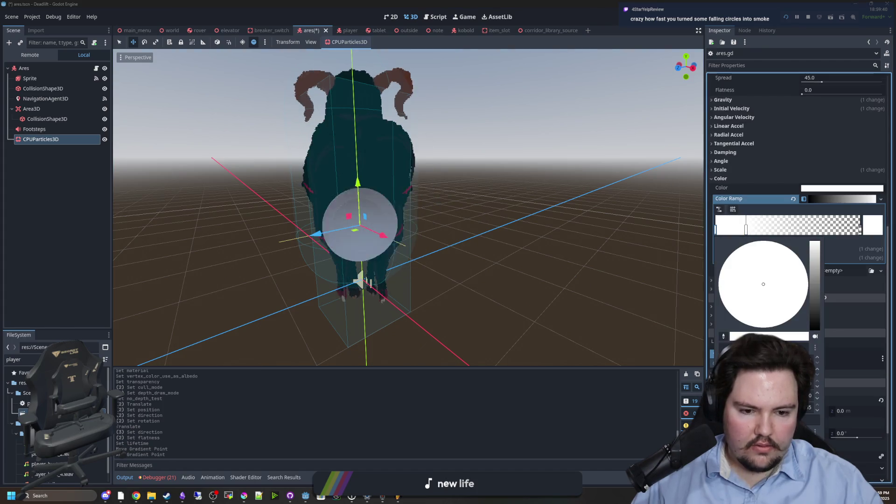
pyautogui.click(590, 424)
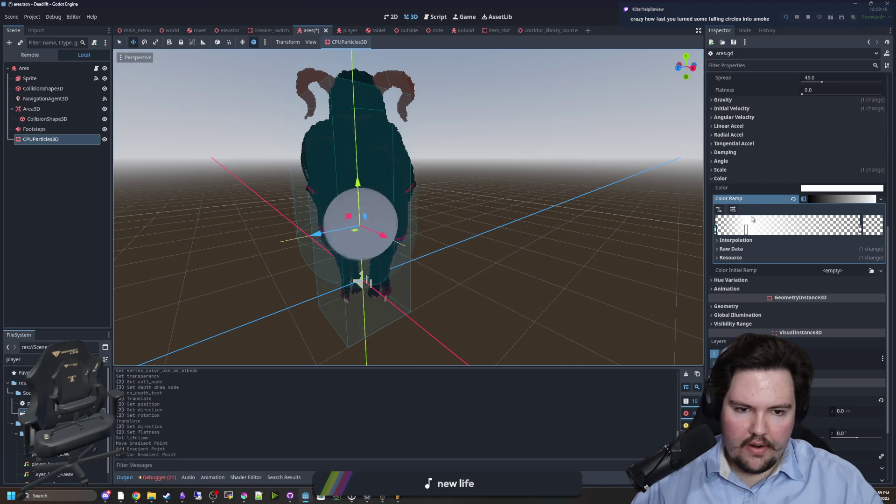
pyautogui.click(746, 178)
pyautogui.scroll(5, 728, 182)
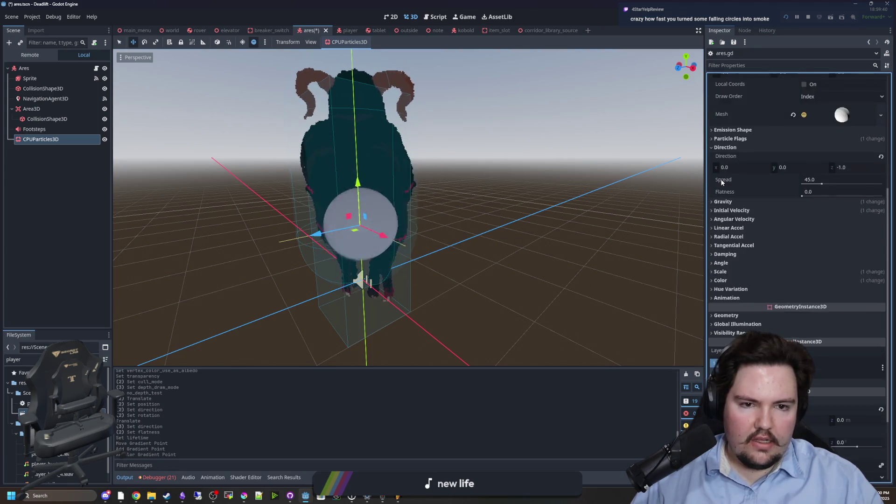
pyautogui.scroll(3, 736, 209)
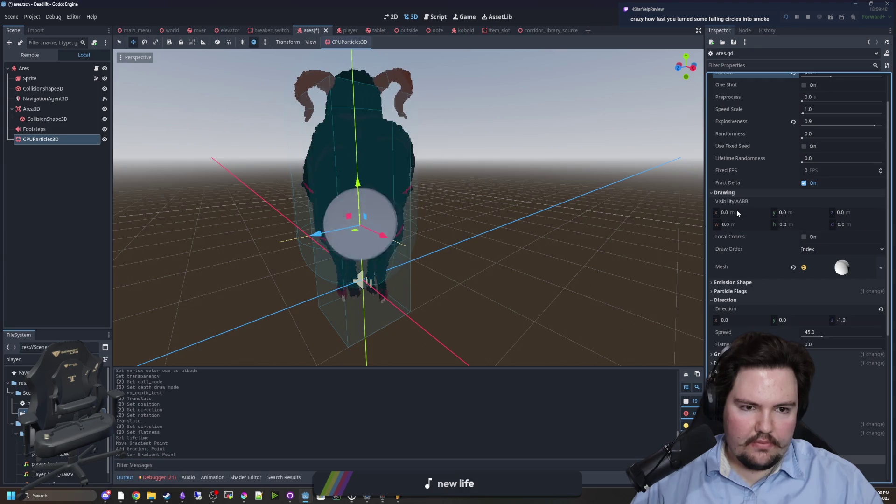
pyautogui.click(736, 300)
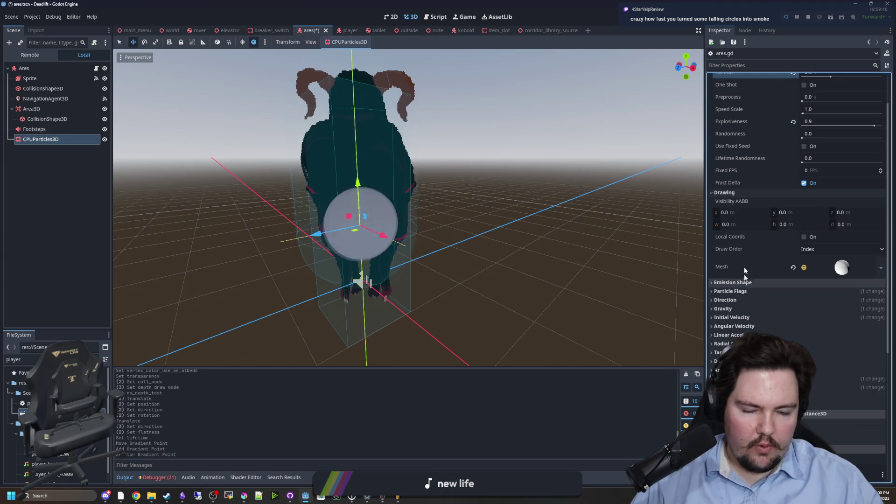
pyautogui.scroll(2, 735, 207)
pyautogui.click(737, 107)
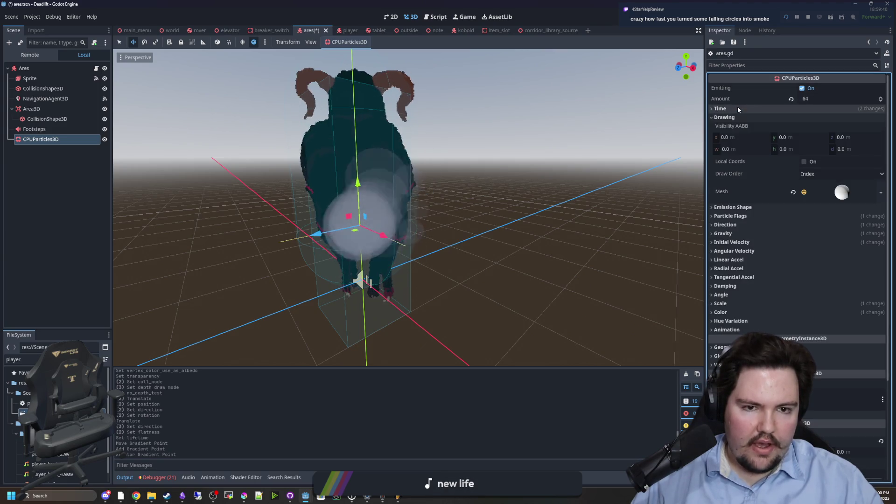
# Step: Set the smoke particles' emission shape to Sphere and save the Ares scene
pyautogui.click(749, 208)
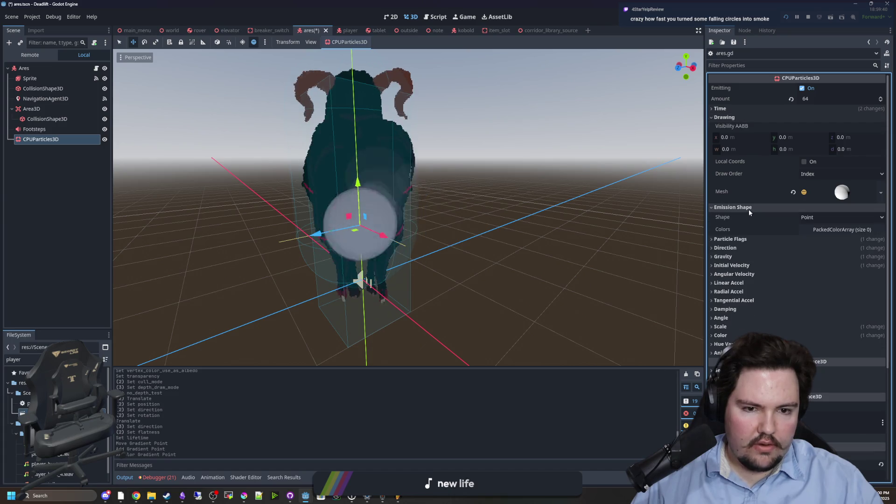
pyautogui.click(816, 217)
pyautogui.click(830, 241)
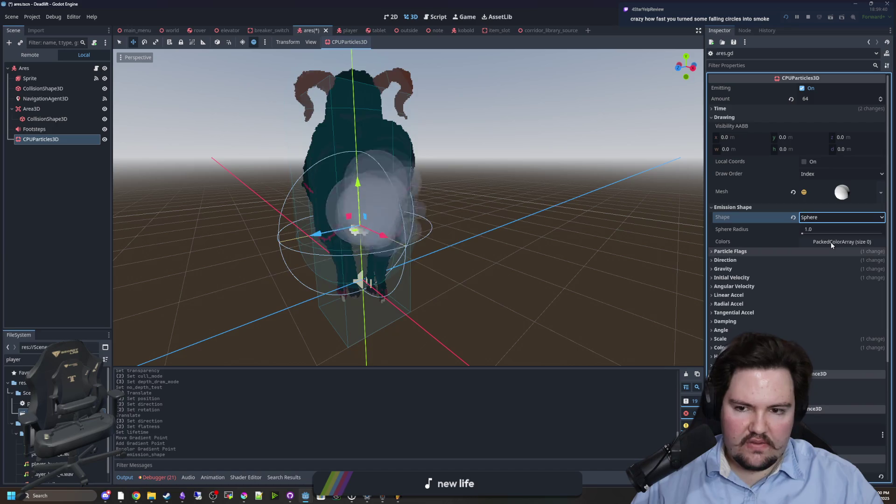
pyautogui.moveTo(513, 224)
pyautogui.mouseDown()
pyautogui.moveTo(490, 242)
pyautogui.moveTo(545, 244)
pyautogui.moveTo(522, 234)
pyautogui.moveTo(544, 239)
pyautogui.mouseUp()
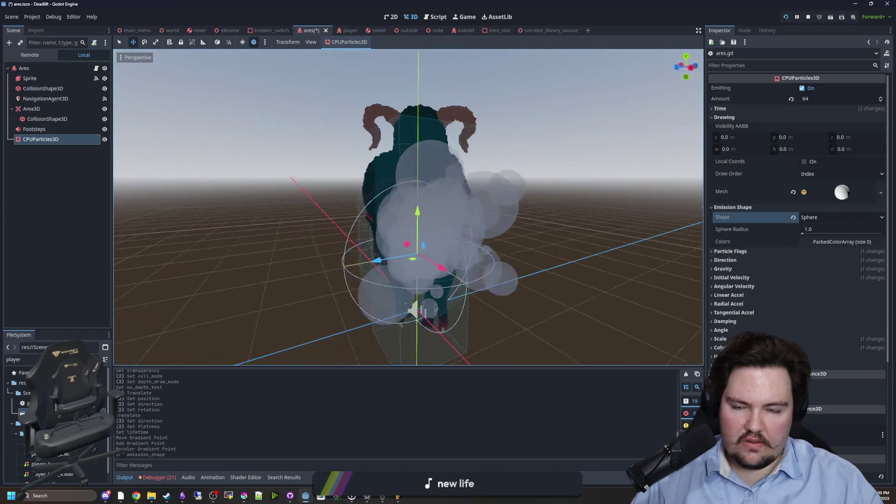
pyautogui.hotkey('ctrl', 's')
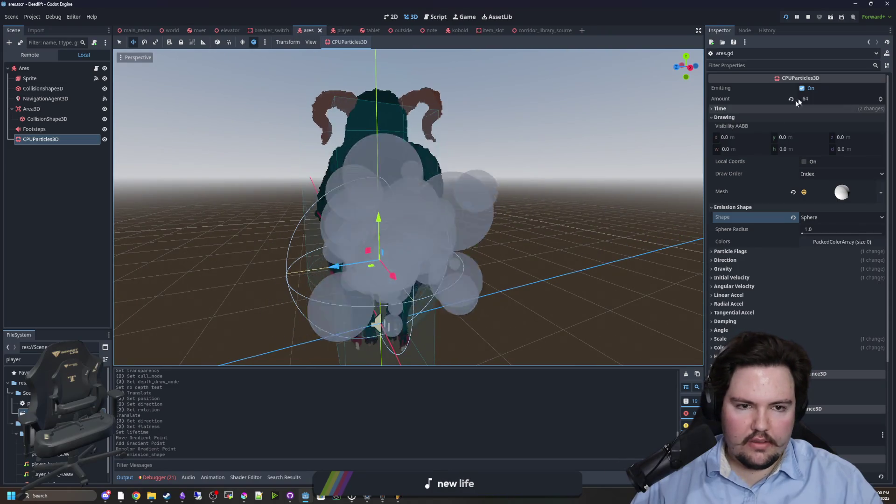
# Step: Turn on One Shot under Time and drop a $CPUParticles3D reference into ares.gd
pyautogui.click(720, 108)
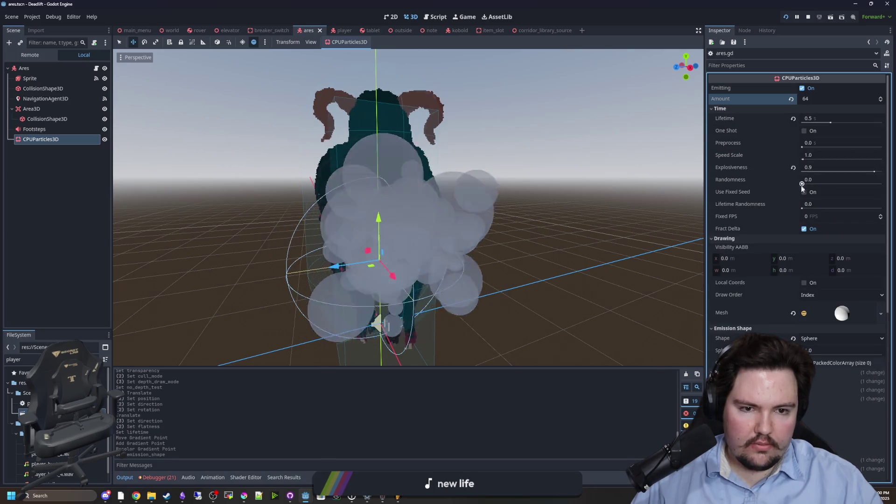
pyautogui.click(803, 131)
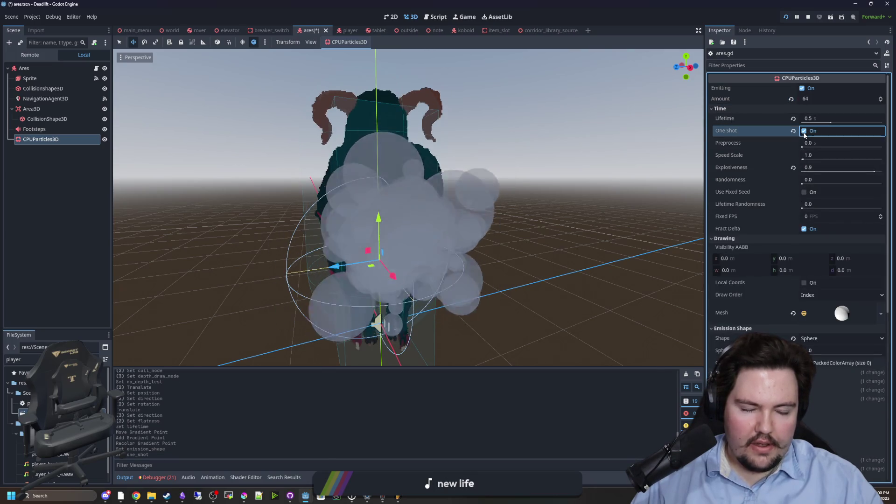
pyautogui.click(97, 68)
pyautogui.moveTo(273, 167)
pyautogui.mouseDown()
pyautogui.moveTo(457, 222)
pyautogui.moveTo(471, 246)
pyautogui.moveTo(406, 263)
pyautogui.moveTo(414, 263)
pyautogui.moveTo(410, 256)
pyautogui.moveTo(397, 271)
pyautogui.mouseUp()
pyautogui.scroll(-2, 410, 256)
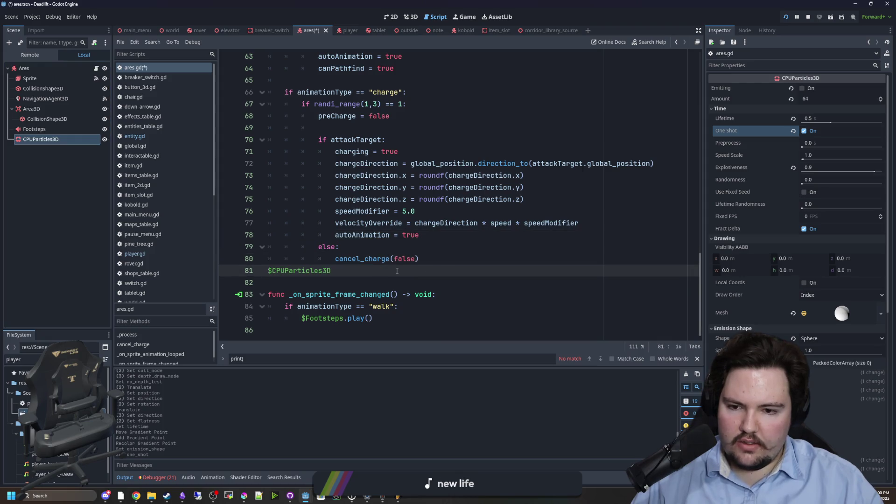
# Step: Add '$CPUParticles3D.emitting = true' under 'if activateStun:' in cancel_charge, save, and run with F5
pyautogui.keyDown('ctrl'); pyautogui.click(365, 262); pyautogui.keyUp('ctrl')
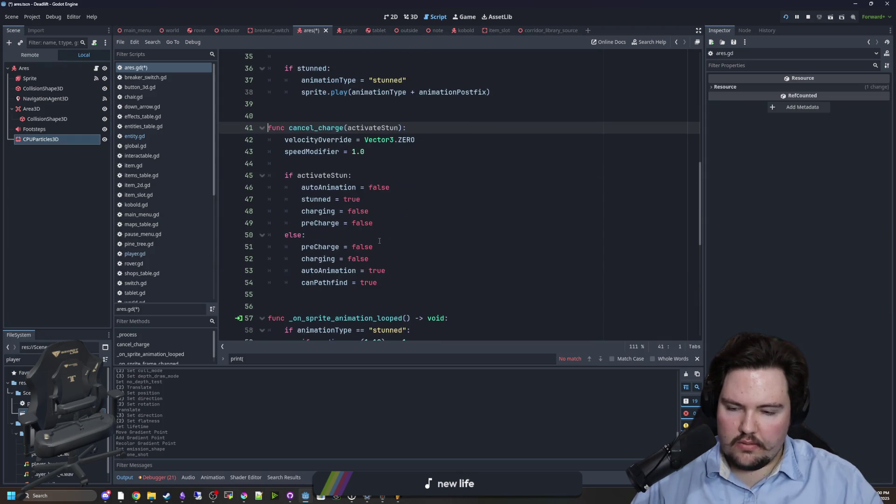
pyautogui.scroll(1, 387, 235)
pyautogui.click(403, 227)
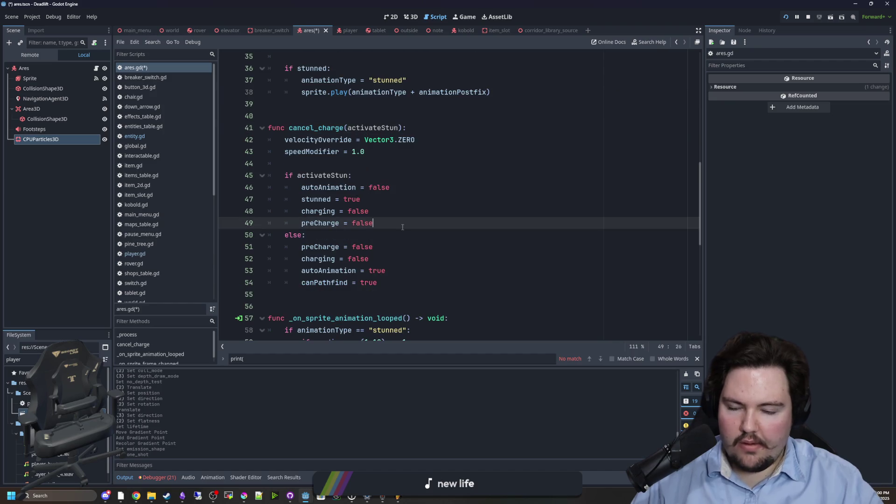
pyautogui.press('Return')
pyautogui.write('$CPUParticles3D')
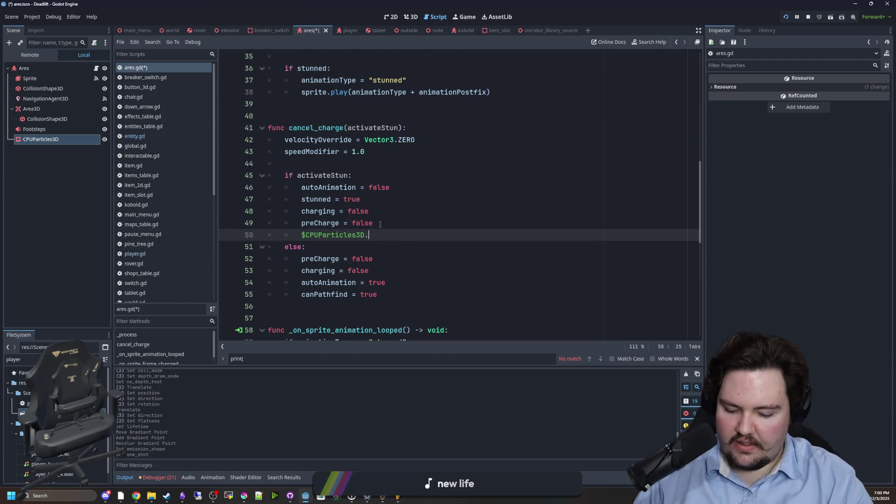
pyautogui.write('emitting = true')
pyautogui.click(380, 225)
pyautogui.hotkey('ctrl', 's')
pyautogui.click(457, 164)
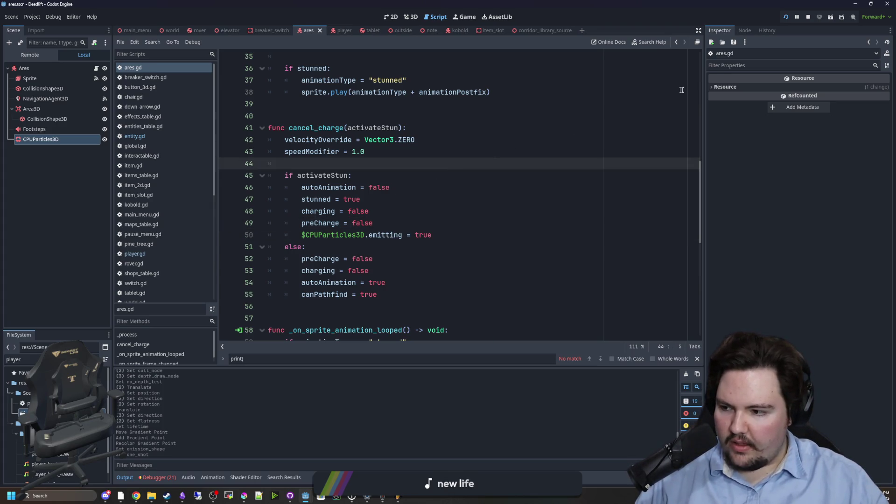
pyautogui.press('F5')
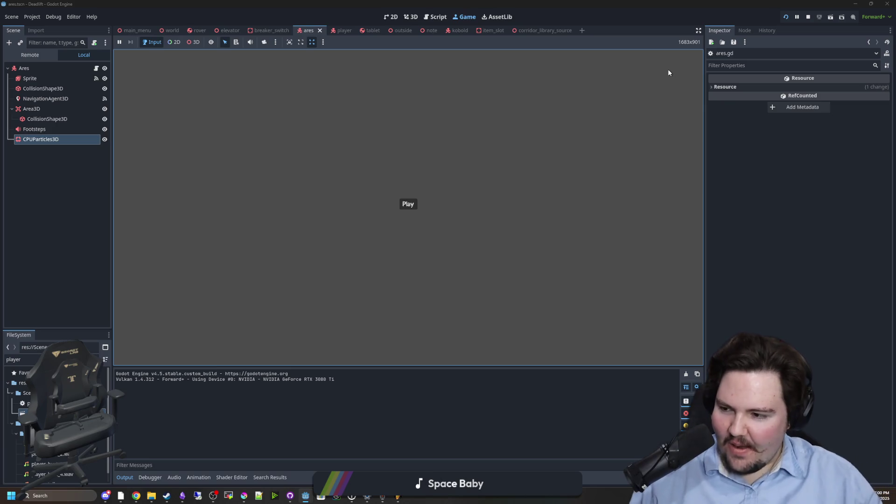
# Step: Start playing from the game menu, then return to the menu after dying and start a new game
pyautogui.click(408, 204)
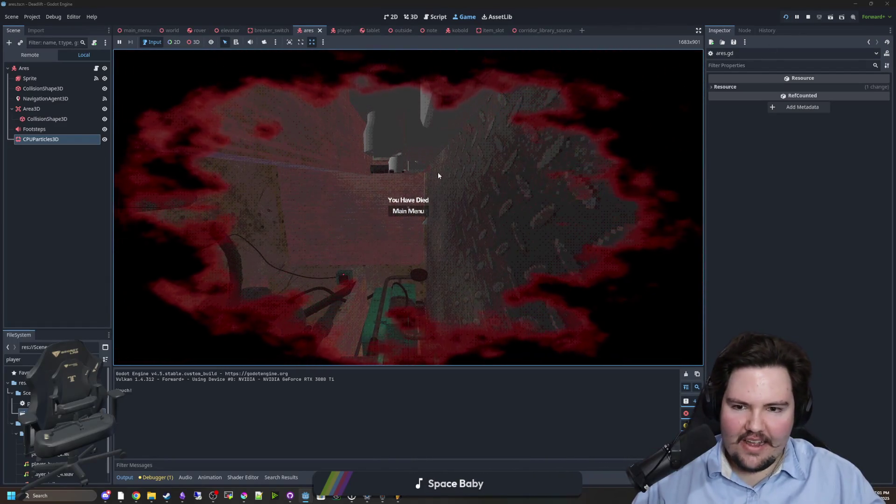
pyautogui.click(414, 212)
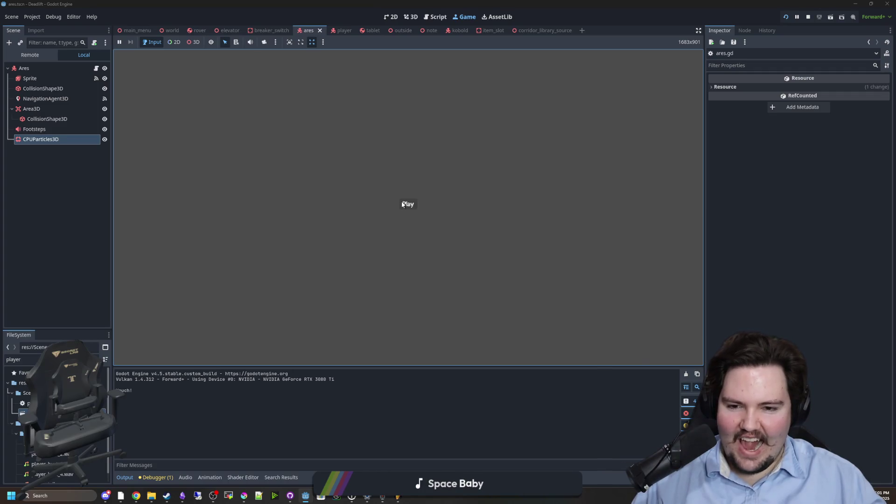
pyautogui.click(407, 205)
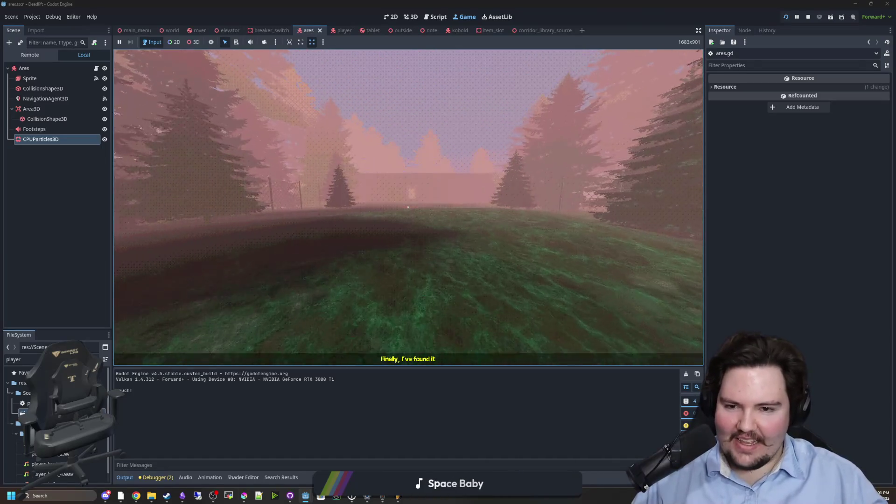
# Step: Walk through the doorway, up the stairs and into the room until the rotation error halts the run
pyautogui.press('w')
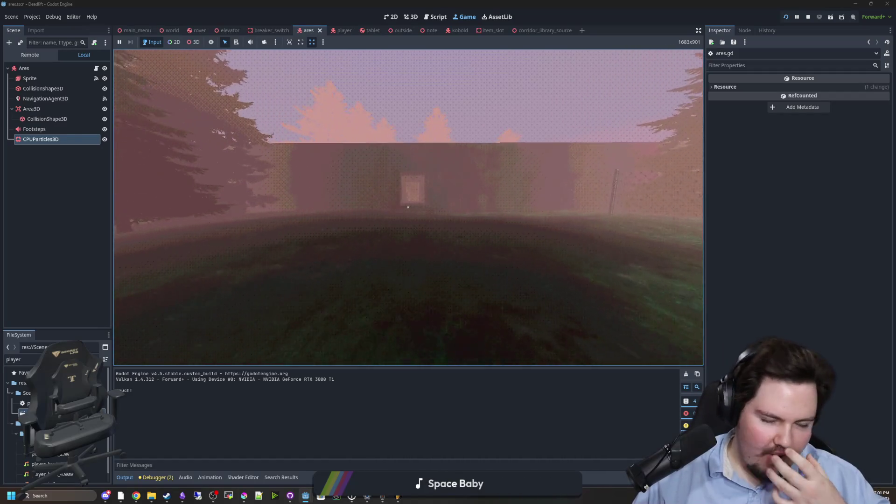
pyautogui.press('w')
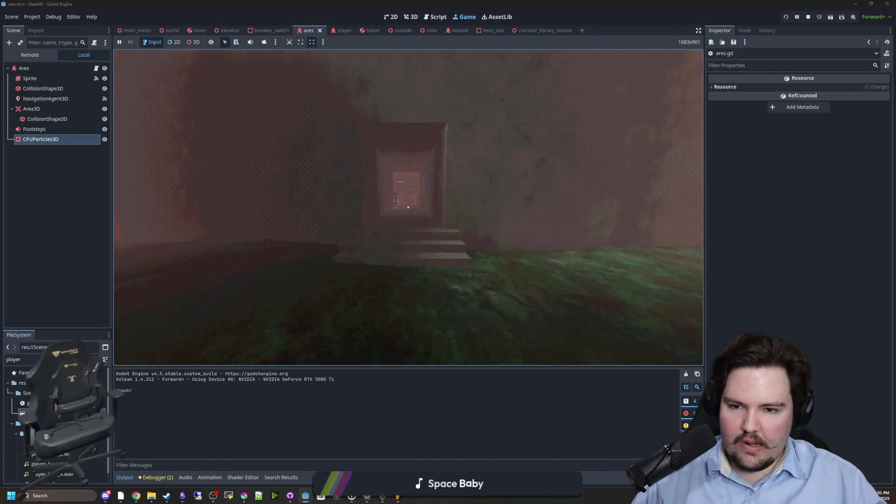
pyautogui.press('w')
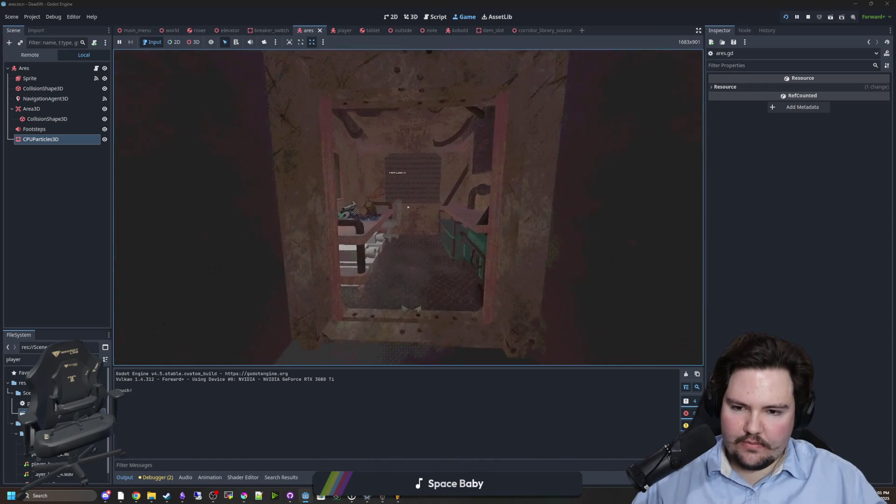
pyautogui.press('w')
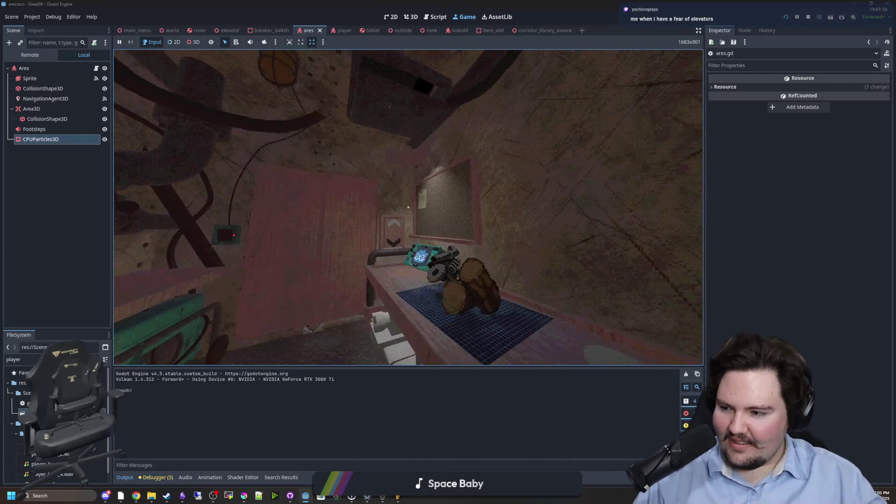
pyautogui.press('d')
pyautogui.moveTo(409, 207)
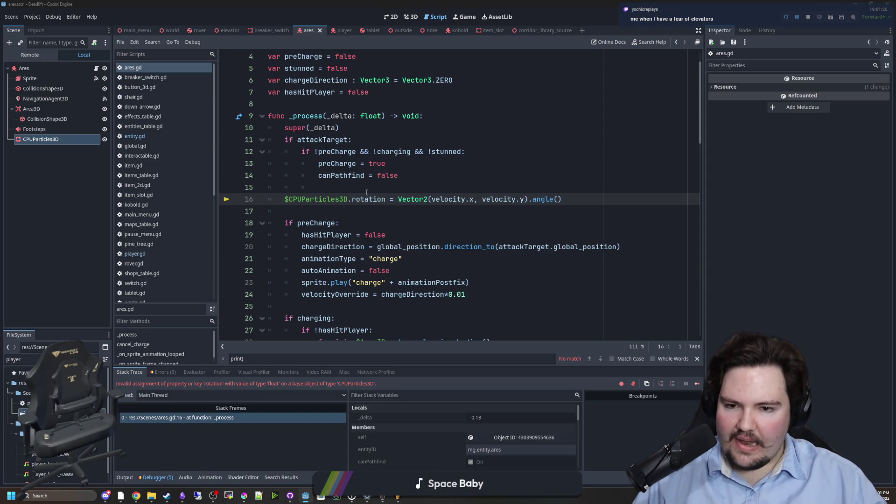
# Step: Change line 16 to assign $CPUParticles3D.rotation.y, save, and continue the debugger until the game resumes
pyautogui.write('.y')
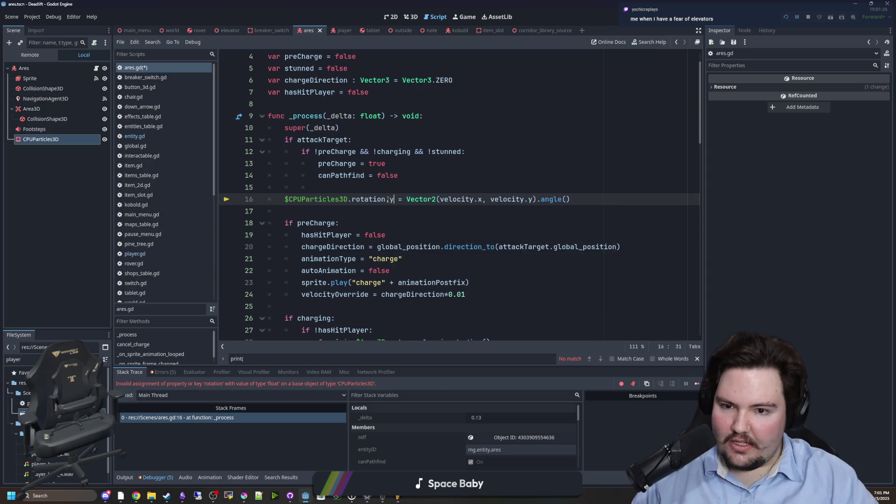
pyautogui.press('Up')
pyautogui.press('Up')
pyautogui.press('Up')
pyautogui.hotkey('ctrl', 's')
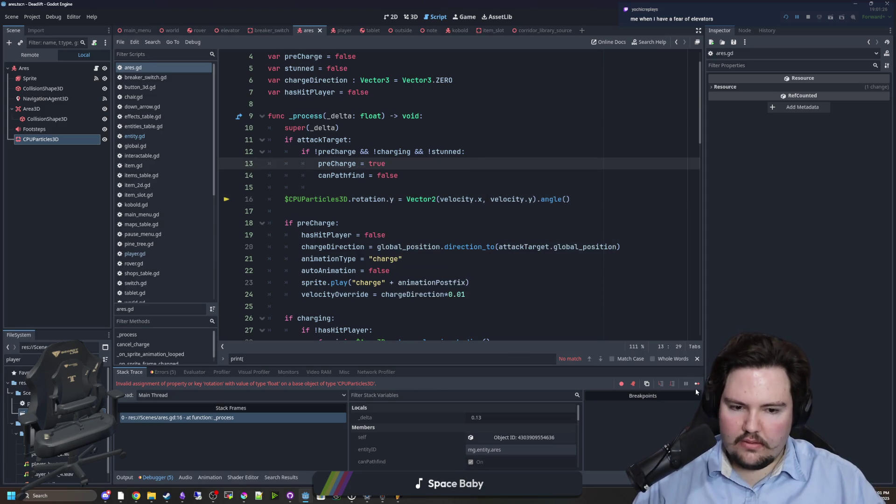
pyautogui.click(408, 207)
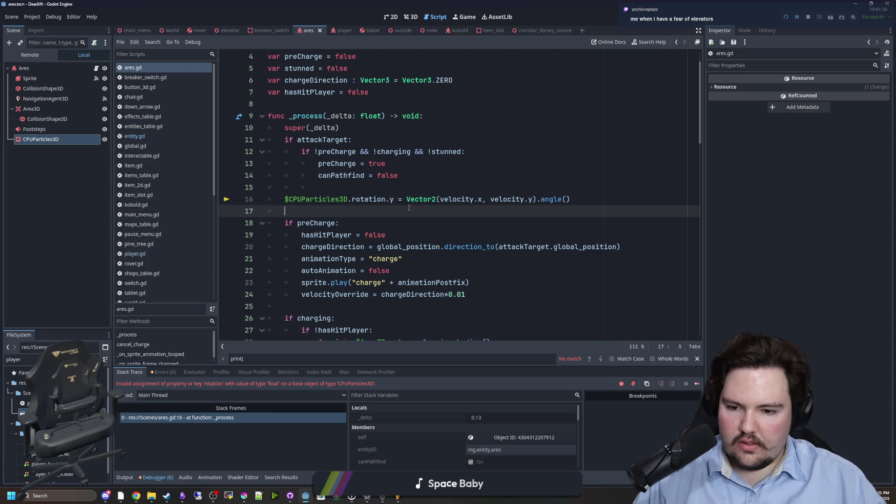
pyautogui.click(696, 383)
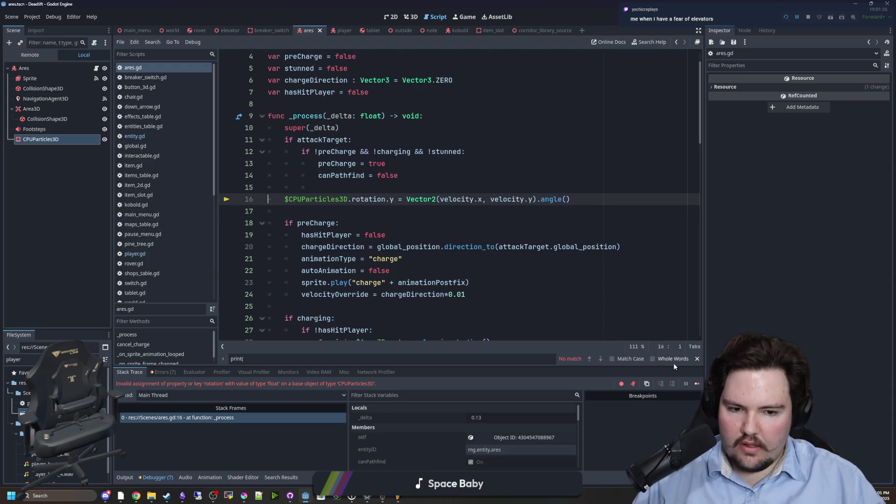
pyautogui.click(697, 383)
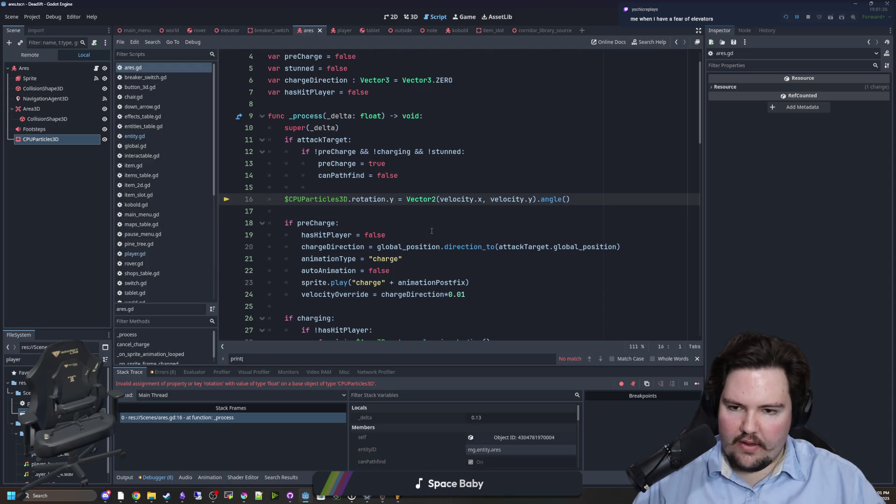
pyautogui.click(697, 384)
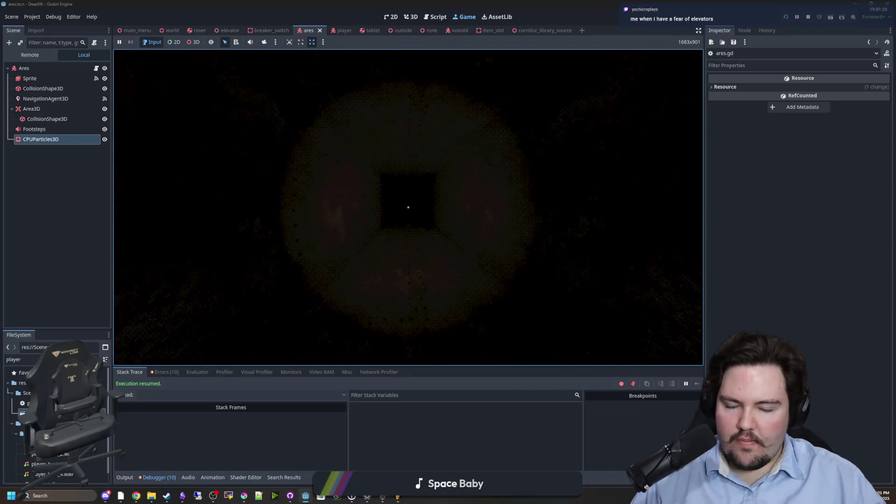
# Step: Walk to the red-yellow floor item, pick it up with E, and head through the doorway toward Ares
pyautogui.press('w')
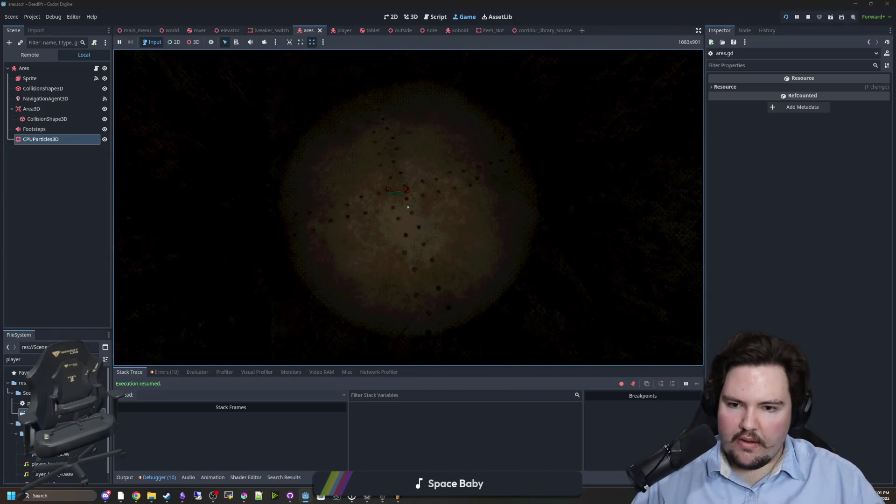
pyautogui.press('w')
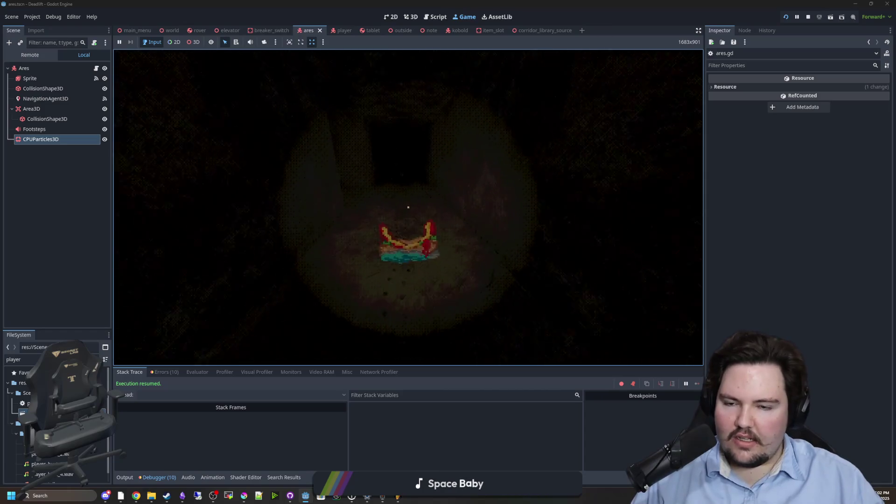
pyautogui.press('e')
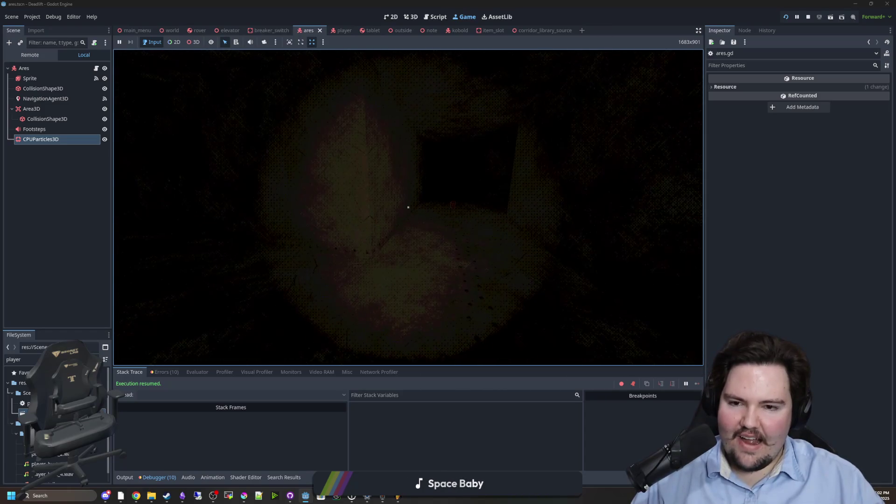
pyautogui.press('w')
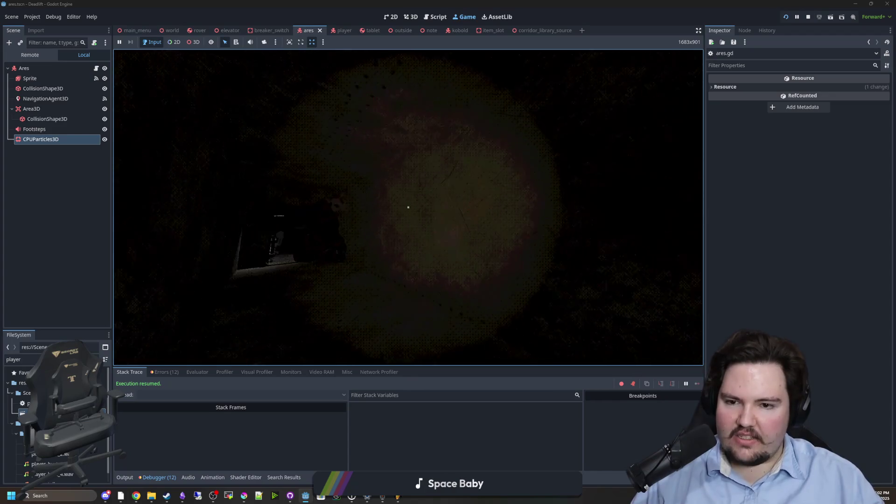
pyautogui.click(807, 17)
# Step: Stop the game and delete the stray indentation on empty line 15 of ares.gd
pyautogui.click(339, 175)
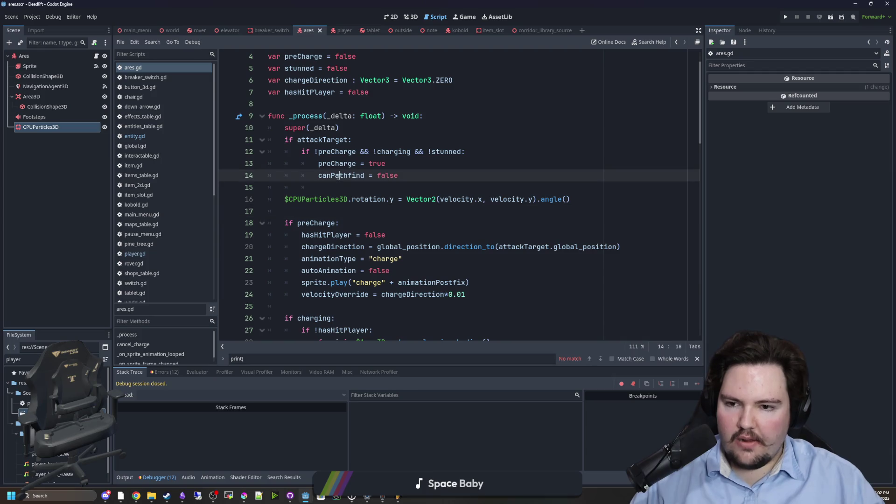
pyautogui.click(329, 187)
pyautogui.press('BackSpace')
pyautogui.press('BackSpace')
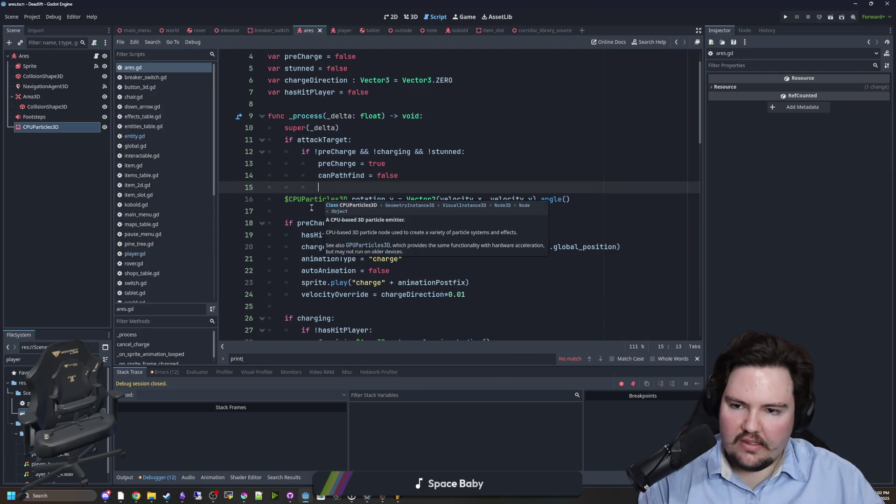
pyautogui.click(310, 211)
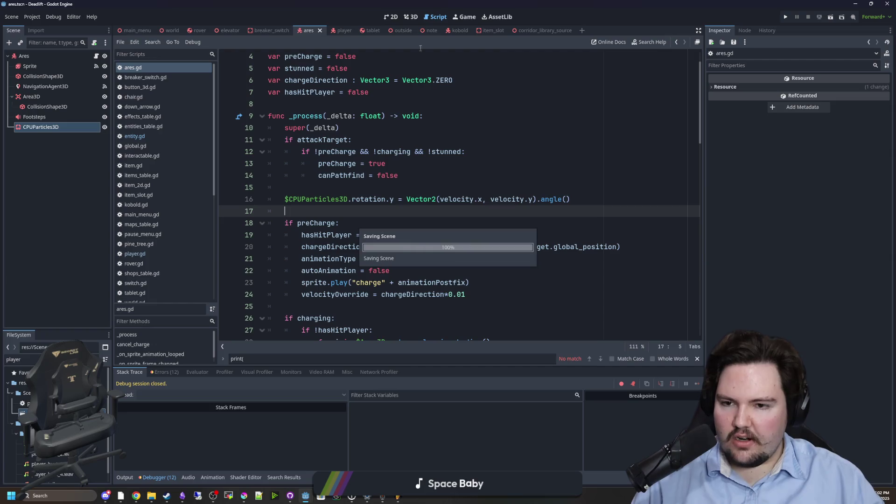
# Step: Switch to the 3D scene view and select the Ares Sprite node
pyautogui.click(410, 16)
pyautogui.scroll(-5, 423, 213)
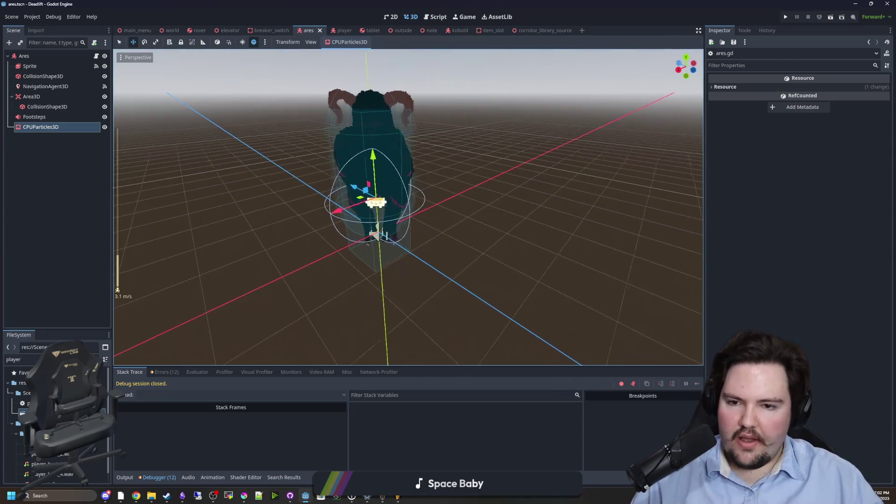
pyautogui.click(59, 65)
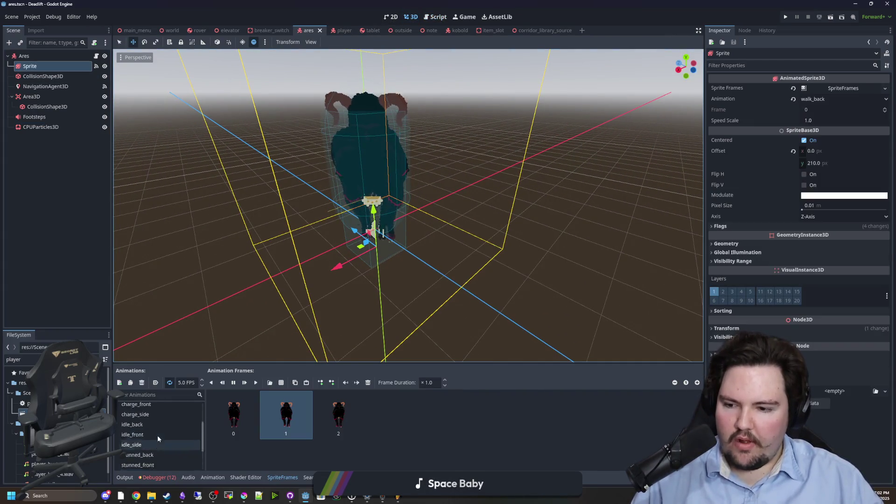
# Step: Preview the attack_back and attack_front animations while orbiting around the ram sprite
pyautogui.click(139, 417)
pyautogui.click(138, 408)
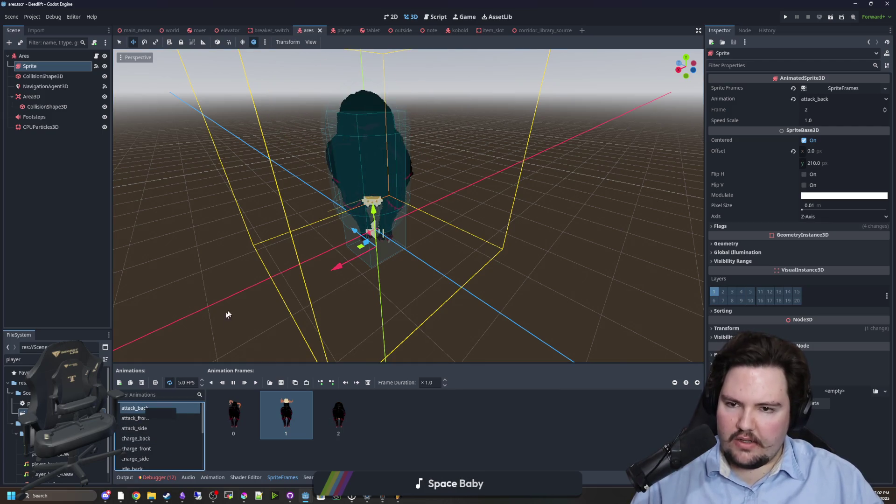
pyautogui.click(136, 418)
pyautogui.scroll(5, 268, 256)
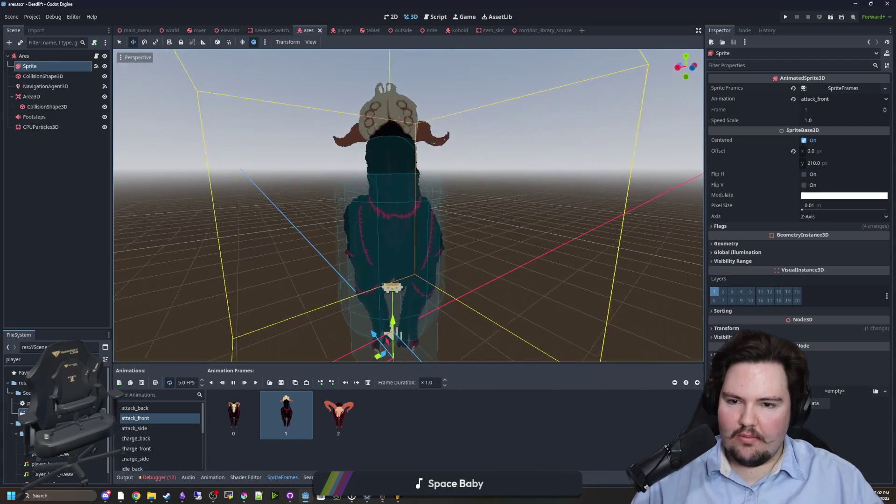
pyautogui.scroll(-5, 268, 256)
pyautogui.moveTo(268, 257); pyautogui.dragTo(248, 257)
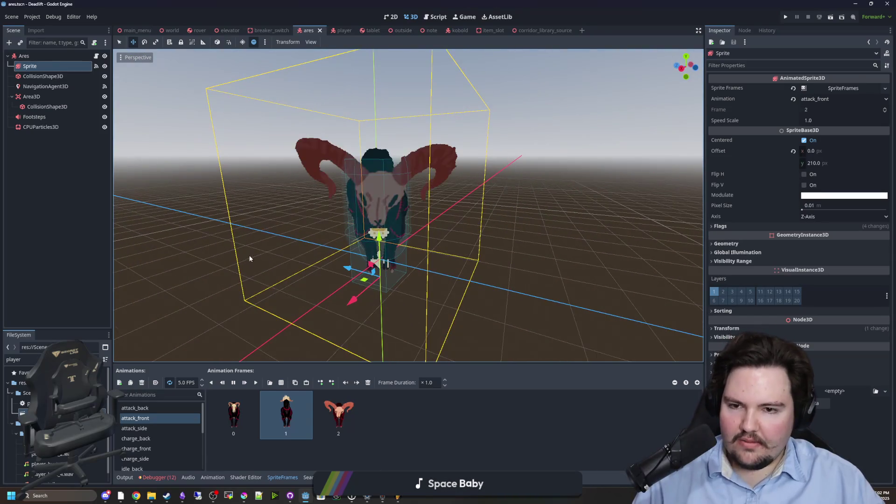
pyautogui.moveTo(242, 211); pyautogui.dragTo(111, 407)
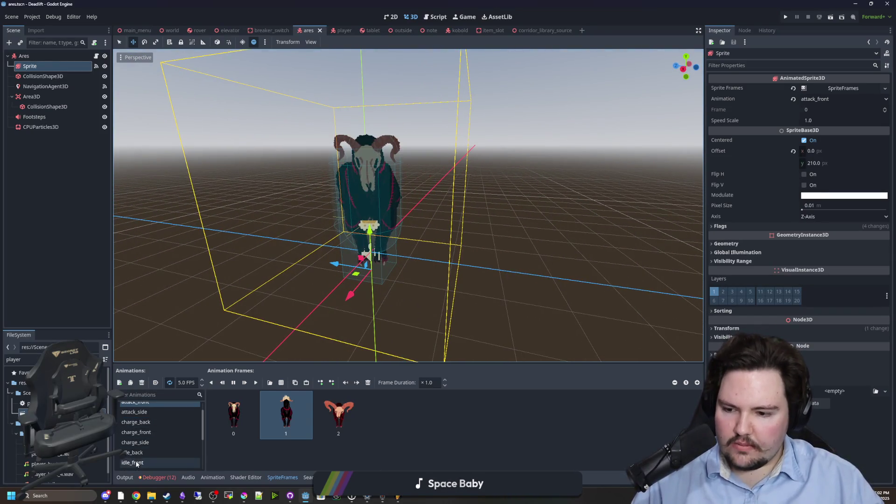
# Step: Preview idle_back, leave idle_front set, then bring the Freesound browser window in front of Godot
pyautogui.click(147, 452)
pyautogui.click(146, 463)
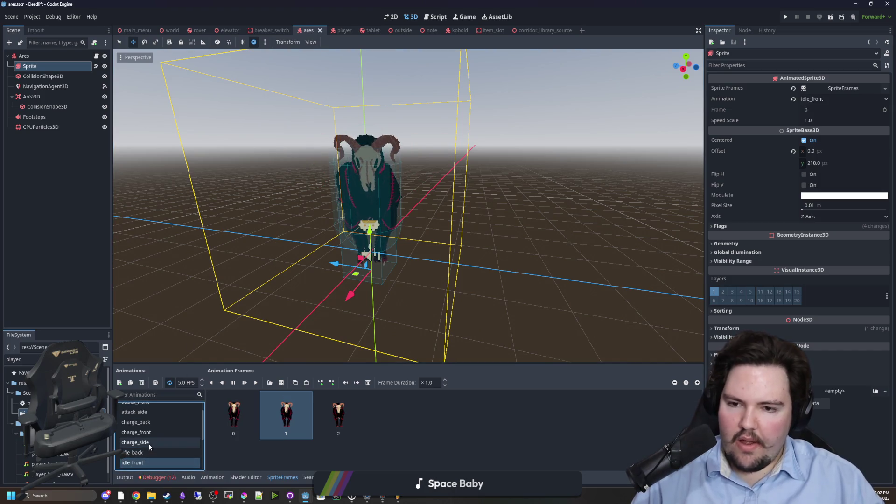
pyautogui.moveTo(262, 297); pyautogui.dragTo(289, 299)
pyautogui.moveTo(327, 299); pyautogui.dragTo(260, 300)
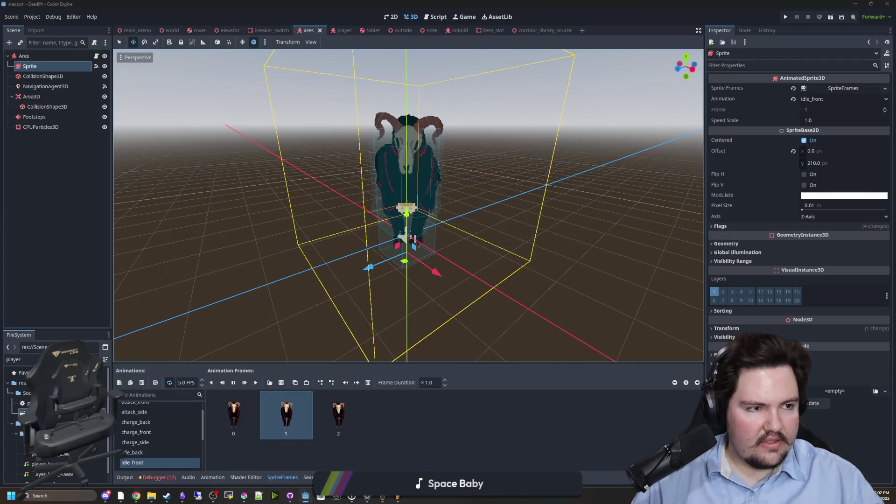
pyautogui.hotkey('alt', 'Tab')
pyautogui.moveTo(549, 124); pyautogui.dragTo(347, 114)
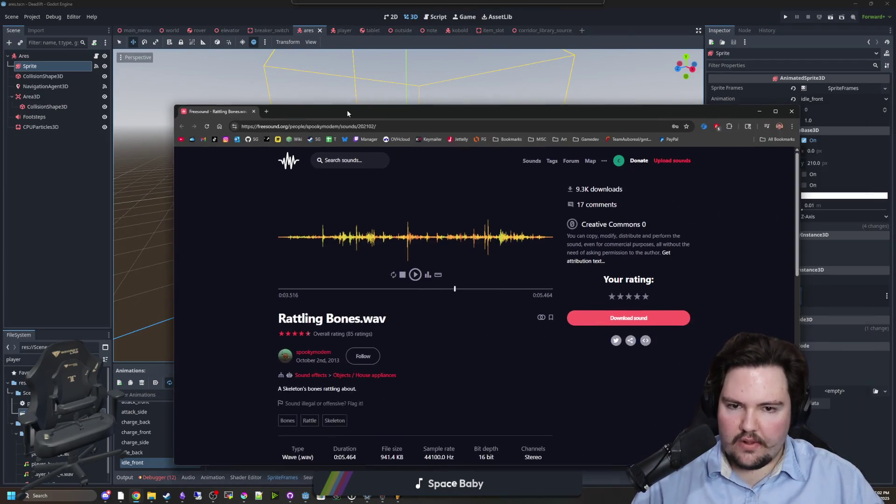
# Step: Search Freesound for 'slam' limited to Creative Commons 0, and preview Metal slam and Door Slam - No Reverb.wav
pyautogui.click(344, 160)
pyautogui.write('slam')
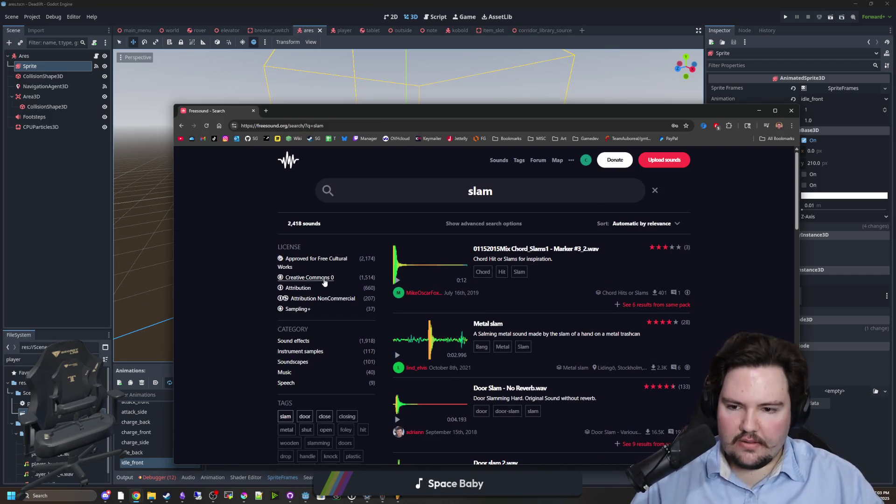
pyautogui.click(325, 282)
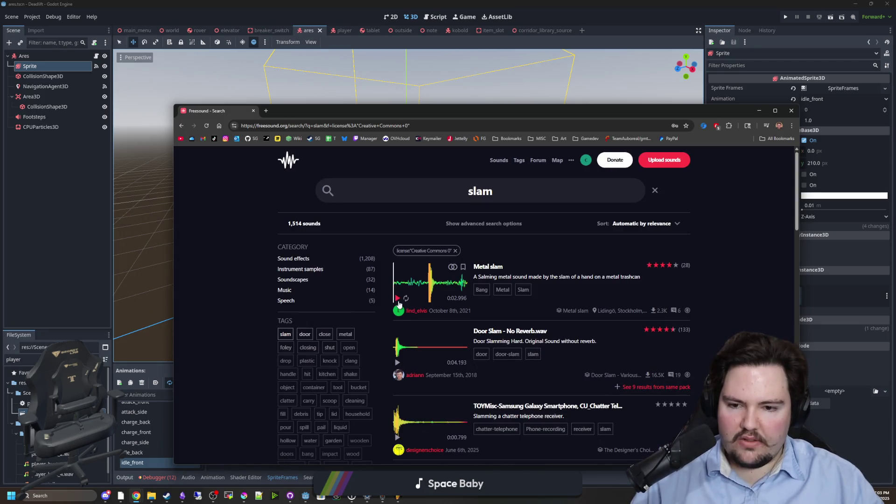
pyautogui.click(398, 299)
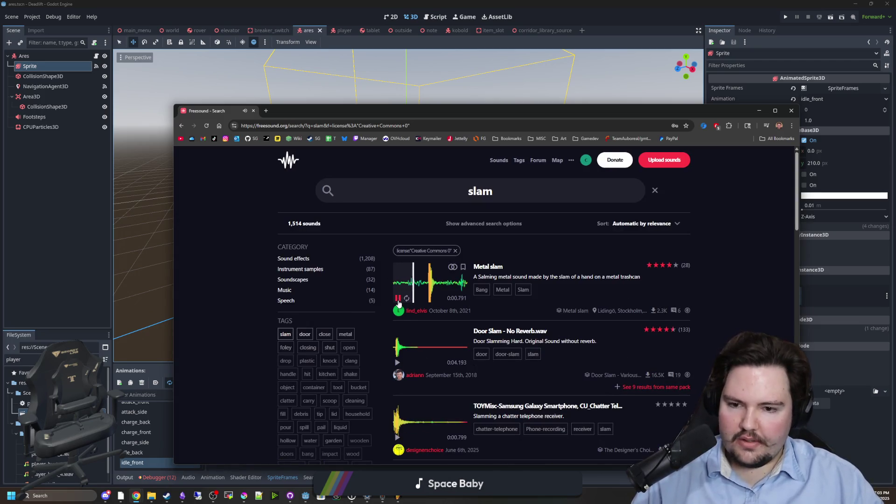
pyautogui.scroll(-1, 395, 317)
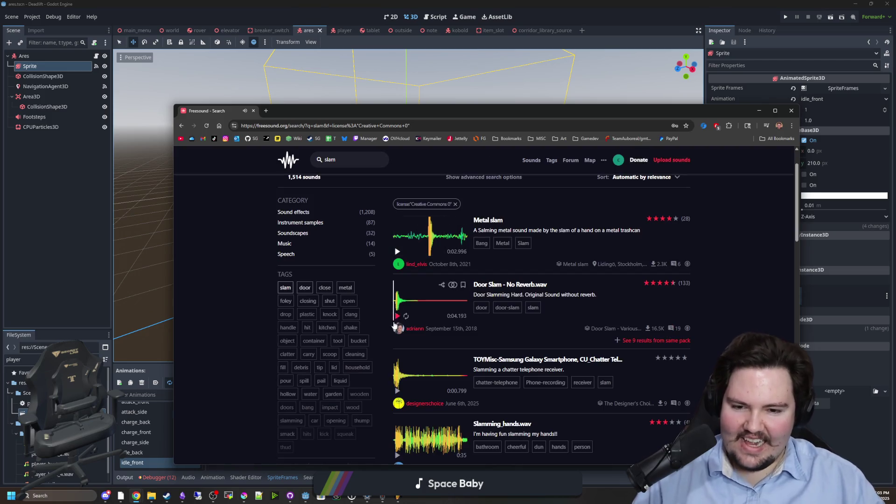
pyautogui.click(397, 315)
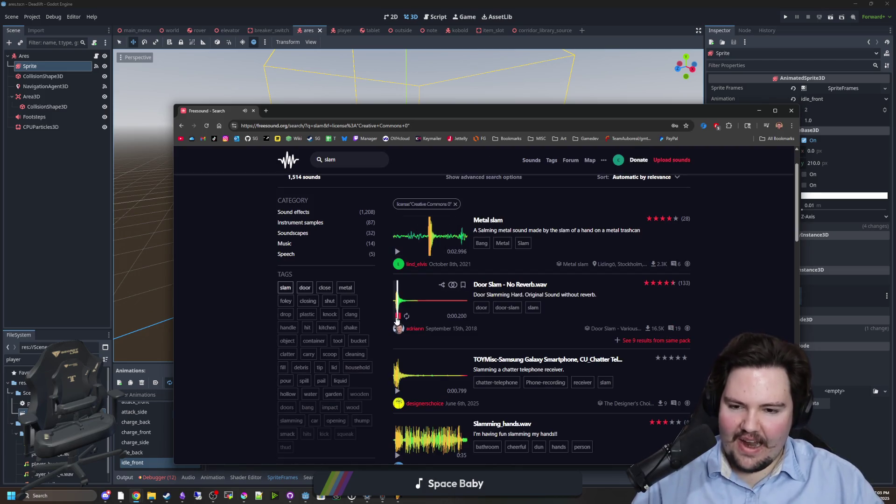
# Step: Audition Door Slam.wav, Slamming door.mp3 and squeaky door slams with bells.wav further down the results
pyautogui.scroll(-5, 398, 319)
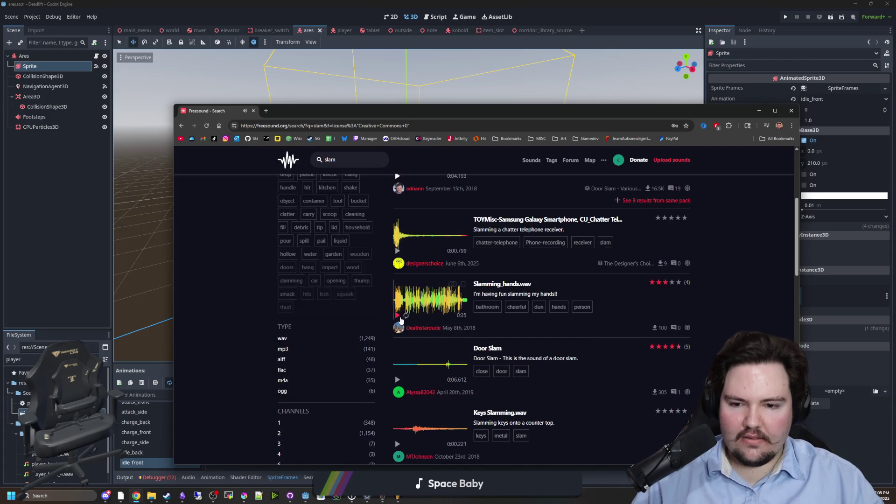
pyautogui.scroll(-6, 401, 321)
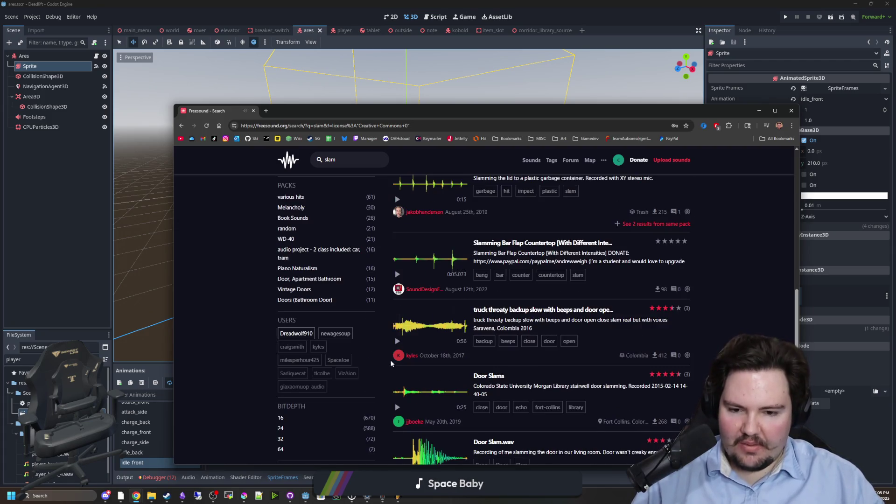
pyautogui.scroll(-3, 404, 335)
pyautogui.click(407, 322)
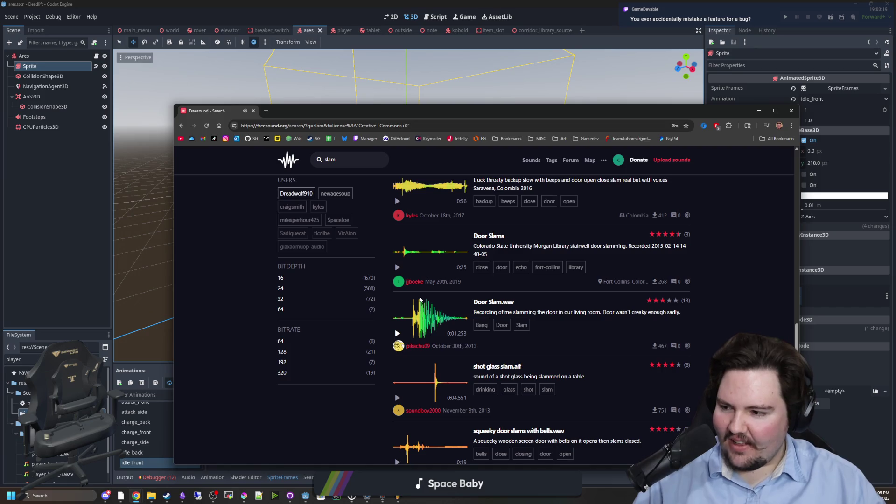
pyautogui.scroll(-2, 419, 299)
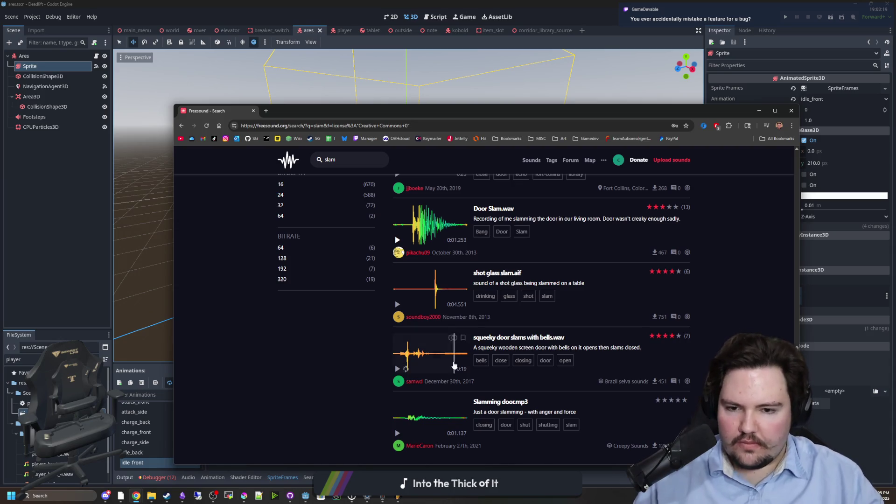
pyautogui.scroll(-2, 440, 254)
pyautogui.click(397, 340)
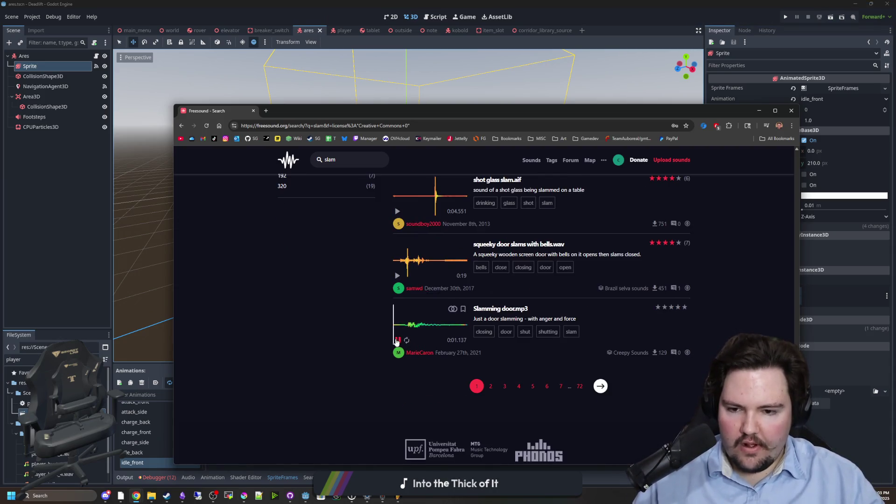
pyautogui.click(397, 275)
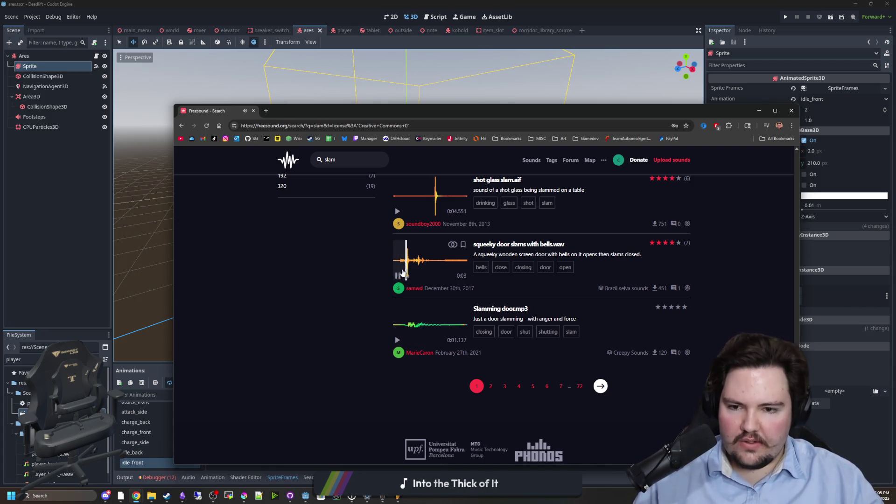
# Step: Move to the second page of slam results and scroll through it
pyautogui.click(601, 386)
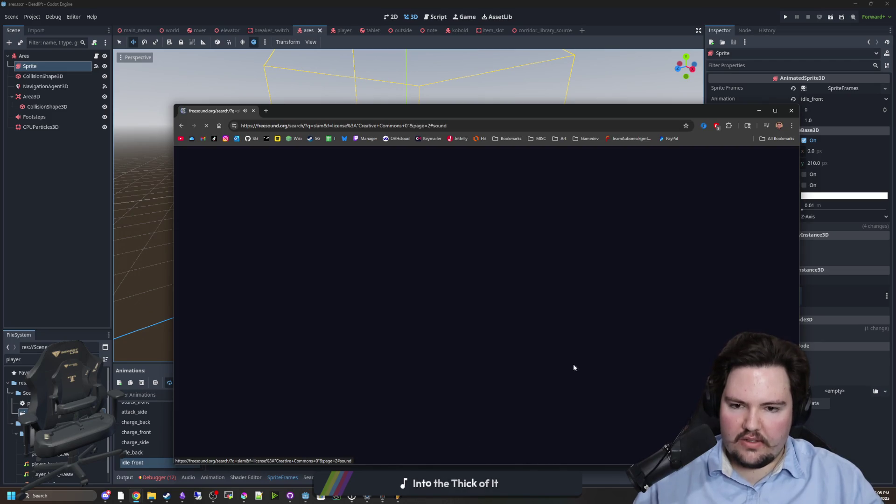
pyautogui.scroll(-3, 457, 285)
pyautogui.scroll(-3, 455, 283)
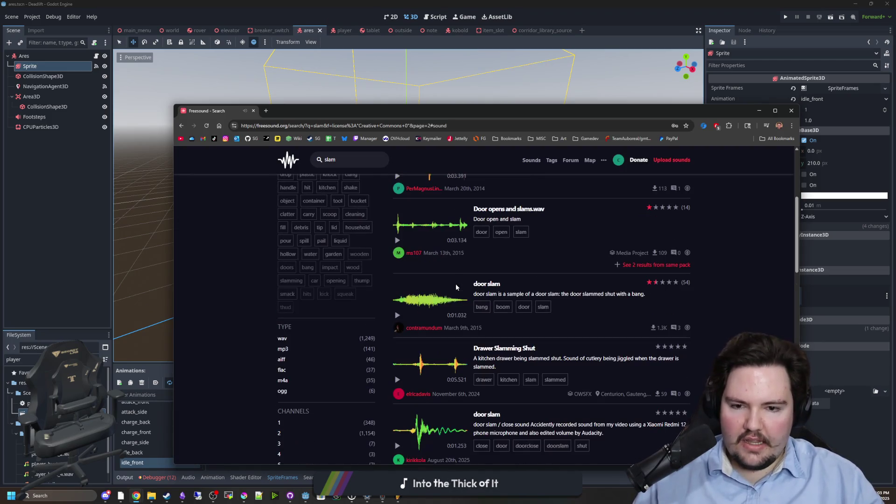
pyautogui.scroll(-3, 396, 306)
pyautogui.scroll(-5, 396, 304)
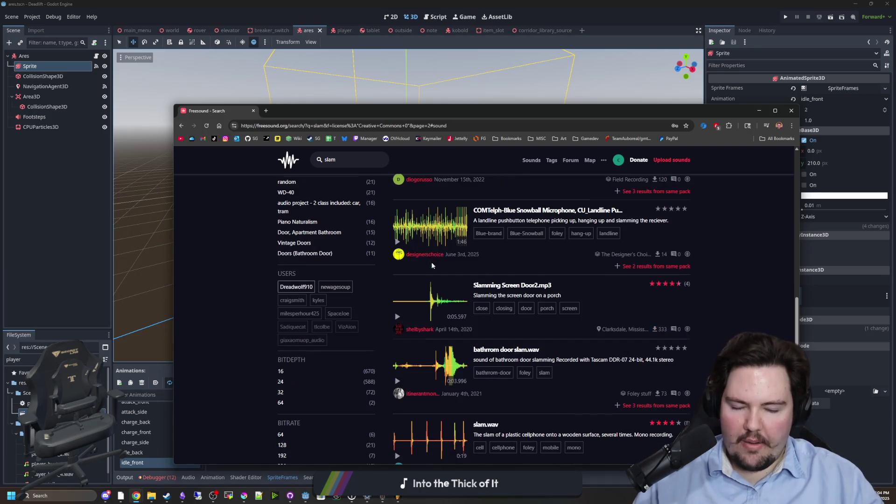
pyautogui.scroll(15, 396, 304)
pyautogui.click(431, 181)
# Step: Search for 'boom' and sort the results by most downloads
pyautogui.write('boom')
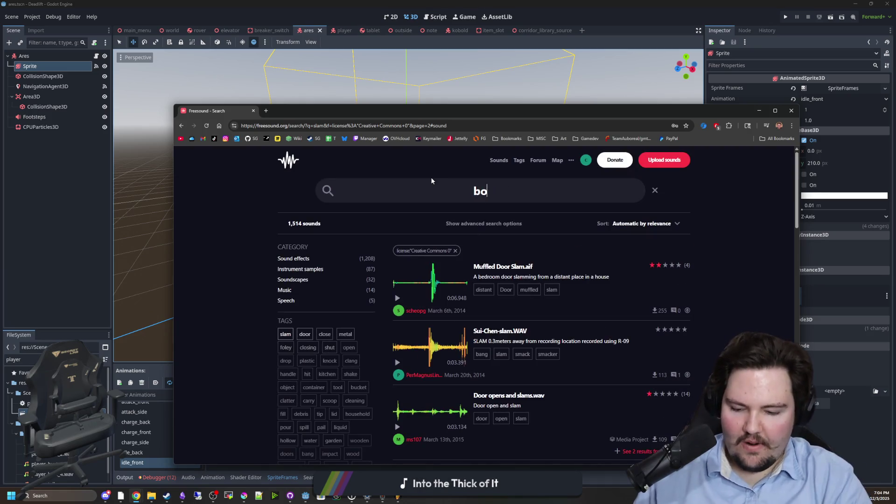
pyautogui.press('Return')
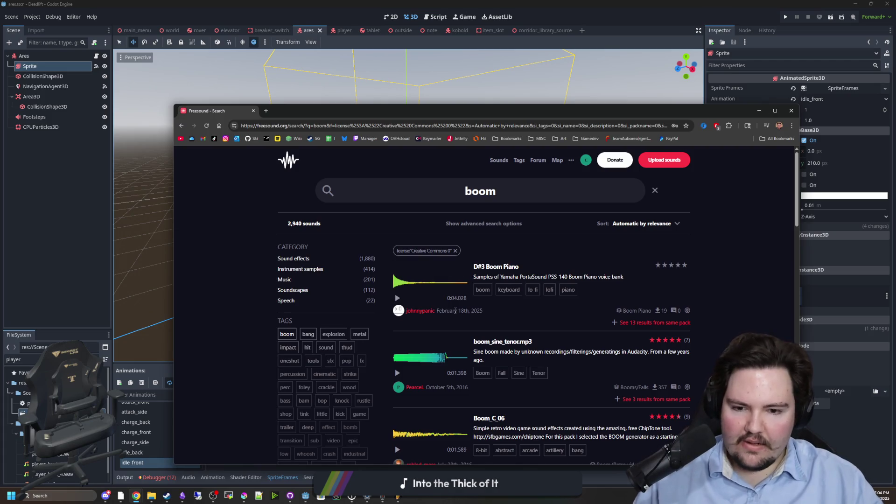
pyautogui.click(625, 226)
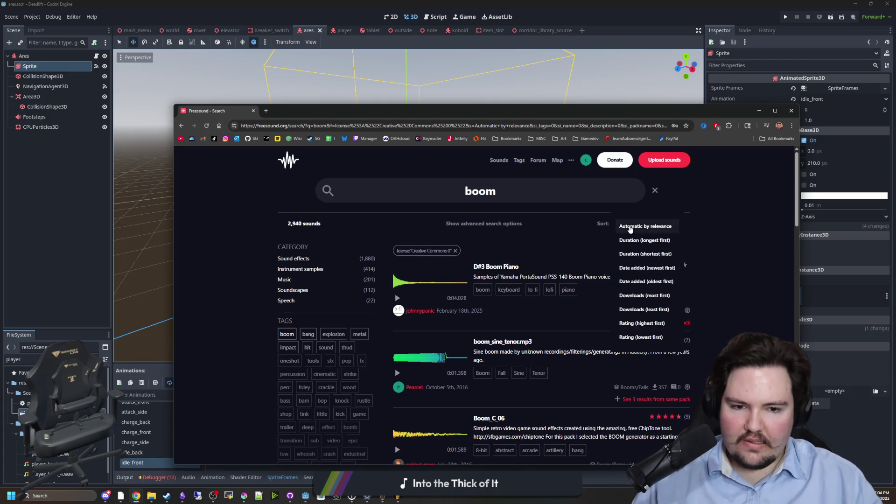
pyautogui.click(644, 296)
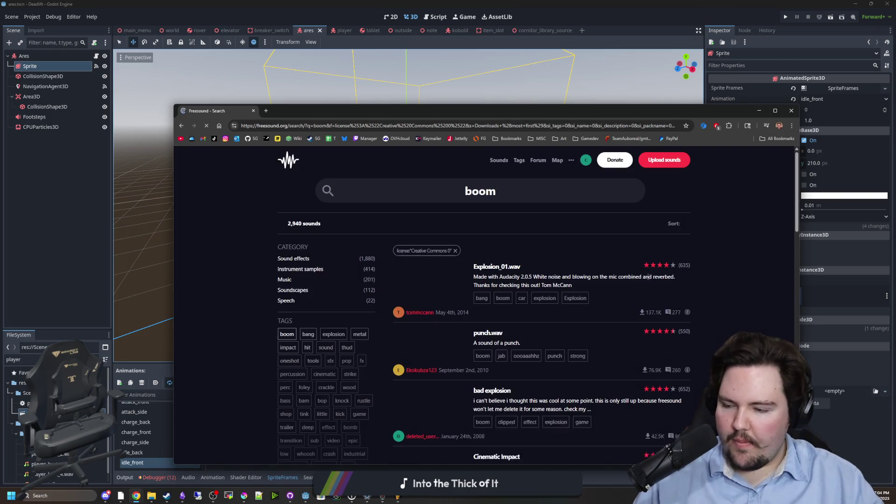
# Step: Audition Explosion_01.wav, punch.wav, the Cinematic Impact sound and JailDoorClose.wav
pyautogui.click(396, 301)
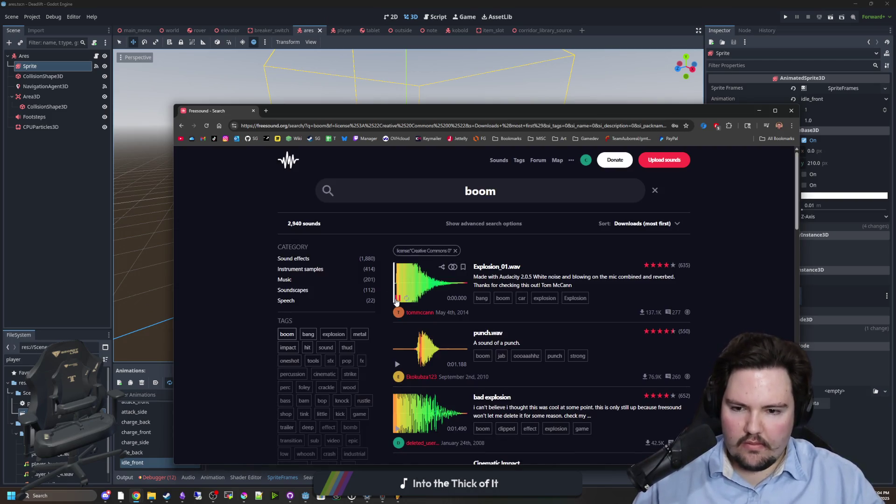
pyautogui.scroll(-2, 397, 301)
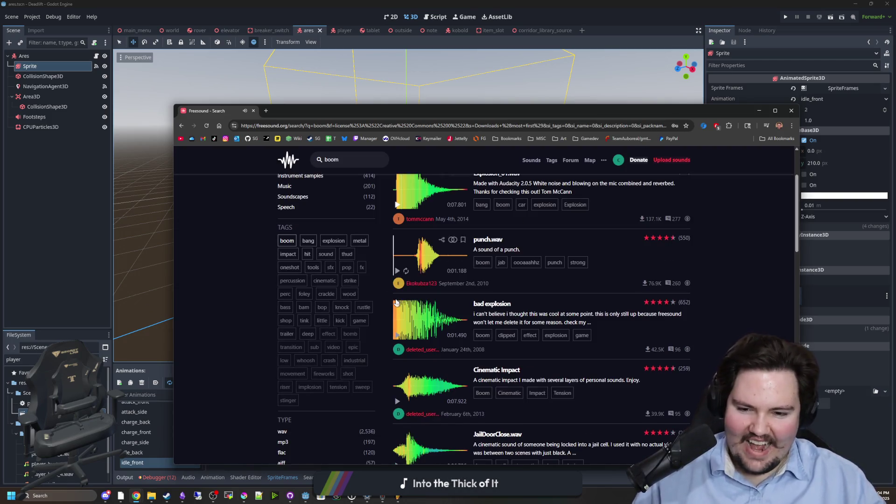
pyautogui.click(399, 270)
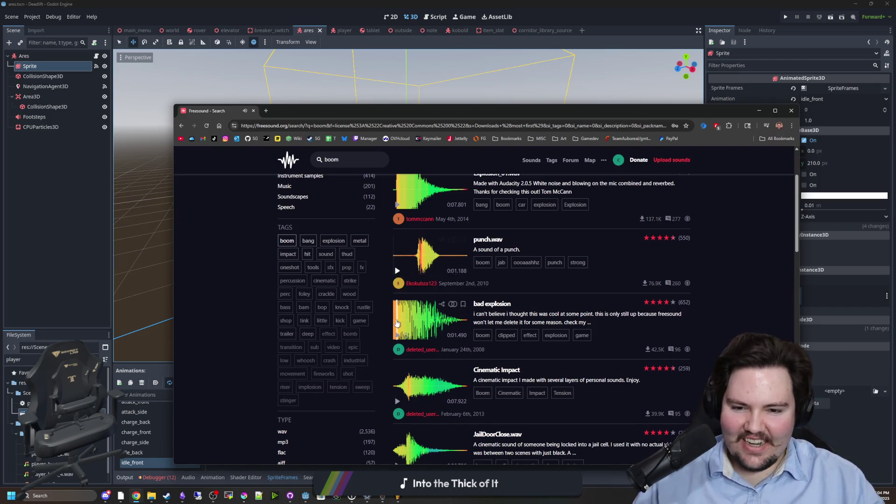
pyautogui.scroll(-1, 394, 345)
pyautogui.click(397, 355)
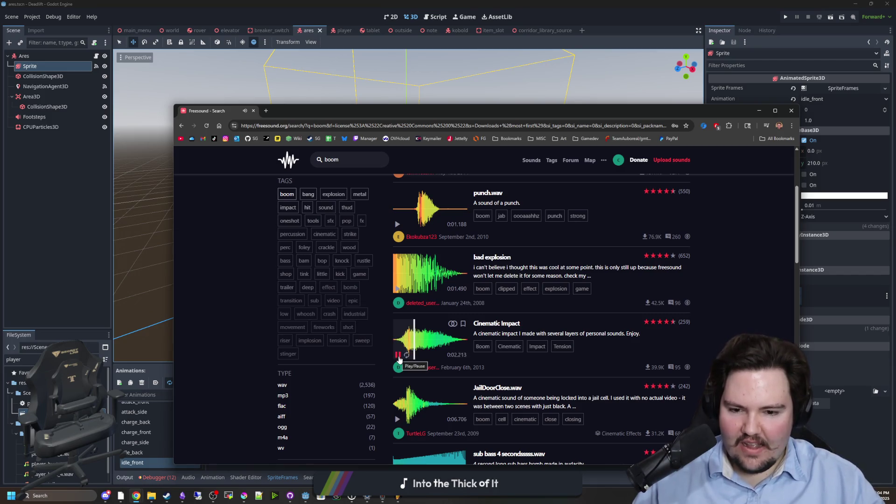
pyautogui.scroll(-1, 399, 359)
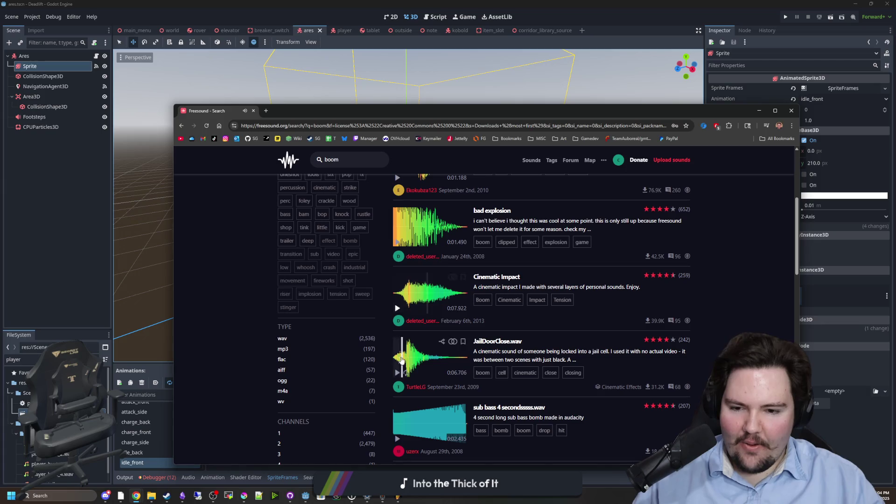
pyautogui.click(402, 371)
pyautogui.click(402, 371)
pyautogui.scroll(-1, 410, 360)
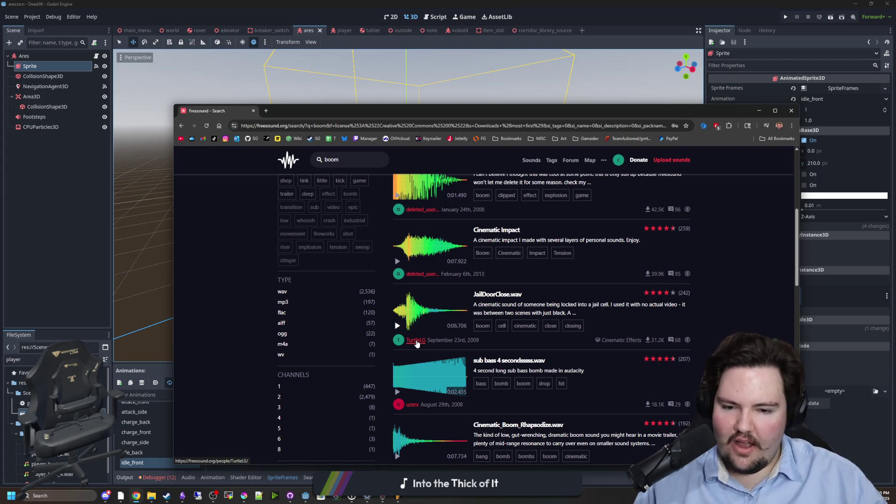
# Step: Preview Cinematic_Boom_Rhapsodize.wav and Explosion, then open the Explosion page in a new tab
pyautogui.scroll(-4, 391, 266)
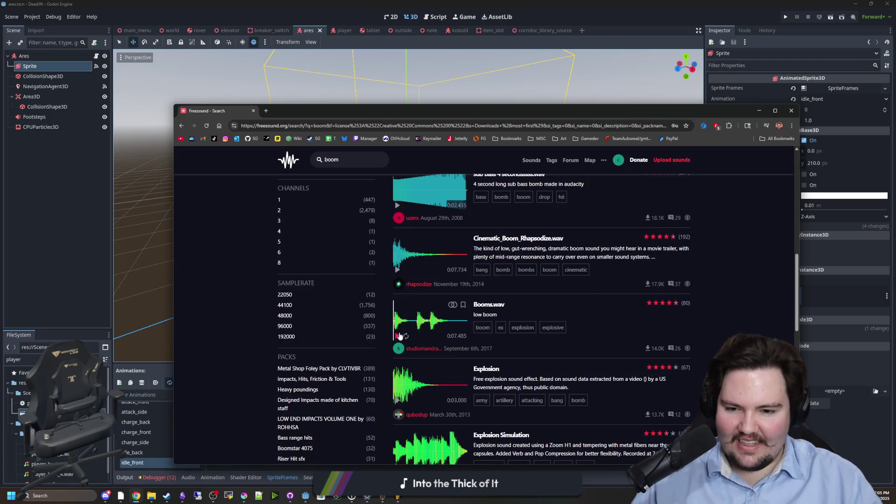
pyautogui.click(397, 270)
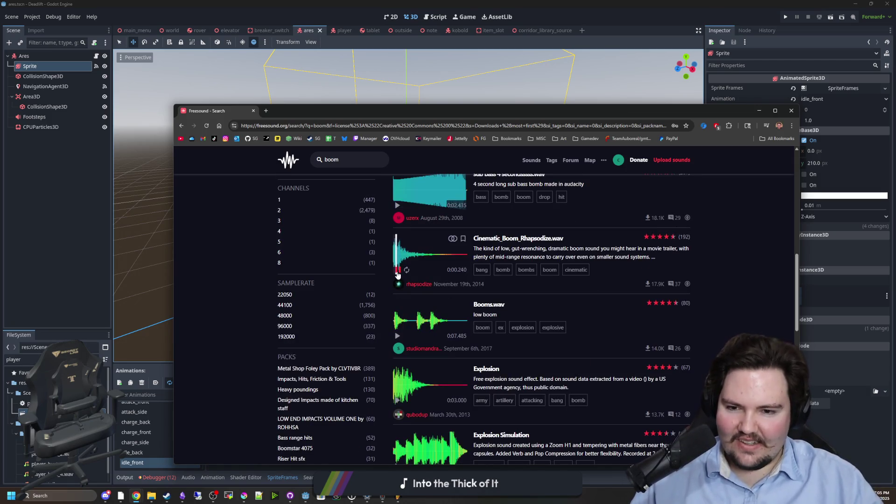
pyautogui.scroll(-2, 397, 275)
pyautogui.click(398, 306)
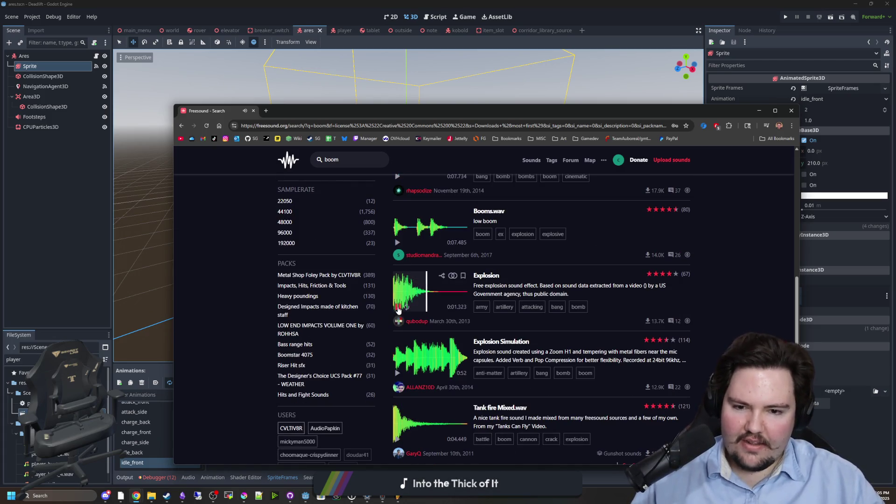
pyautogui.middleClick(486, 276)
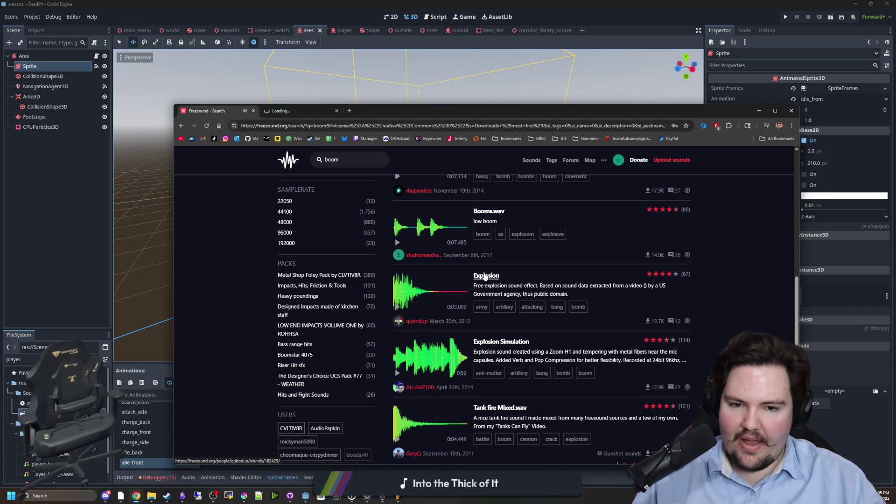
# Step: Replay Explosion, preview Tank fire Mixed.wav and Huge Explosion, and open Bang/Explosion Metallic in a new tab
pyautogui.click(397, 308)
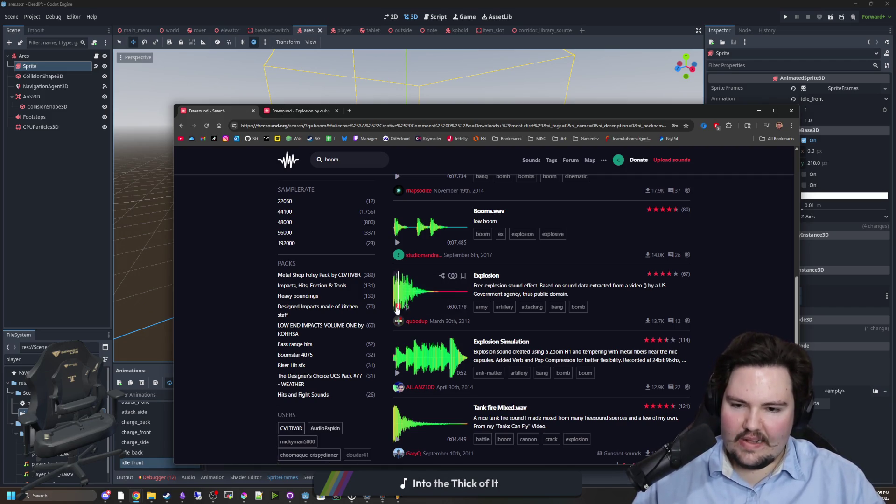
pyautogui.scroll(-2, 395, 345)
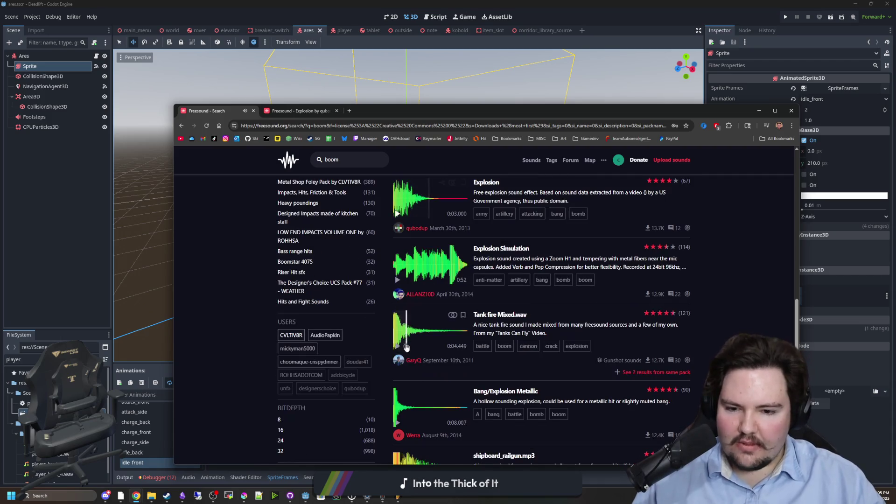
pyautogui.click(396, 346)
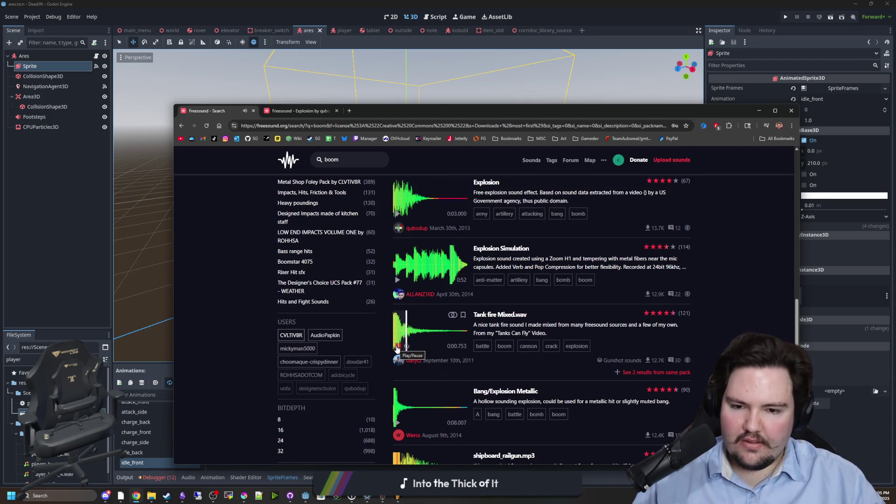
pyautogui.scroll(-2, 396, 345)
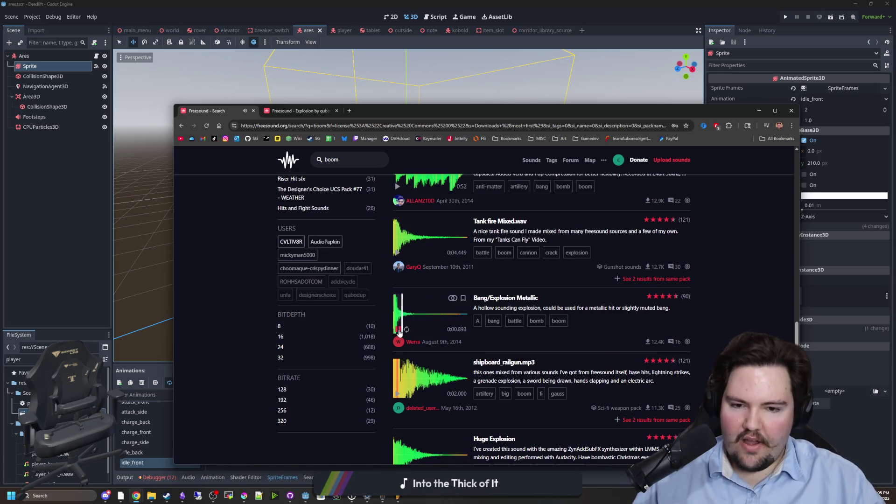
pyautogui.middleClick(490, 298)
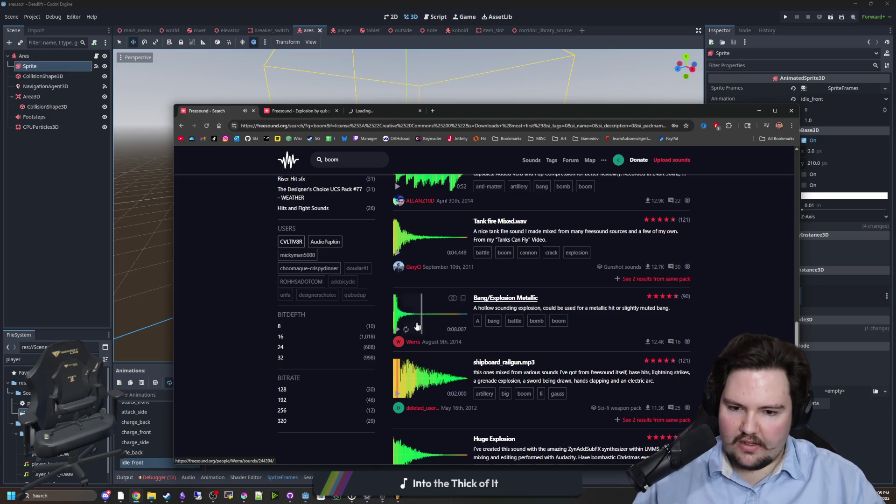
pyautogui.scroll(-4, 415, 312)
pyautogui.click(397, 283)
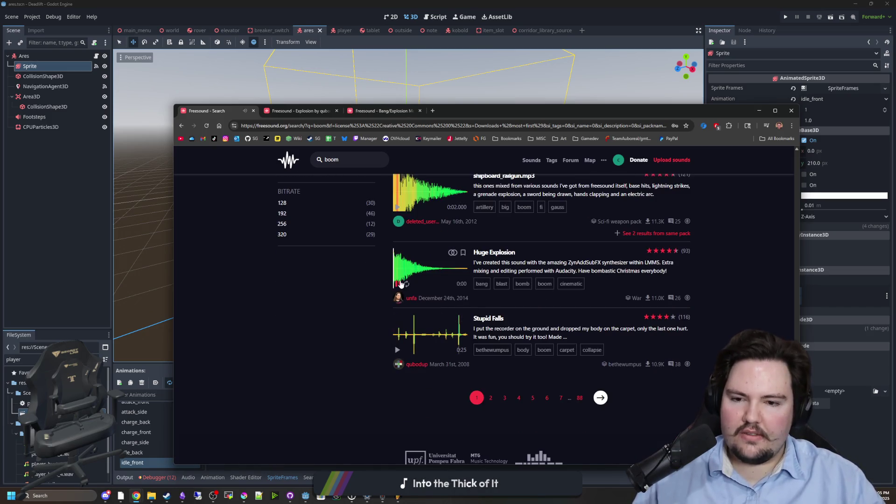
# Step: On the next boom page, audition Big Boom, Bass Boom, Distant Boom.wav and Muffled Distant Explosion
pyautogui.click(600, 397)
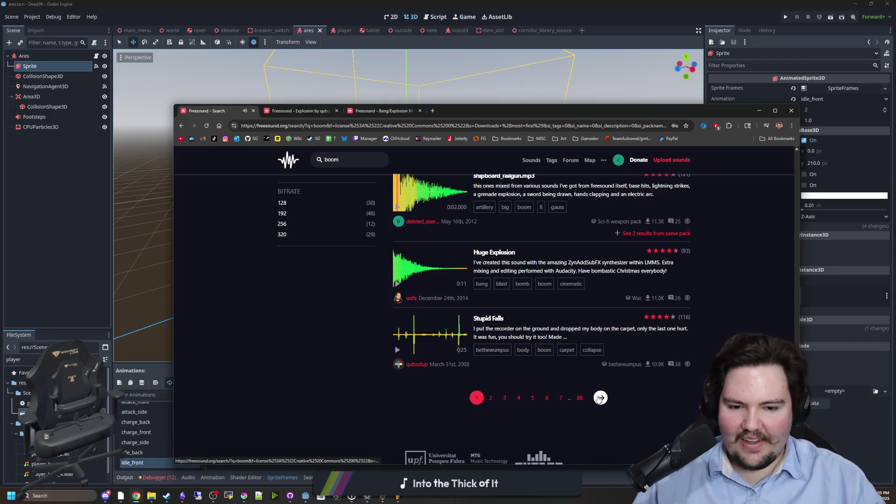
pyautogui.scroll(-1, 439, 301)
pyautogui.click(398, 328)
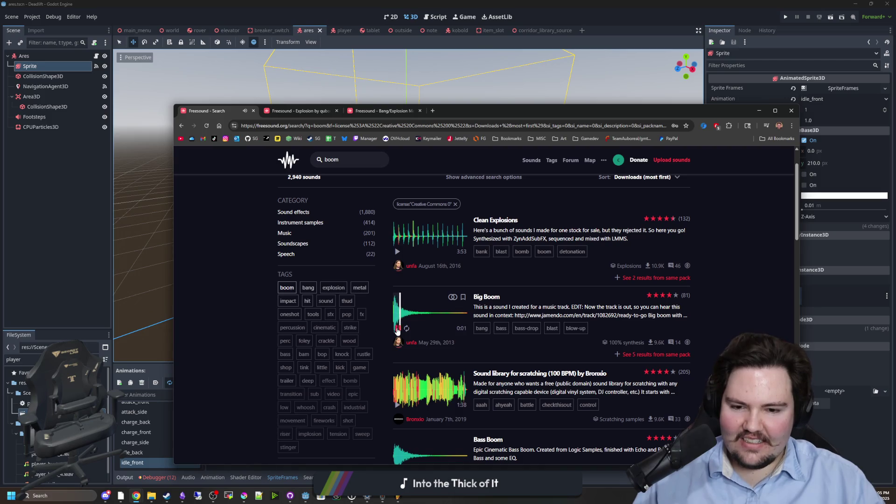
pyautogui.scroll(-2, 398, 329)
pyautogui.click(399, 378)
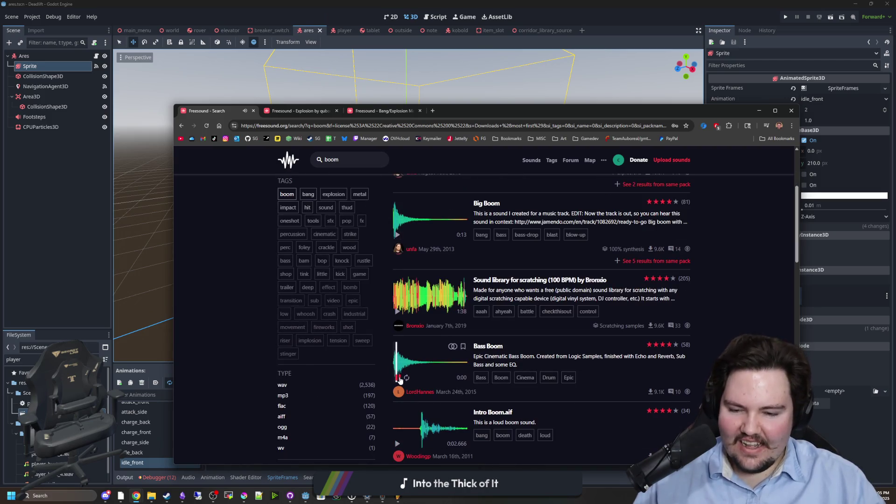
pyautogui.scroll(-2, 408, 368)
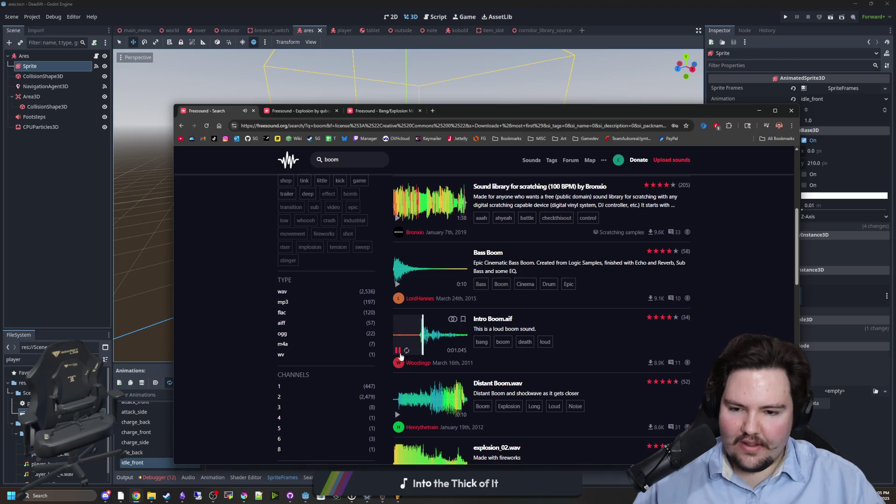
pyautogui.scroll(-2, 405, 356)
pyautogui.click(397, 322)
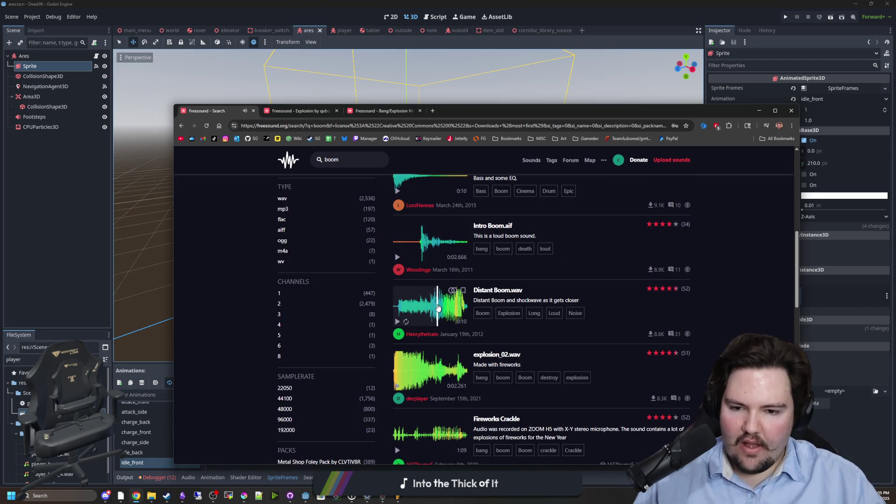
pyautogui.scroll(-4, 401, 329)
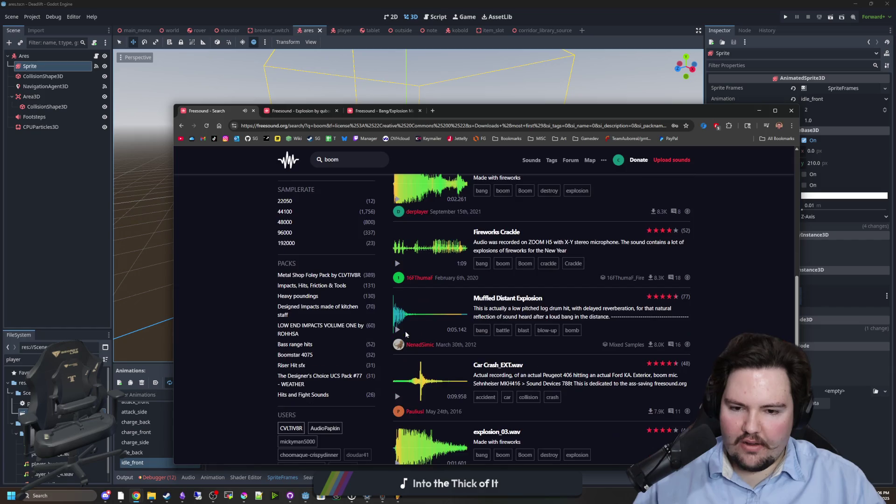
pyautogui.click(397, 329)
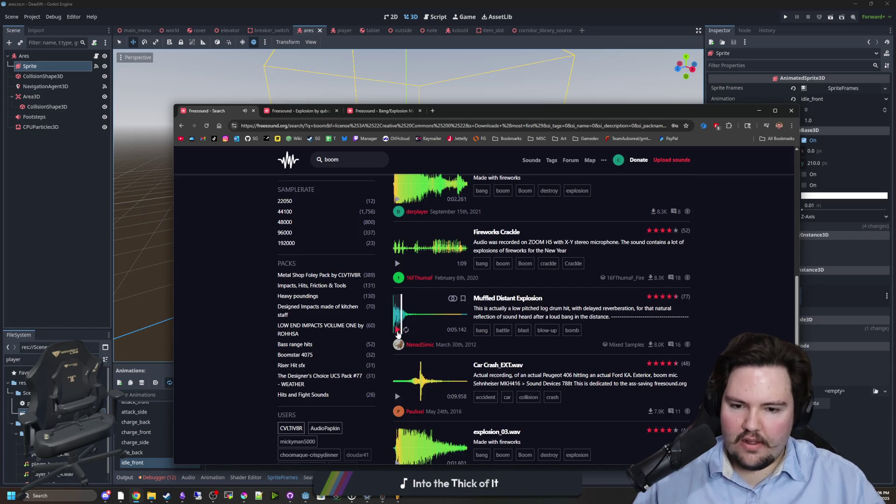
# Step: Audition Car Crash_EXT.wav, explosion_03.wav and big boom further down the page
pyautogui.scroll(-1, 410, 338)
pyautogui.click(407, 343)
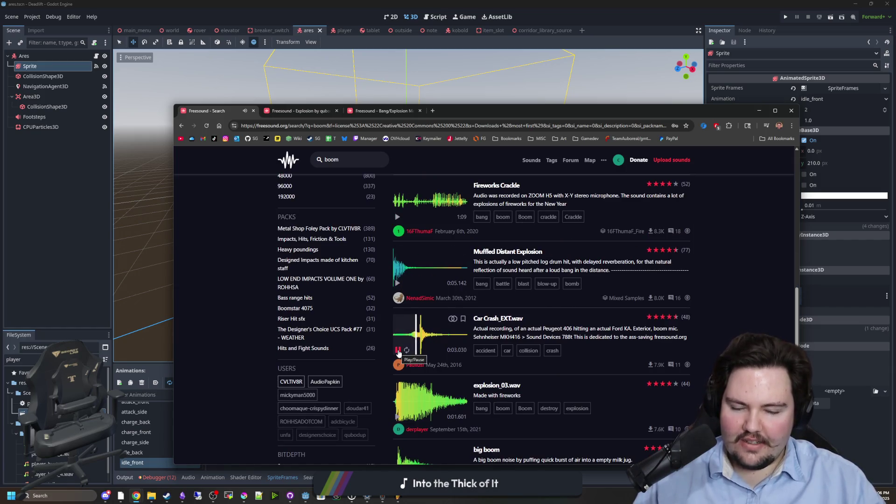
pyautogui.scroll(-1, 399, 346)
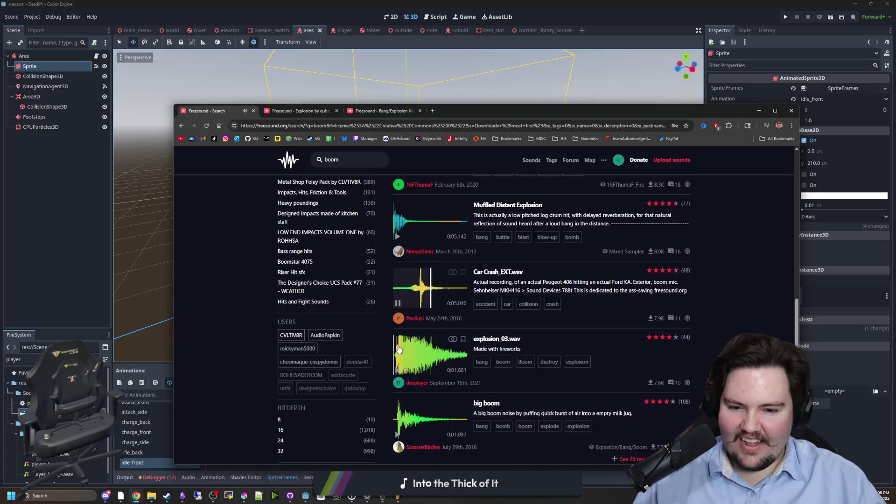
pyautogui.click(402, 352)
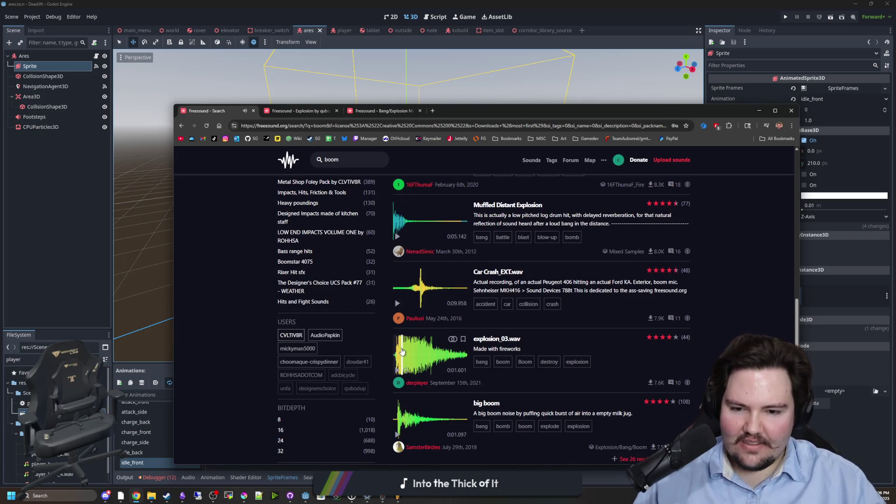
pyautogui.scroll(-2, 400, 349)
pyautogui.click(396, 344)
pyautogui.scroll(-1, 397, 348)
# Step: Preview Metal Boom, open Metal Boom and big boom in new tabs, then go to the next page
pyautogui.click(397, 371)
pyautogui.middleClick(496, 339)
pyautogui.click(463, 264)
pyautogui.scroll(-2, 478, 359)
pyautogui.click(612, 450)
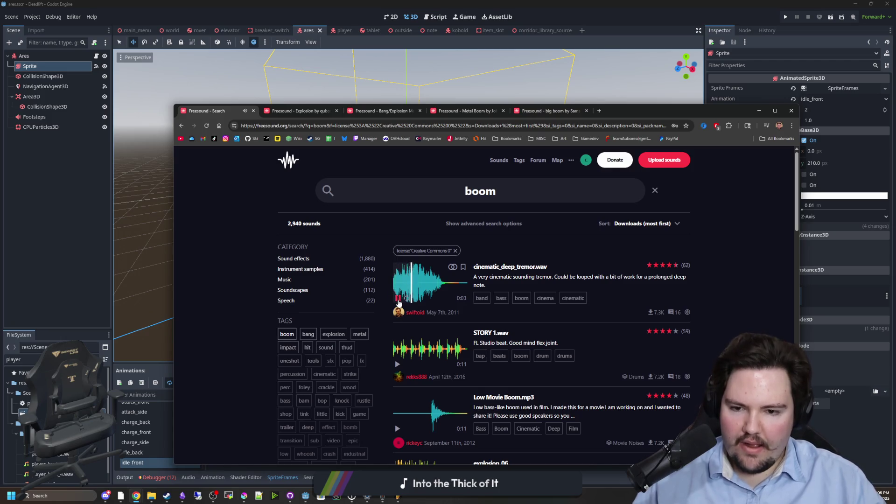
# Step: Preview the Low Movie Boom result, then go to the saved Explosion sound's page
pyautogui.scroll(-2, 398, 303)
pyautogui.click(397, 335)
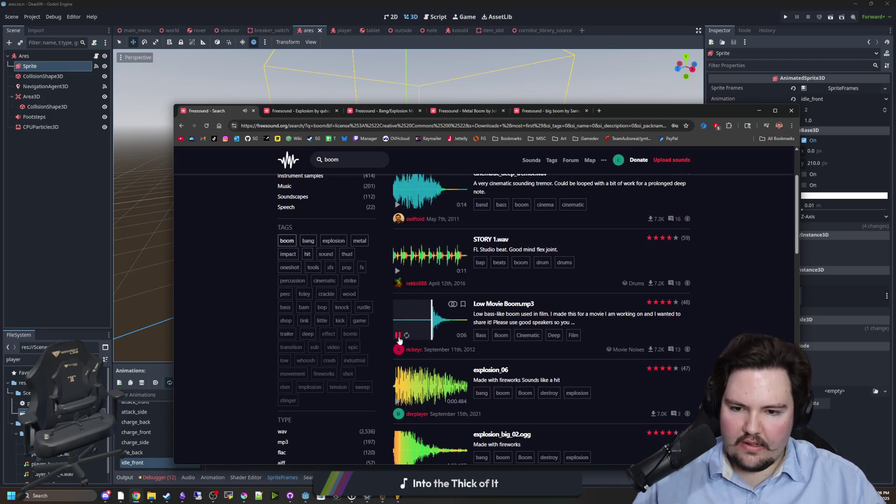
pyautogui.scroll(-4, 401, 341)
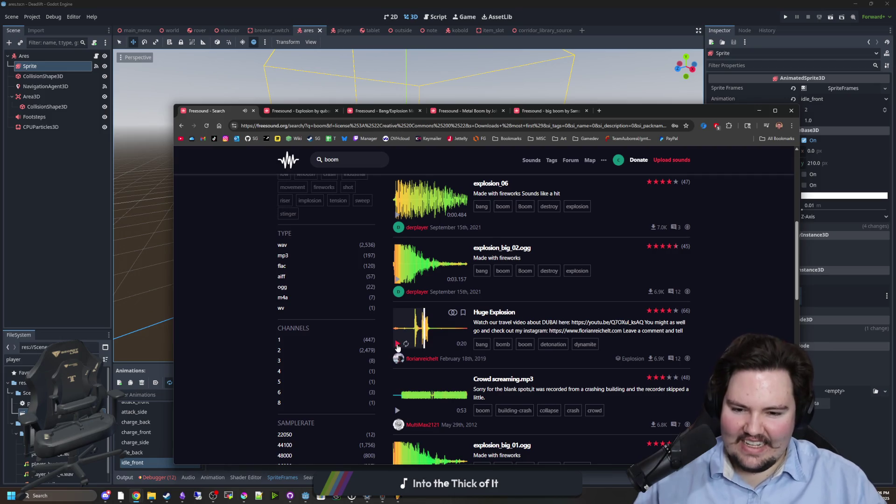
pyautogui.scroll(-3, 397, 348)
pyautogui.scroll(10, 401, 280)
pyautogui.click(322, 111)
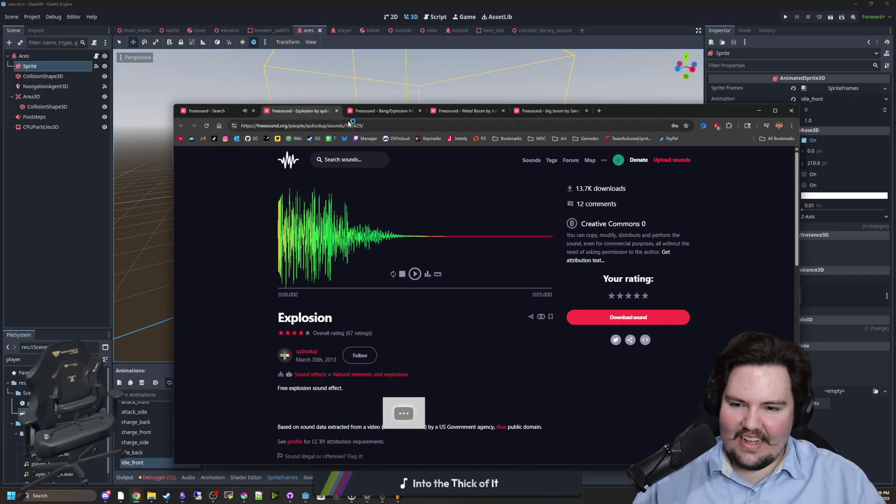
# Step: Play the Explosion, metallic bang, Metal Boom and big boom sounds on their pages in turn
pyautogui.click(413, 275)
pyautogui.hotkey('ctrl', 'Tab')
pyautogui.click(414, 274)
pyautogui.hotkey('ctrl', 'Tab')
pyautogui.click(415, 274)
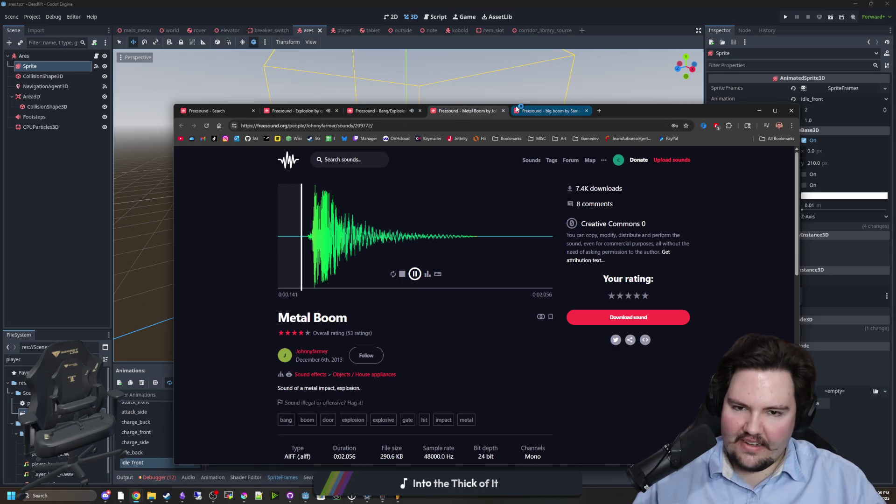
pyautogui.click(526, 112)
pyautogui.click(414, 274)
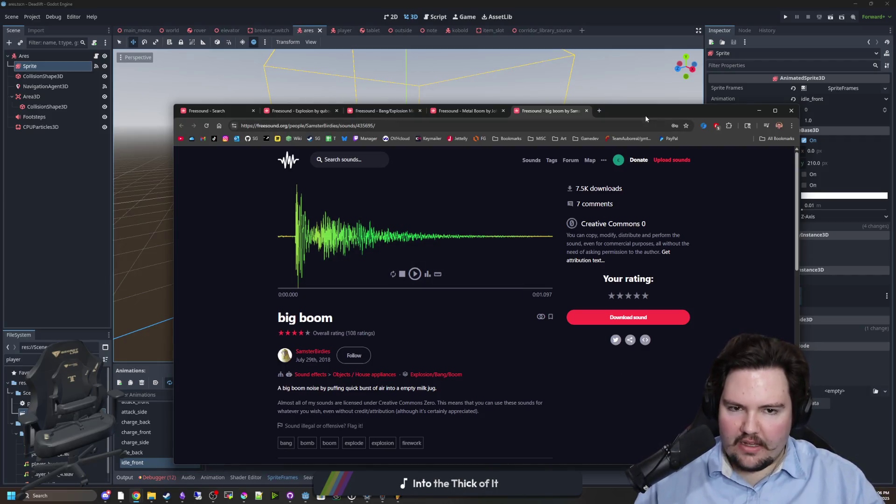
# Step: Hide the Freesound browser so the Godot Ares 3D scene shows again
pyautogui.hotkey('alt', 'Tab')
pyautogui.scroll(5, 524, 204)
pyautogui.scroll(-5, 523, 203)
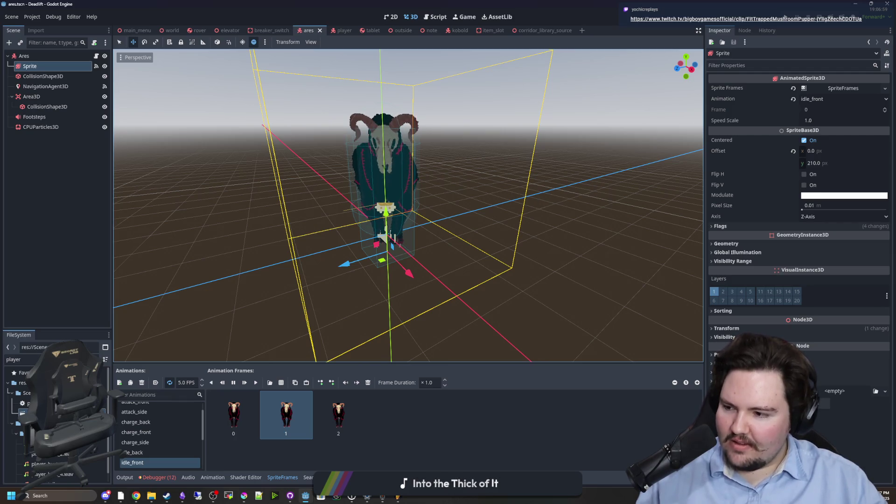
# Step: Bring the Twitch clip window forward and watch the clip through
pyautogui.hotkey('alt', 'Tab')
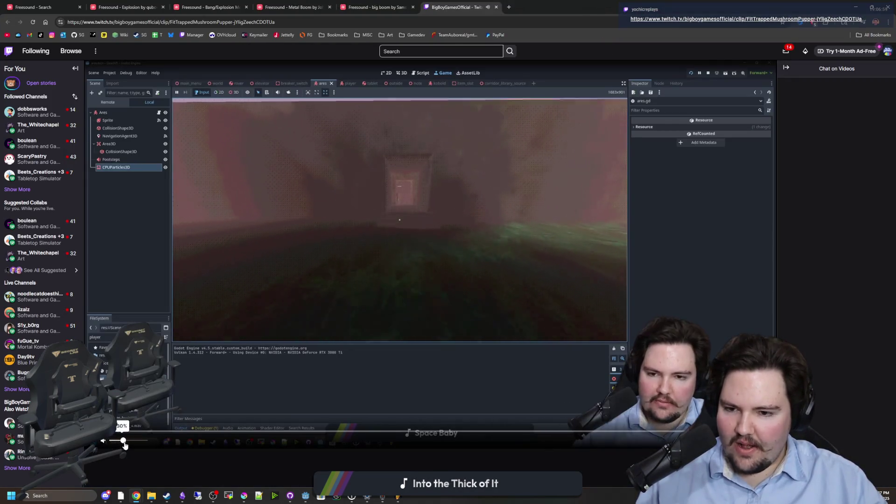
pyautogui.scroll(-5, 122, 429)
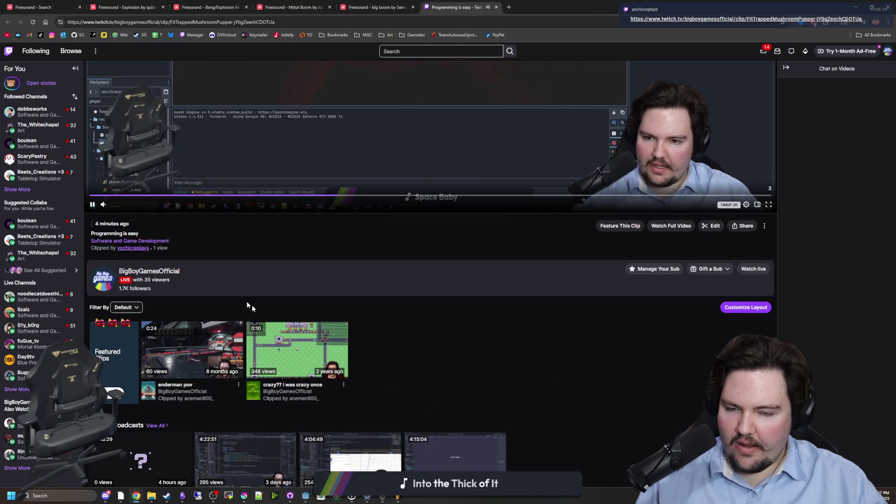
pyautogui.scroll(3, 246, 301)
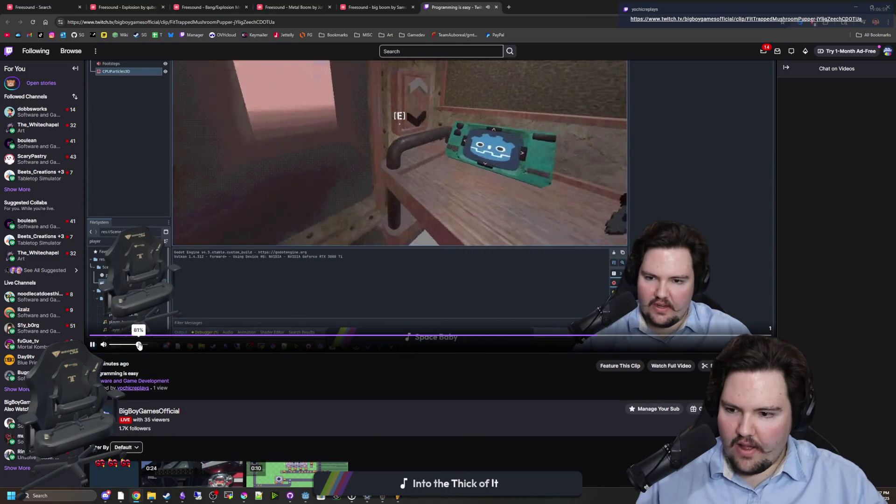
pyautogui.scroll(2, 133, 346)
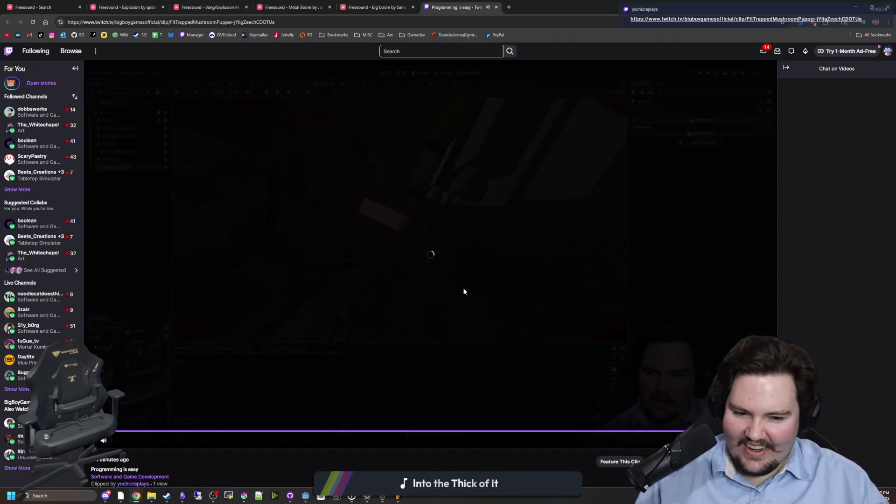
# Step: Shrink and hide the browser, then bring the DaVinci Resolve deadlift project forward
pyautogui.doubleClick(591, 10)
pyautogui.hotkey('alt', 'Tab')
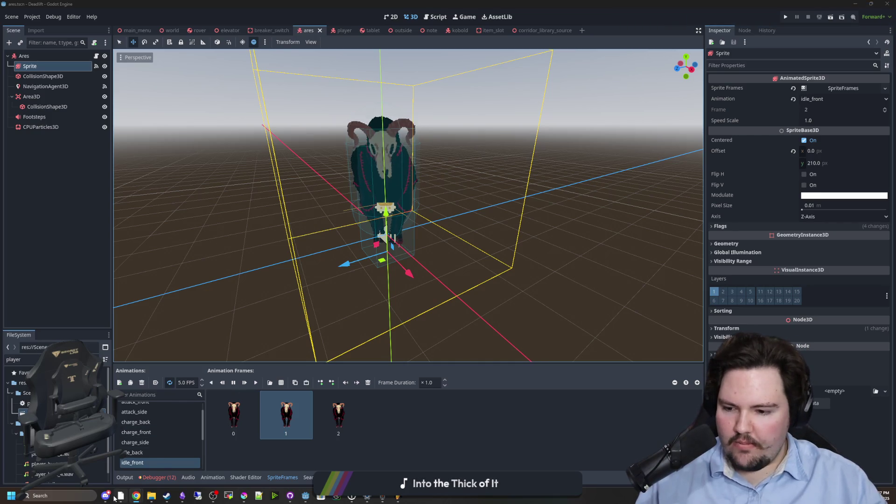
pyautogui.moveTo(117, 497)
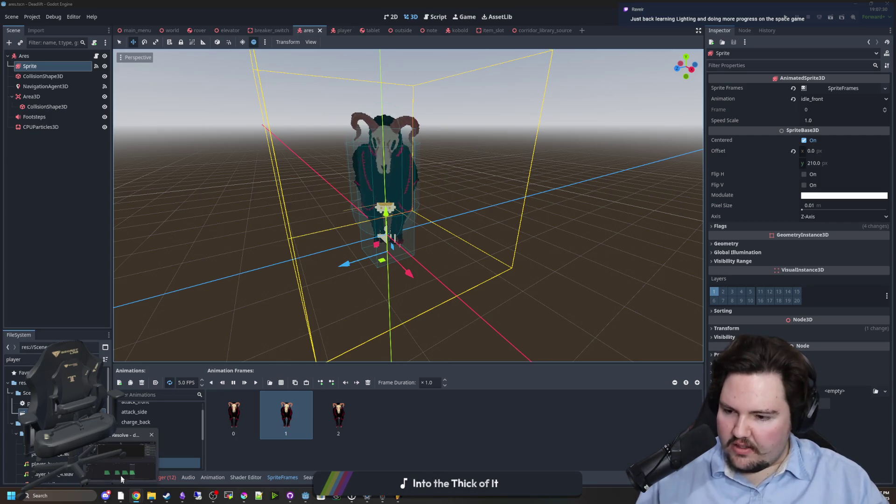
pyautogui.click(140, 452)
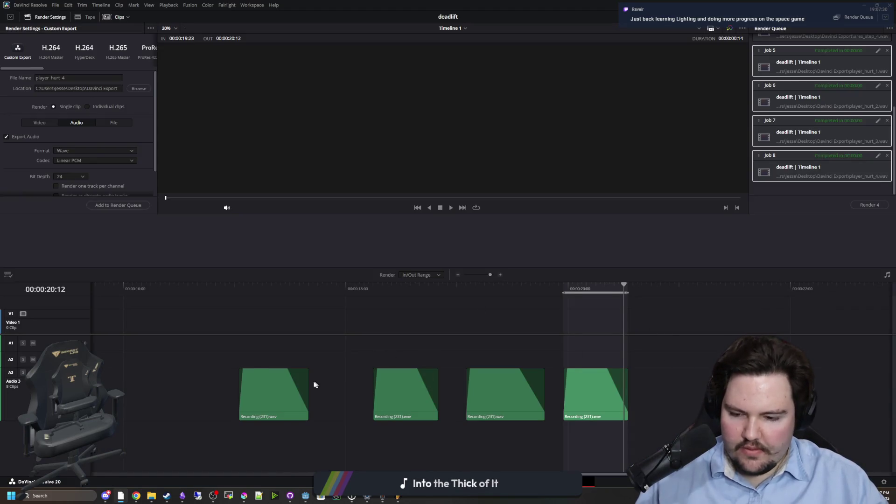
# Step: Move the Deliver timeline playhead to about 22 seconds
pyautogui.scroll(-5, 280, 381)
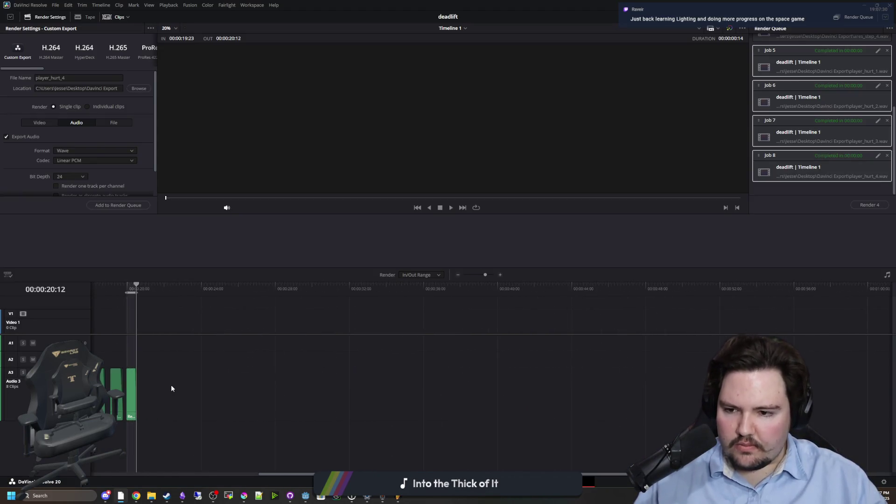
pyautogui.scroll(3, 169, 336)
pyautogui.moveTo(168, 291); pyautogui.dragTo(212, 289)
pyautogui.scroll(2, 200, 347)
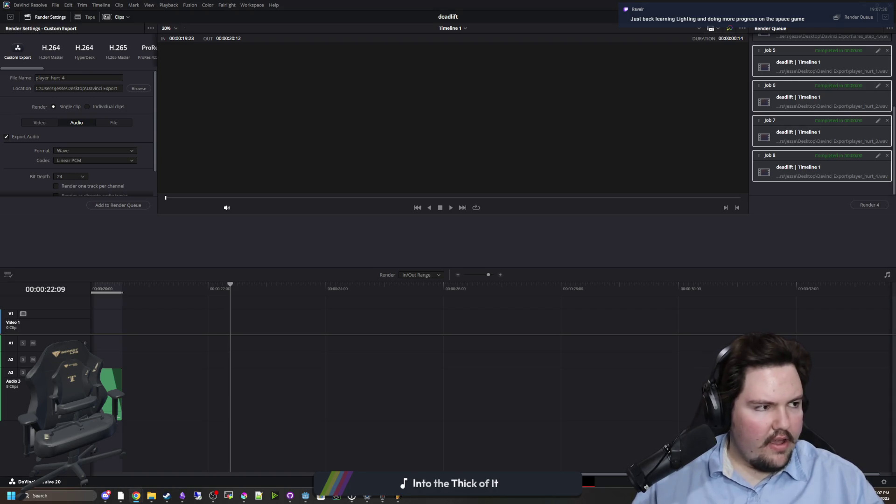
# Step: Try dropping downloaded sounds onto Audio 3, then switch to Fairlight zoomed out to all clips
pyautogui.moveTo(341, 335); pyautogui.dragTo(241, 404)
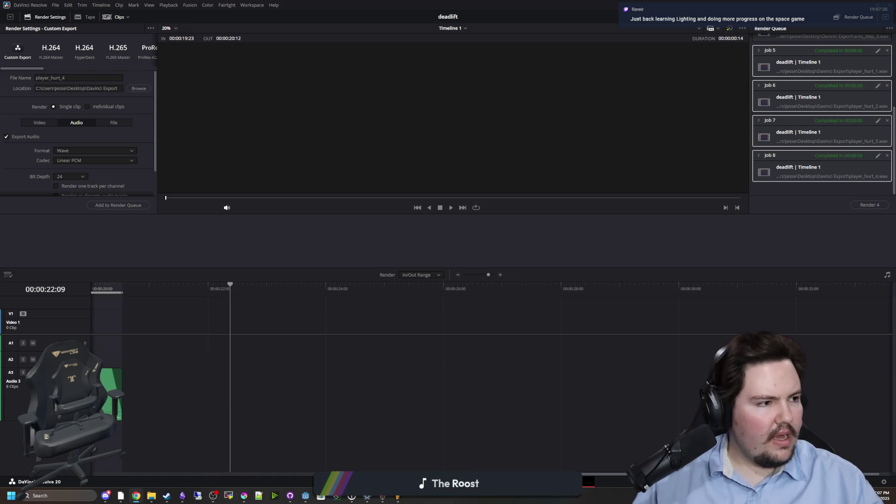
pyautogui.moveTo(639, 312)
pyautogui.mouseDown()
pyautogui.moveTo(314, 412)
pyautogui.moveTo(238, 400)
pyautogui.mouseUp()
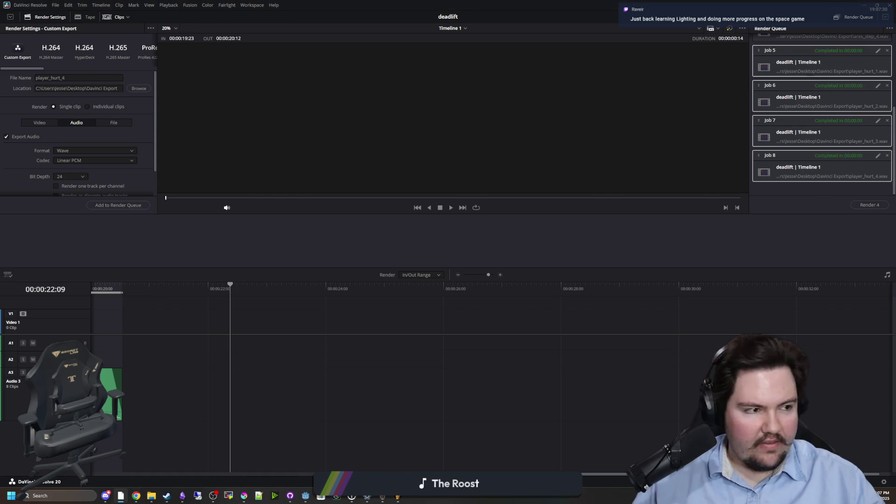
pyautogui.hotkey('shift', '7')
pyautogui.hotkey('ctrl', '-')
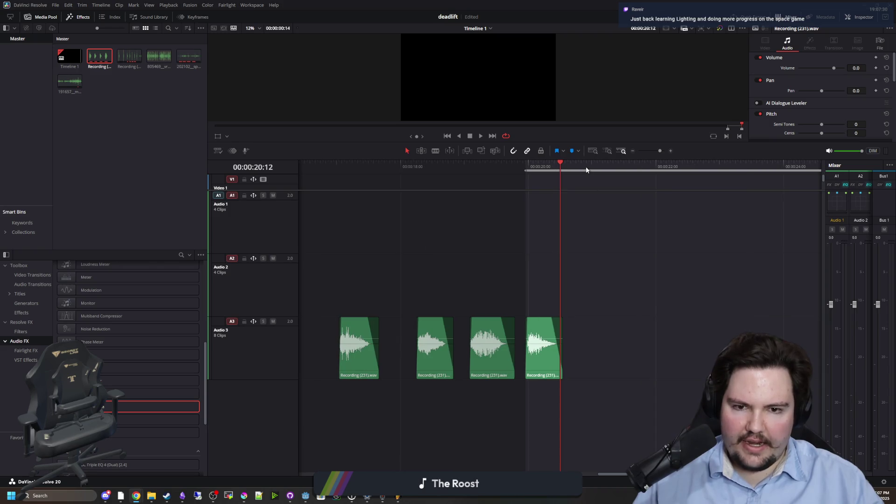
# Step: Set the playhead at 21:11 and add the explosion file to Audio 3
pyautogui.click(622, 170)
pyautogui.scroll(4, 504, 354)
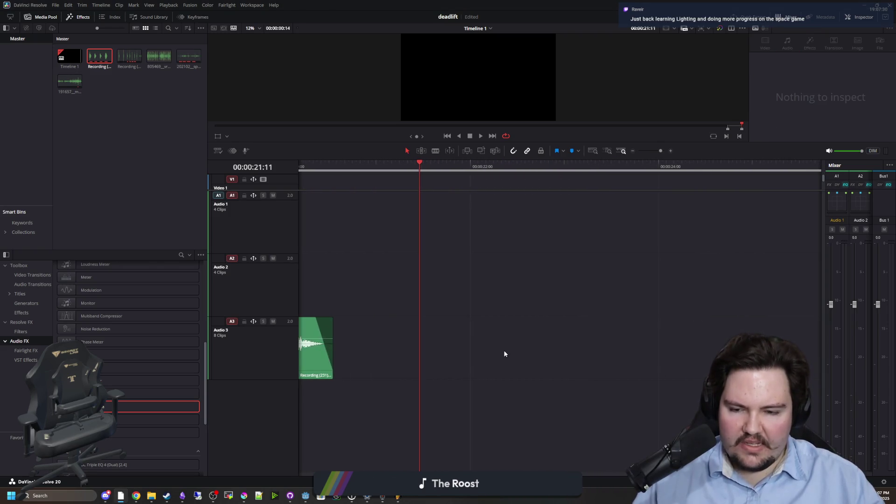
pyautogui.scroll(1, 504, 353)
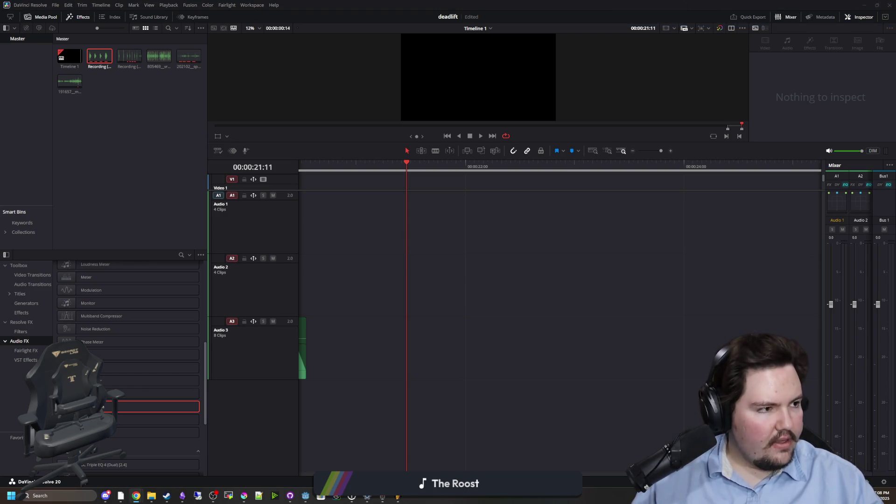
pyautogui.moveTo(368, 355)
pyautogui.mouseDown()
pyautogui.moveTo(344, 350)
pyautogui.moveTo(356, 262)
pyautogui.mouseUp()
pyautogui.scroll(-2, 356, 261)
pyautogui.scroll(-3, 443, 308)
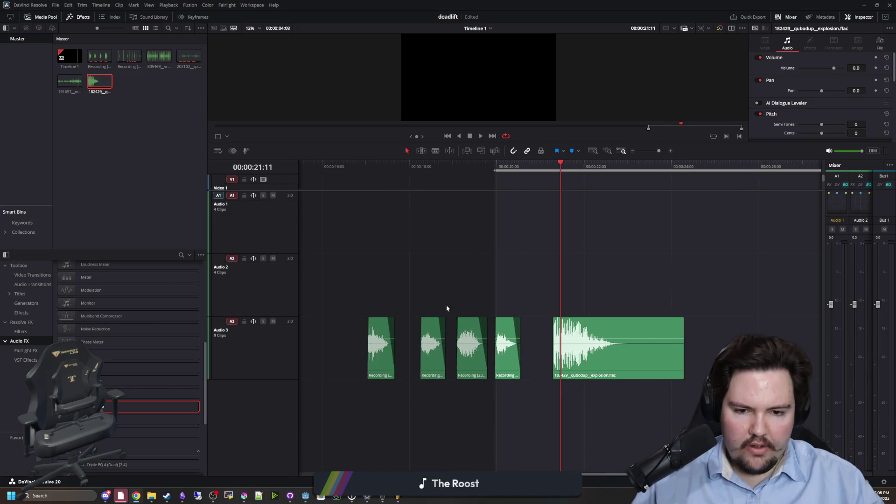
pyautogui.moveTo(586, 479); pyautogui.dragTo(595, 478)
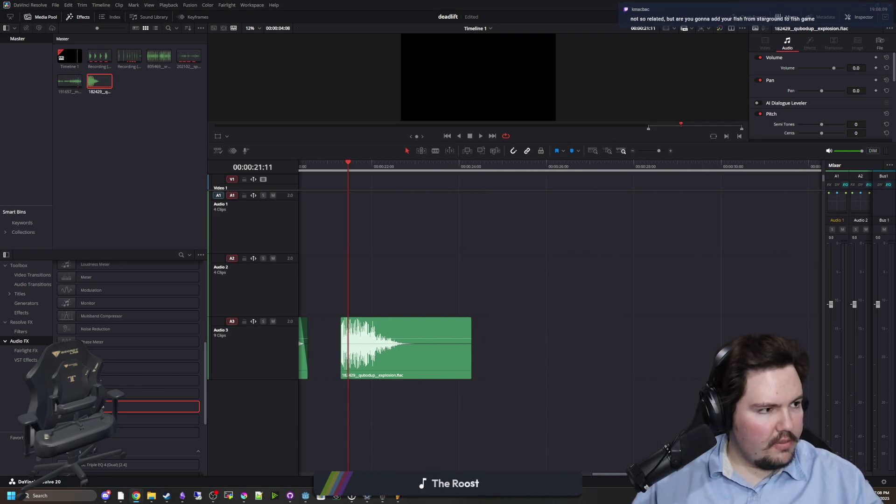
# Step: Place the bang-explosion file after the explosion and the metal-boom file on a new Audio 4
pyautogui.moveTo(726, 283); pyautogui.dragTo(539, 348)
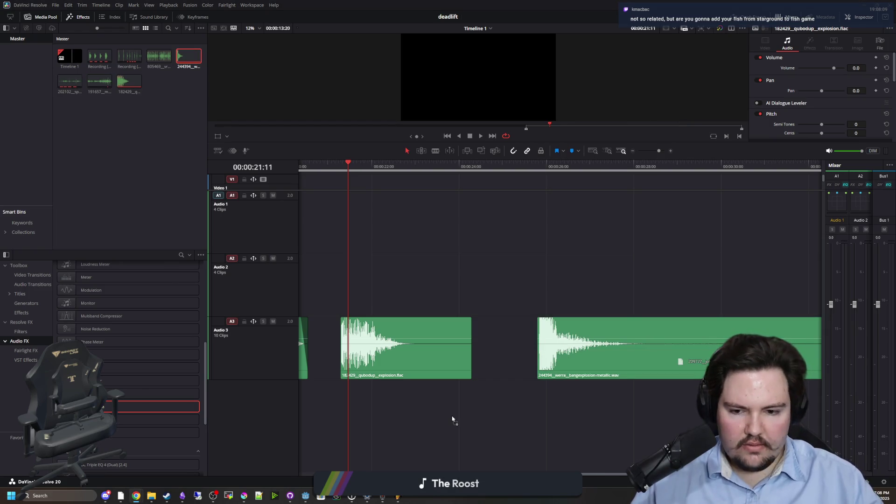
pyautogui.moveTo(452, 418); pyautogui.dragTo(449, 412)
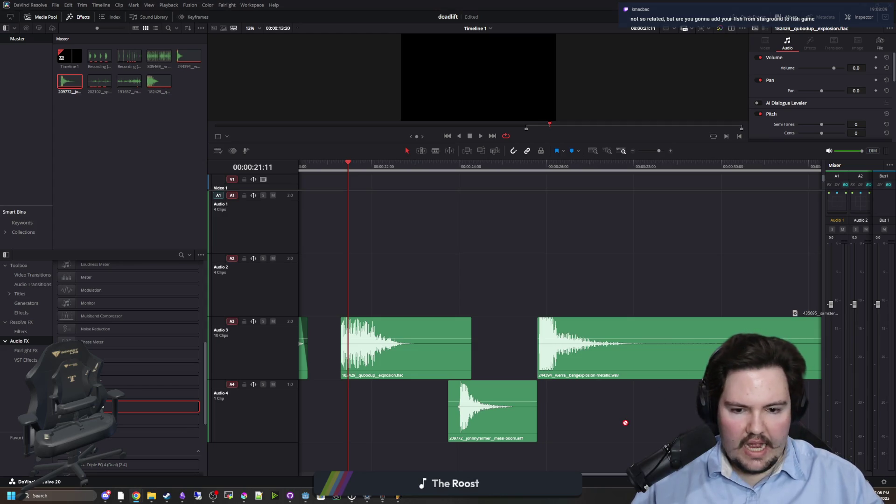
pyautogui.scroll(-5, 504, 401)
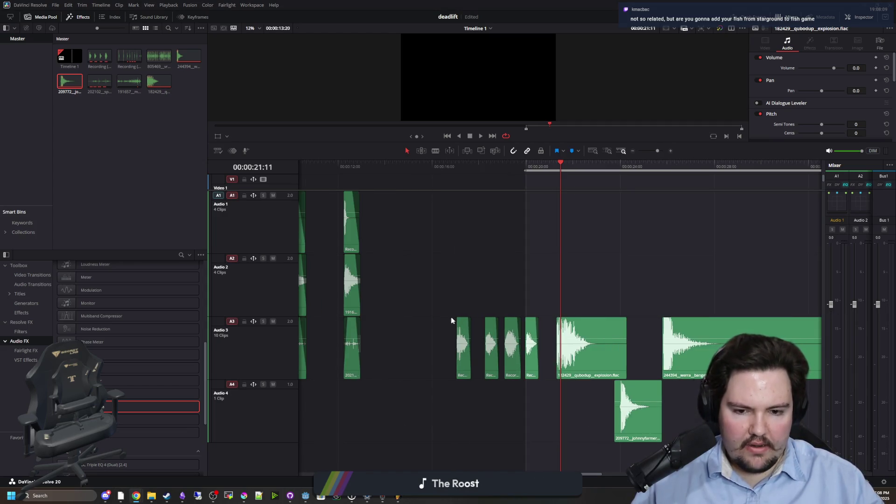
pyautogui.hscroll(5, 618, 456)
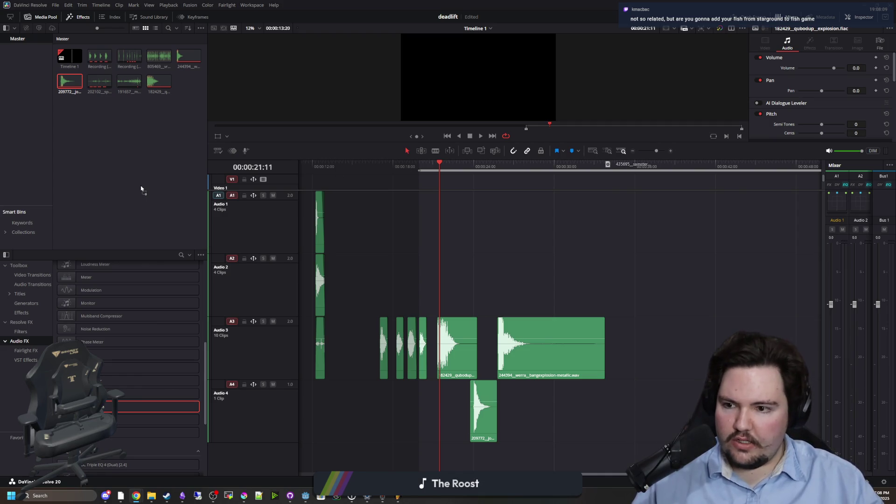
pyautogui.click(659, 346)
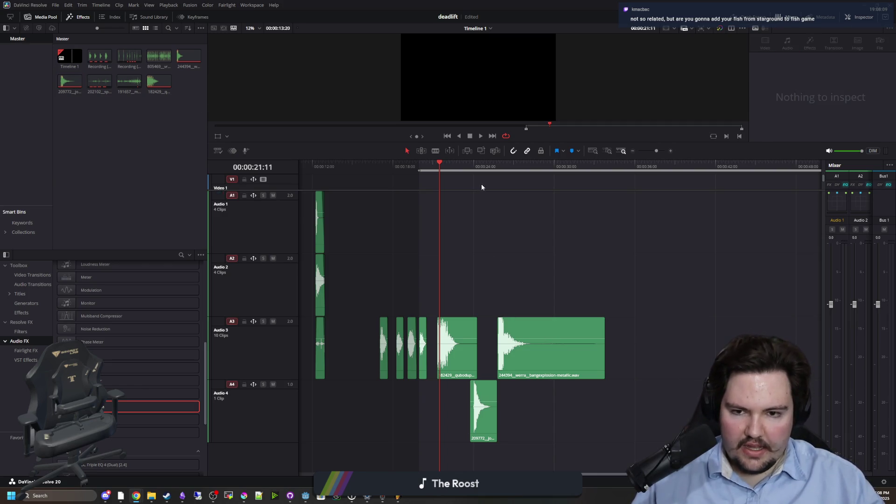
# Step: Scrub and play the boom clips from about 21 seconds
pyautogui.scroll(5, 561, 248)
pyautogui.scroll(-2, 322, 184)
pyautogui.click(338, 169)
pyautogui.moveTo(337, 169)
pyautogui.mouseDown()
pyautogui.moveTo(448, 177)
pyautogui.moveTo(452, 164)
pyautogui.moveTo(443, 164)
pyautogui.mouseUp()
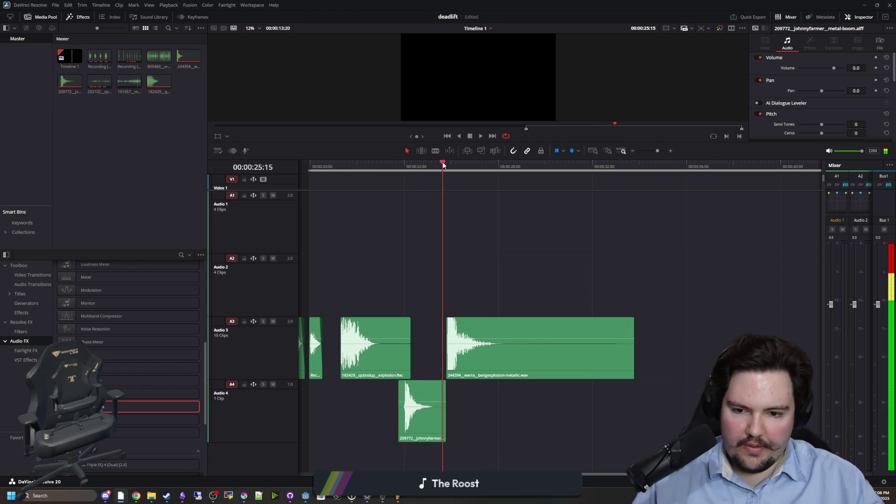
pyautogui.press('space')
pyautogui.press('space')
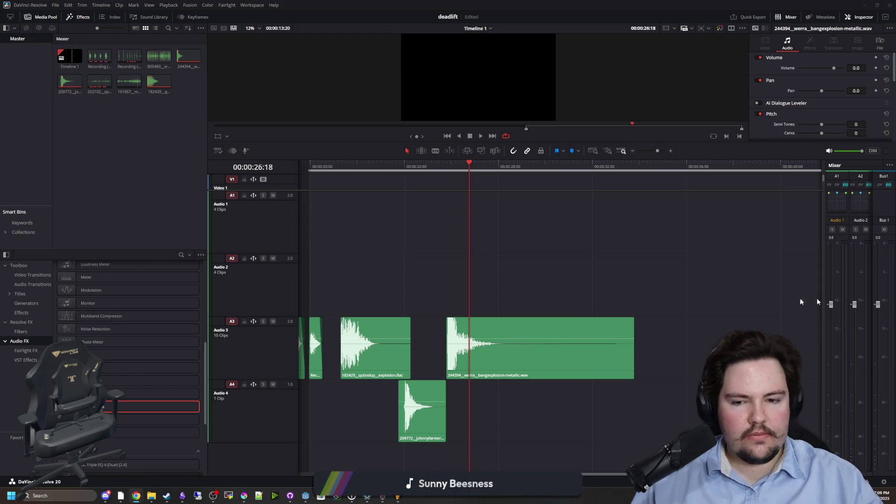
# Step: Add the big-boom file to the end of Audio 3
pyautogui.scroll(-5, 427, 298)
pyautogui.scroll(6, 429, 306)
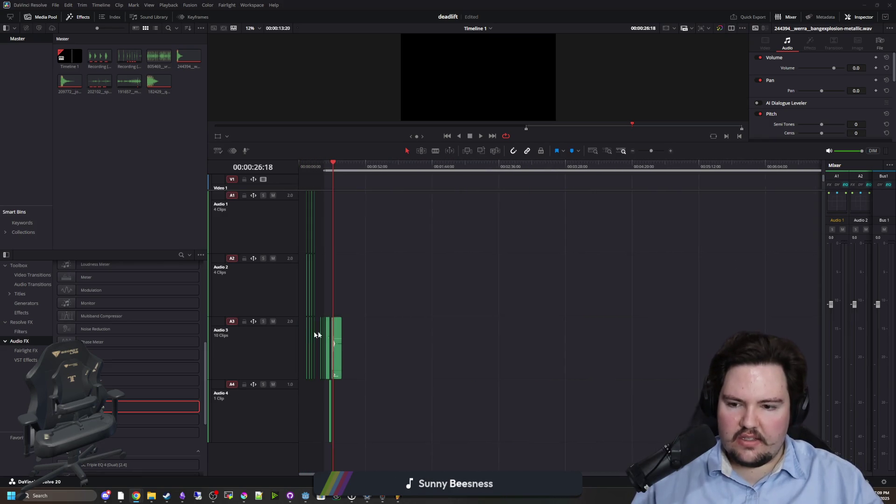
pyautogui.scroll(3, 515, 425)
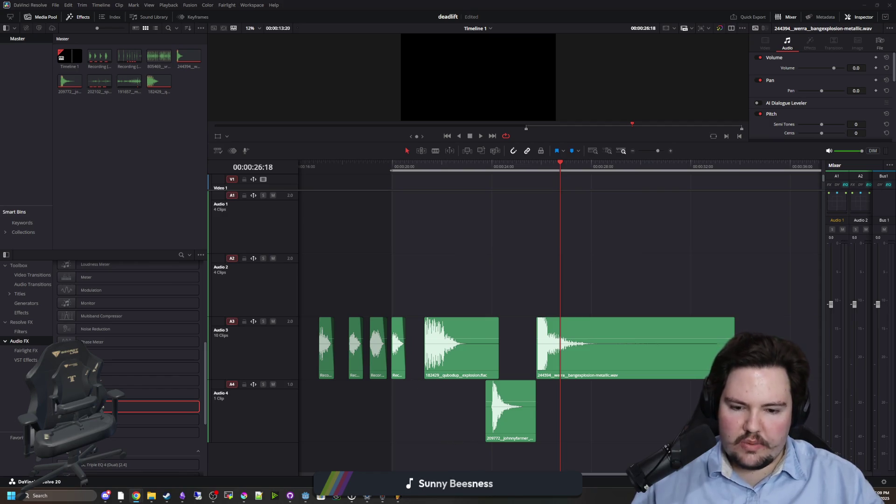
pyautogui.hscroll(2, 513, 317)
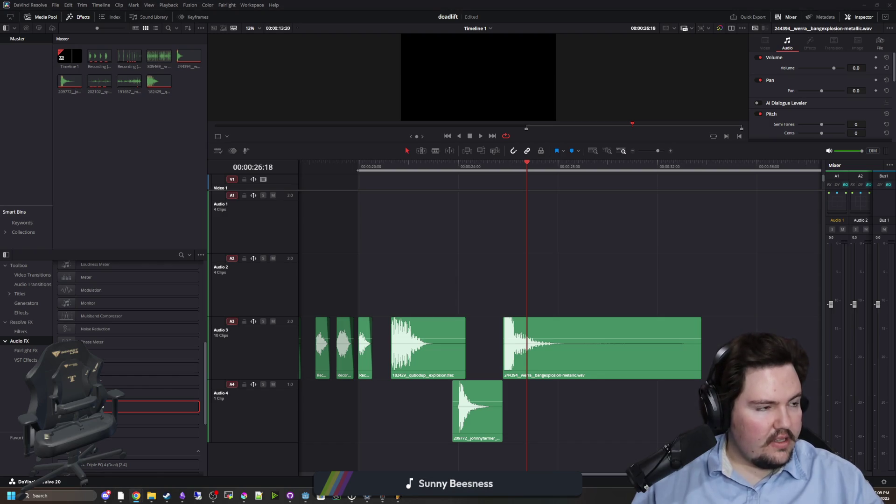
pyautogui.moveTo(893, 347); pyautogui.dragTo(744, 348)
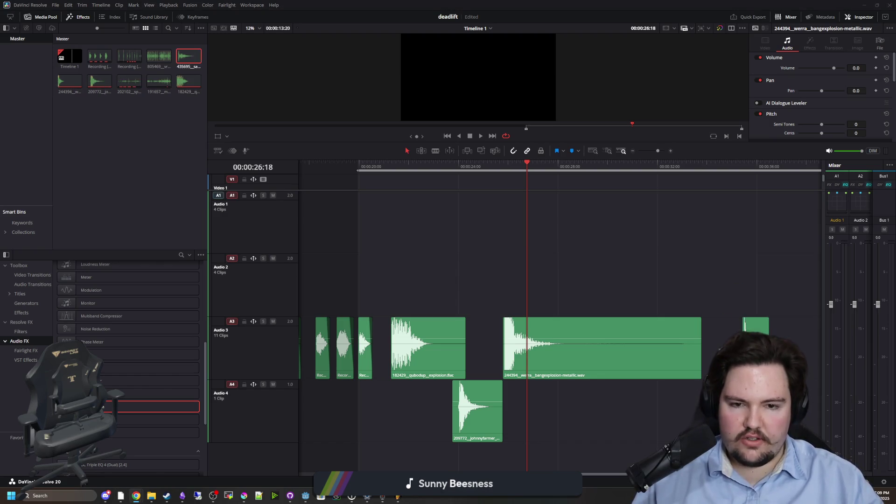
# Step: Nudge the explosion clip later and shift the bang-explosion clip later with a shorter tail
pyautogui.scroll(-5, 513, 300)
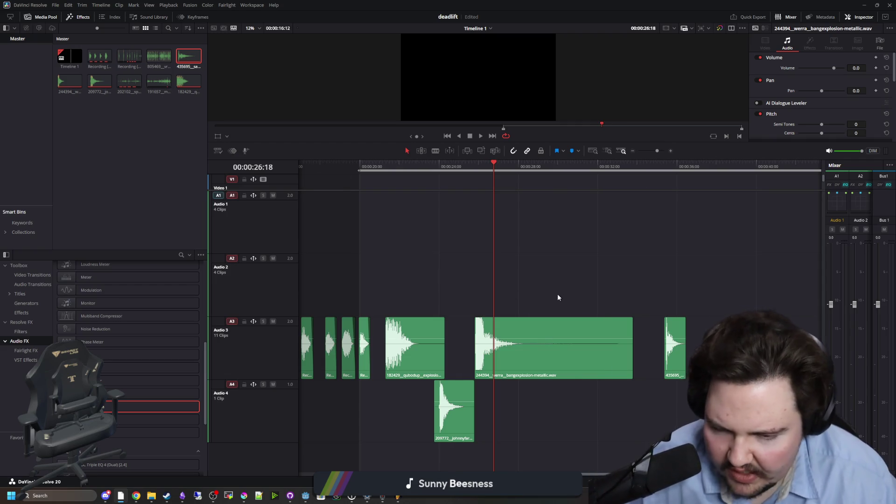
pyautogui.scroll(-3, 578, 313)
pyautogui.scroll(3, 598, 332)
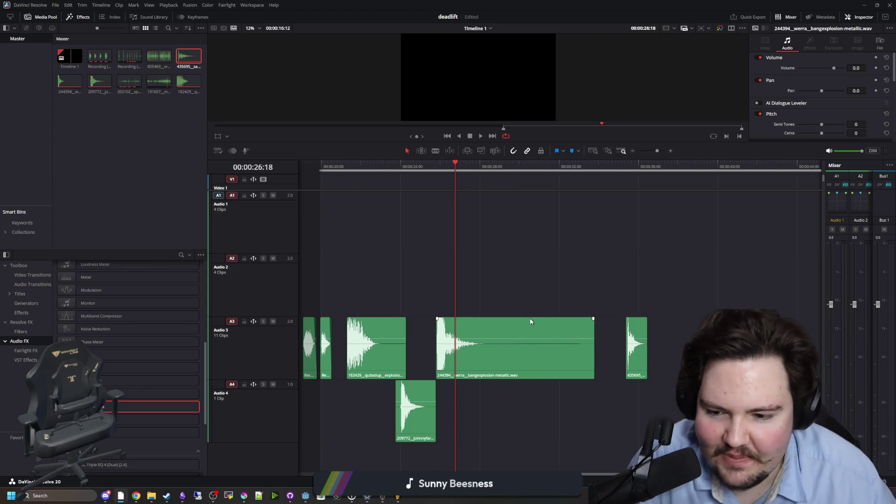
pyautogui.scroll(-1, 536, 322)
pyautogui.scroll(1, 591, 349)
pyautogui.scroll(2, 546, 363)
pyautogui.scroll(-2, 544, 352)
pyautogui.scroll(2, 497, 360)
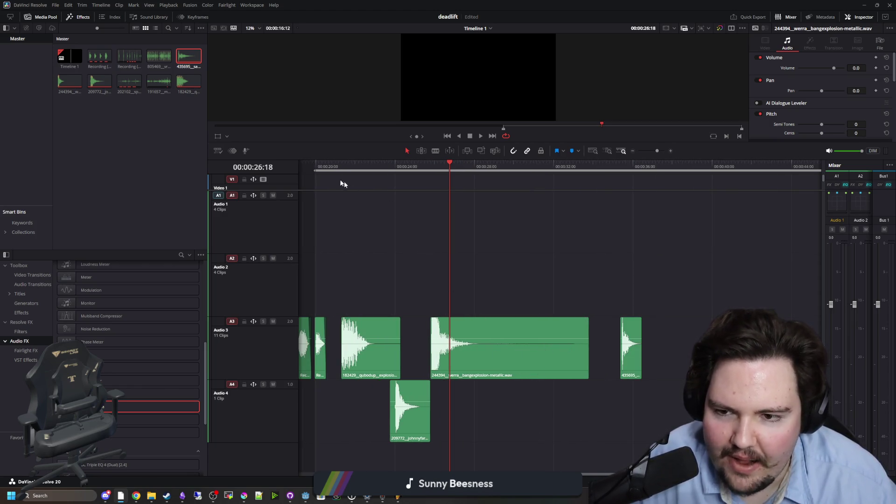
pyautogui.moveTo(369, 351); pyautogui.dragTo(383, 352)
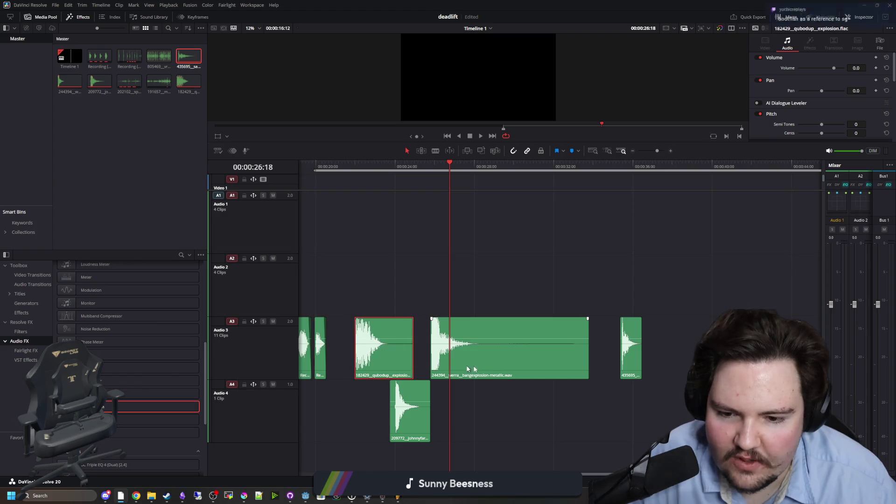
pyautogui.moveTo(568, 363)
pyautogui.mouseDown()
pyautogui.moveTo(594, 362)
pyautogui.moveTo(501, 366)
pyautogui.moveTo(552, 362)
pyautogui.mouseUp()
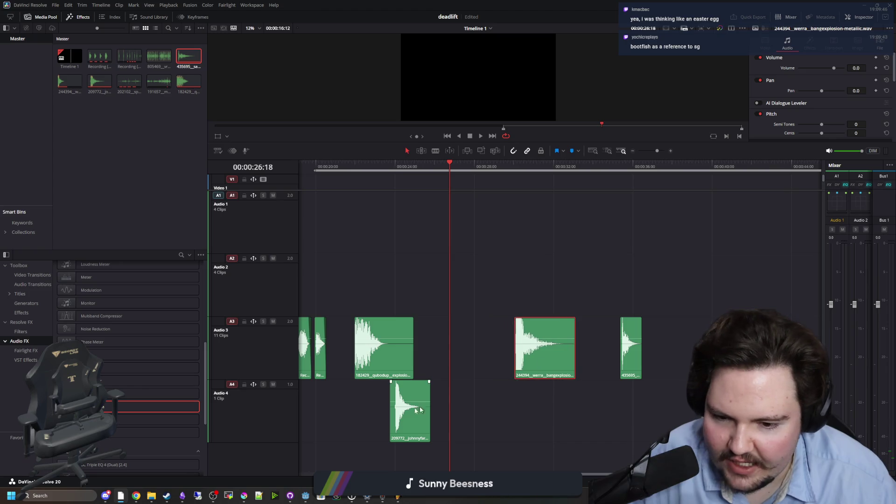
# Step: Move the metal-boom clip up onto Audio 3 and place big-boom before bang-explosion
pyautogui.moveTo(399, 413); pyautogui.dragTo(441, 353)
pyautogui.scroll(1, 478, 363)
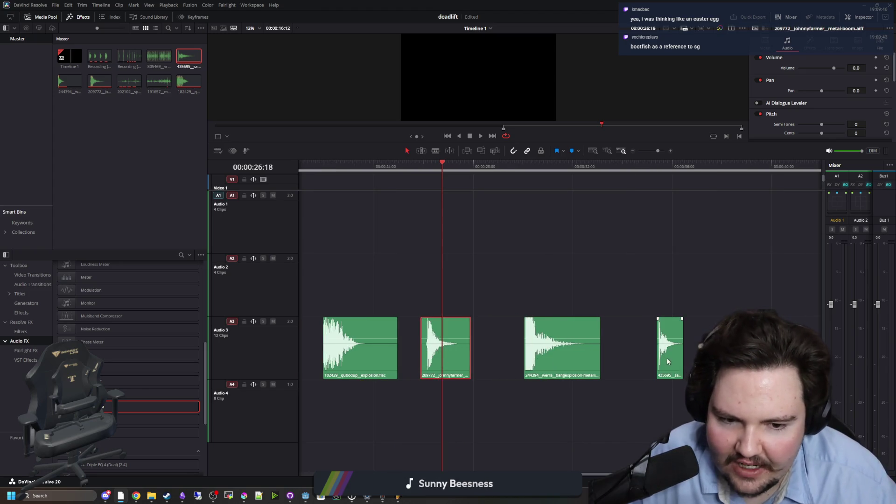
pyautogui.moveTo(677, 366); pyautogui.dragTo(509, 369)
pyautogui.scroll(3, 335, 364)
pyautogui.scroll(2, 335, 365)
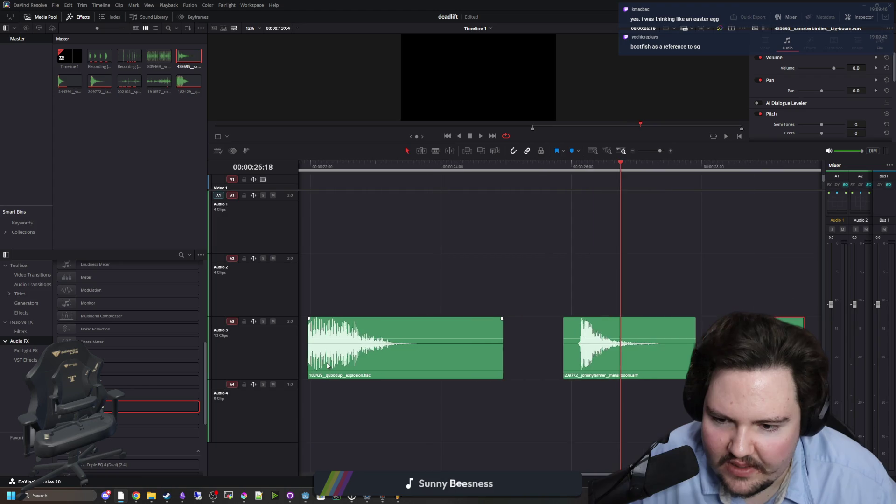
pyautogui.scroll(-1, 360, 201)
# Step: Trim the quiet start off the explosion clip and play back the boom sequence
pyautogui.click(357, 169)
pyautogui.press('space')
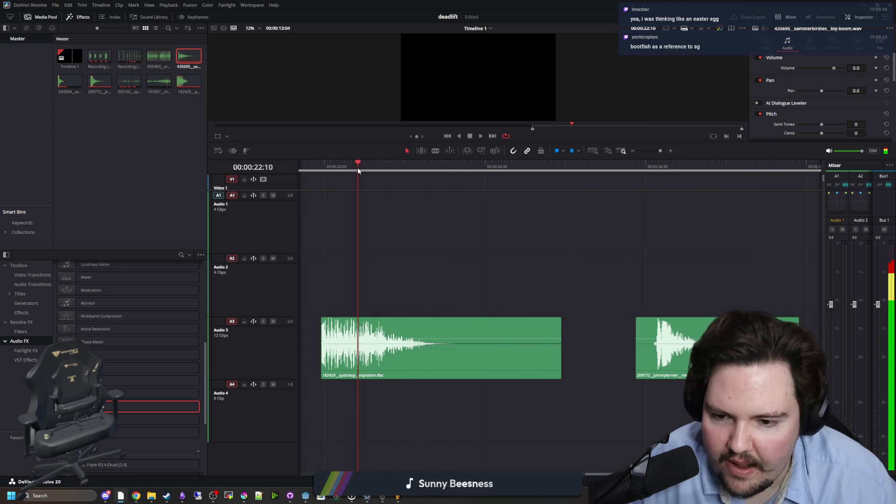
pyautogui.click(360, 169)
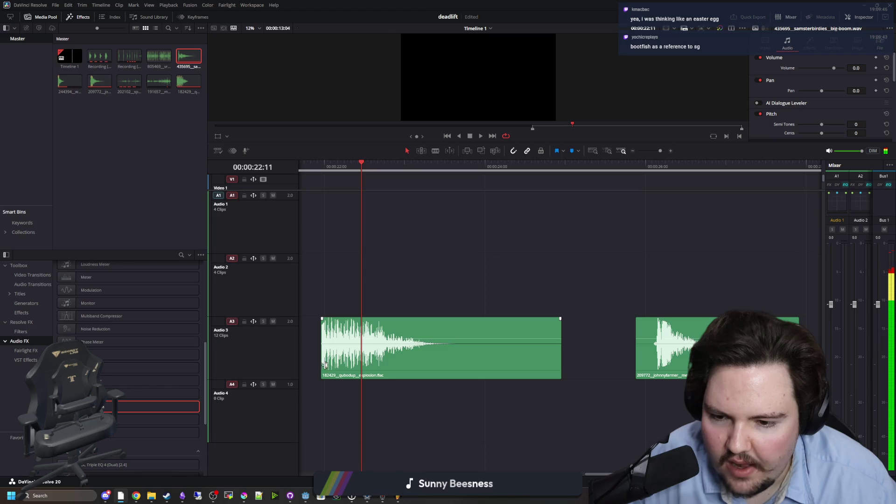
pyautogui.moveTo(324, 365); pyautogui.dragTo(362, 365)
pyautogui.press('space')
pyautogui.scroll(-2, 373, 327)
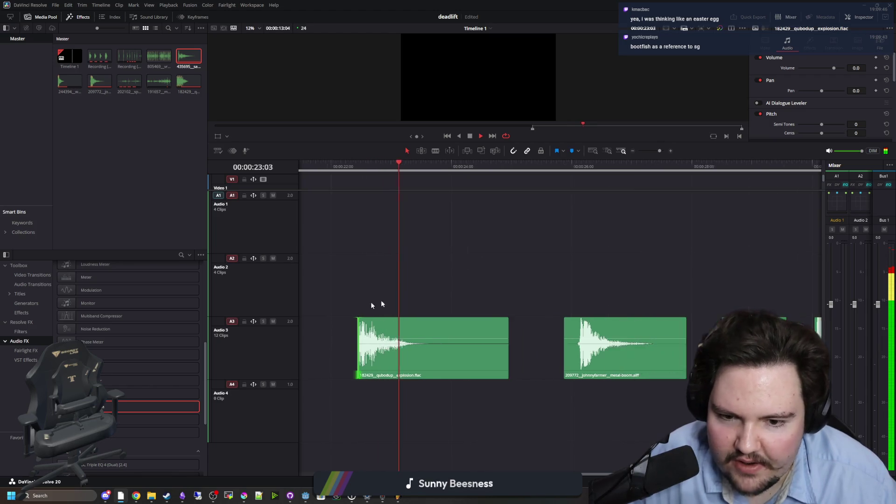
pyautogui.scroll(-1, 401, 274)
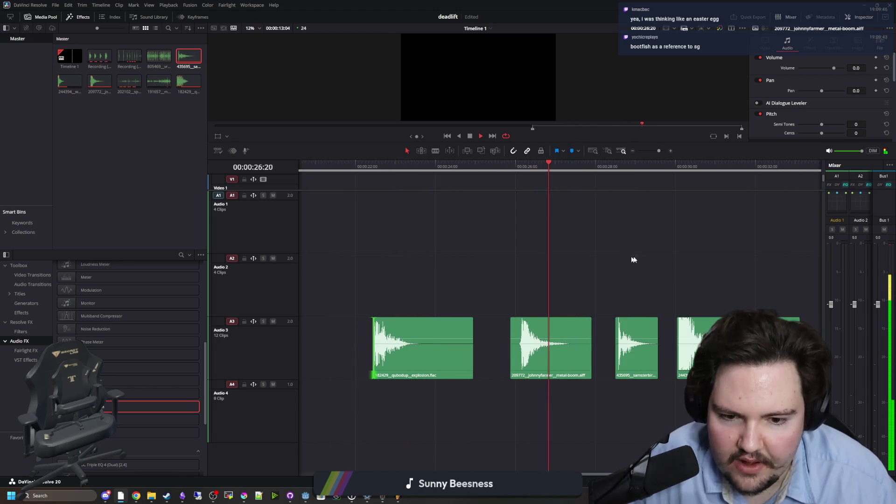
pyautogui.press('space')
# Step: Select the metal-boom clip and play it from about 26 seconds
pyautogui.click(562, 345)
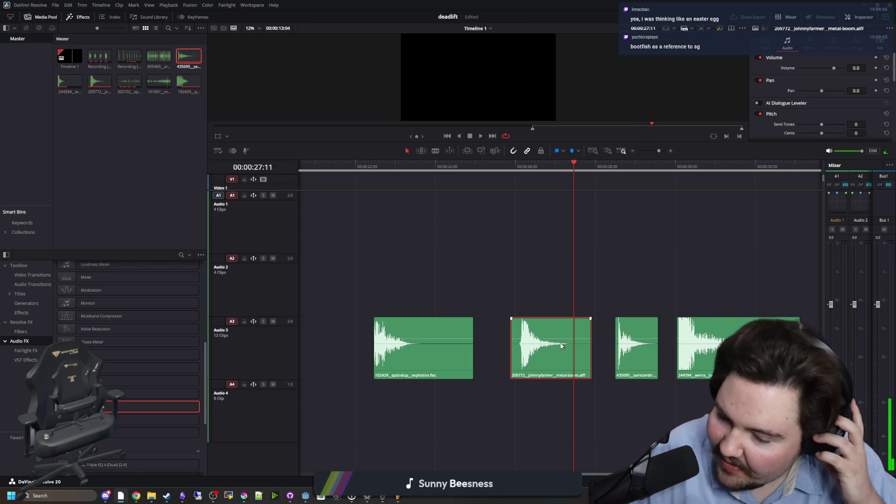
pyautogui.click(513, 166)
pyautogui.press('space')
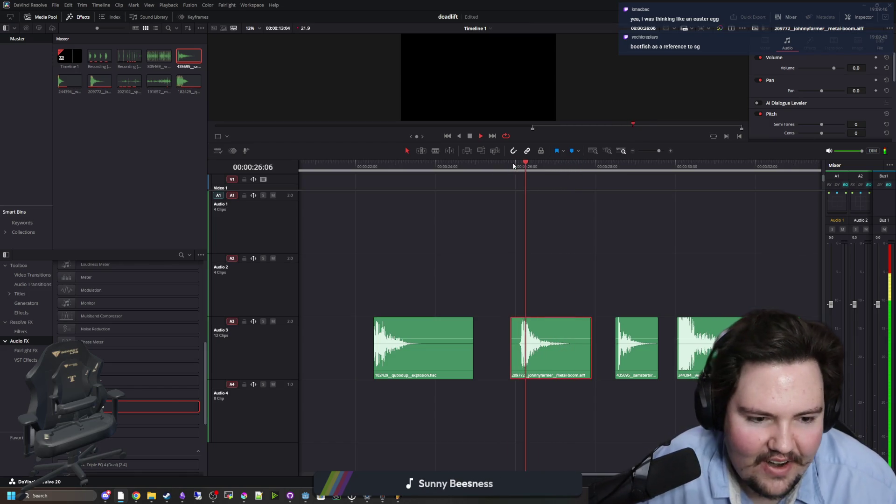
pyautogui.press('space')
# Step: Set the metal-boom clip to Stereo with Embedded Channel 1 on the right channel, then preview it
pyautogui.rightClick(560, 347)
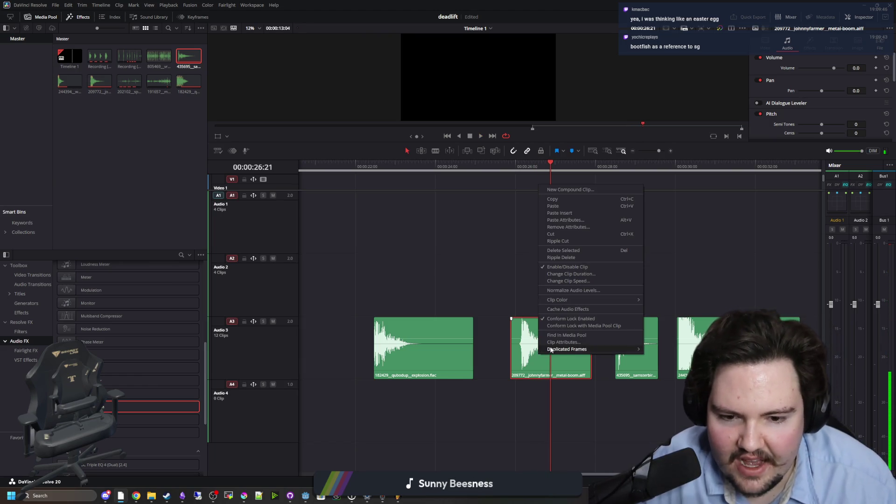
pyautogui.click(560, 346)
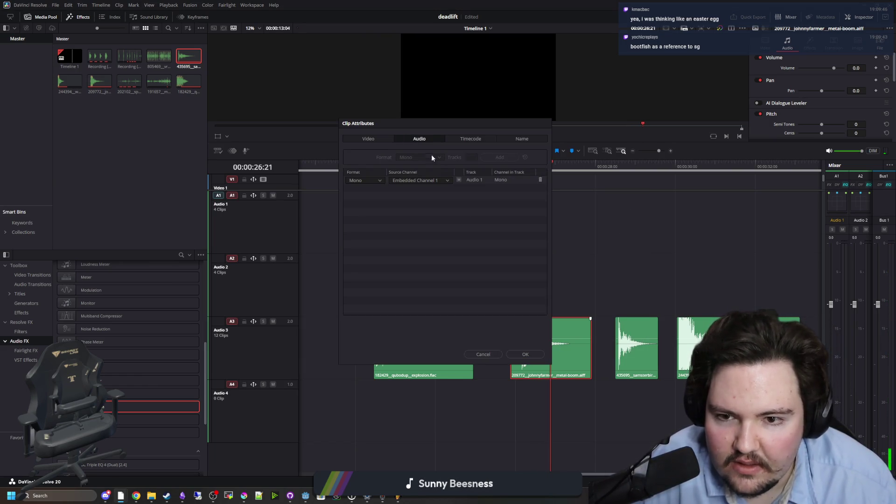
pyautogui.click(368, 179)
pyautogui.click(361, 188)
pyautogui.click(420, 188)
pyautogui.click(418, 205)
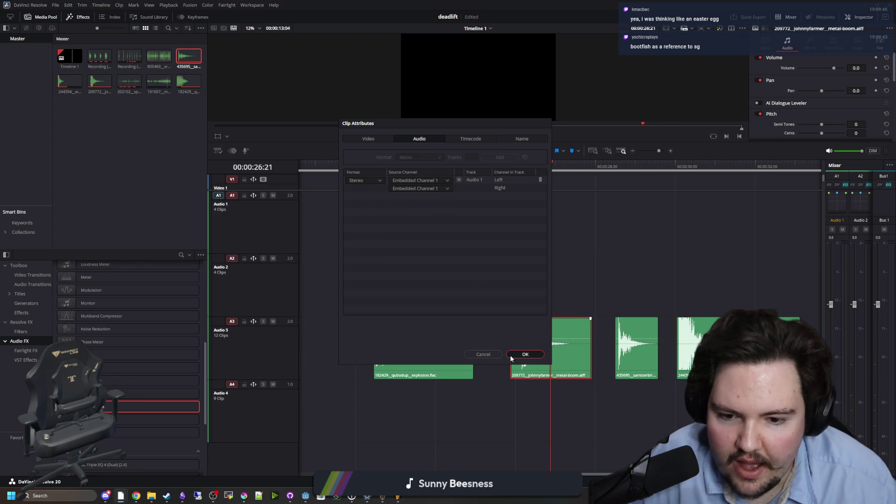
pyautogui.click(523, 354)
pyautogui.click(368, 172)
pyautogui.press('space')
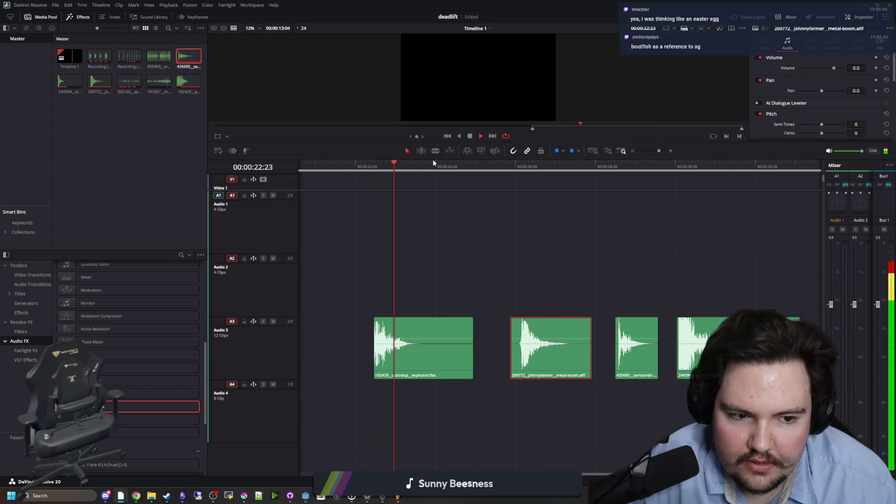
pyautogui.click(515, 169)
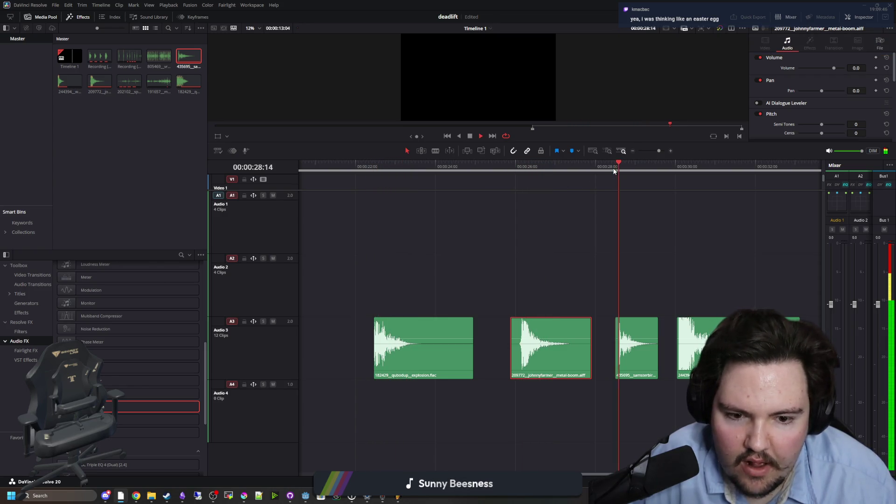
pyautogui.press('space')
# Step: Set the big-boom clip to Stereo with Embedded Channel 1 on the right channel, then play it
pyautogui.rightClick(641, 352)
pyautogui.click(662, 336)
pyautogui.click(372, 181)
pyautogui.click(357, 193)
pyautogui.click(420, 189)
pyautogui.click(517, 354)
pyautogui.press('space')
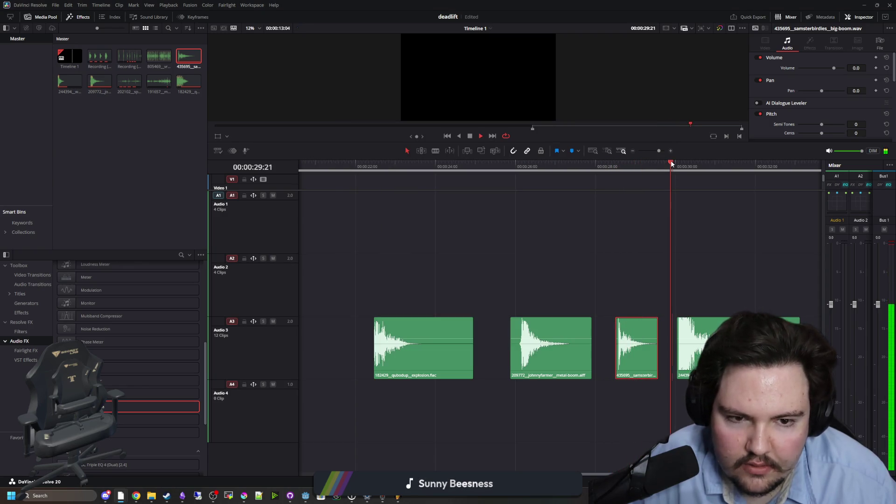
# Step: Trim the silent starts off the metal-boom, big-boom and bang-explosion clips
pyautogui.press('space')
pyautogui.scroll(3, 555, 355)
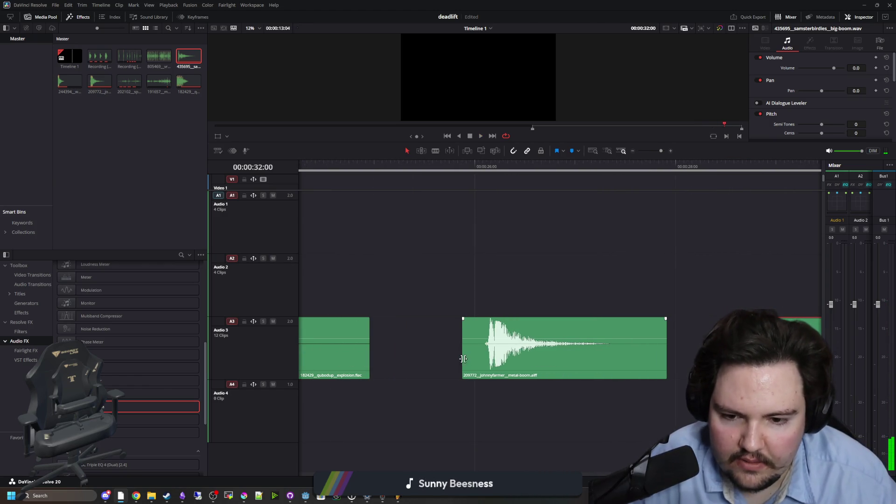
pyautogui.moveTo(471, 358); pyautogui.dragTo(483, 359)
pyautogui.hscroll(5, 560, 359)
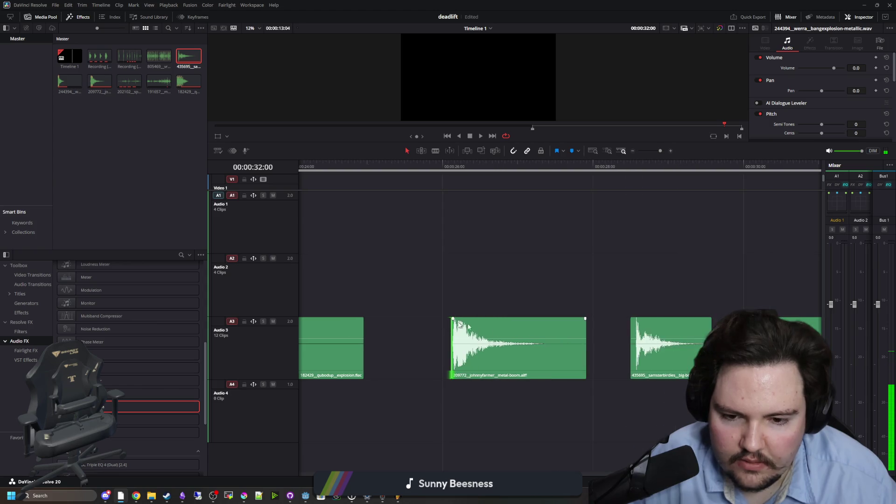
pyautogui.moveTo(634, 360); pyautogui.dragTo(643, 360)
pyautogui.hscroll(6, 560, 348)
pyautogui.hscroll(-3, 559, 348)
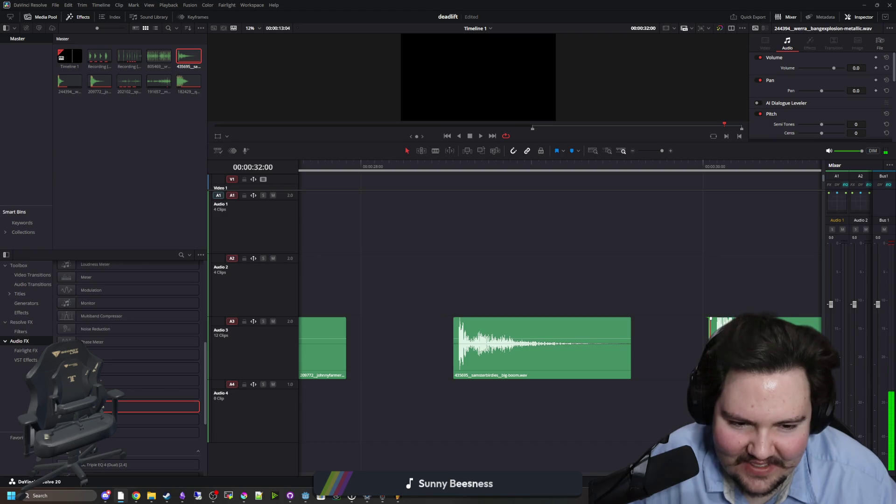
pyautogui.moveTo(709, 348); pyautogui.dragTo(716, 348)
pyautogui.scroll(-5, 620, 363)
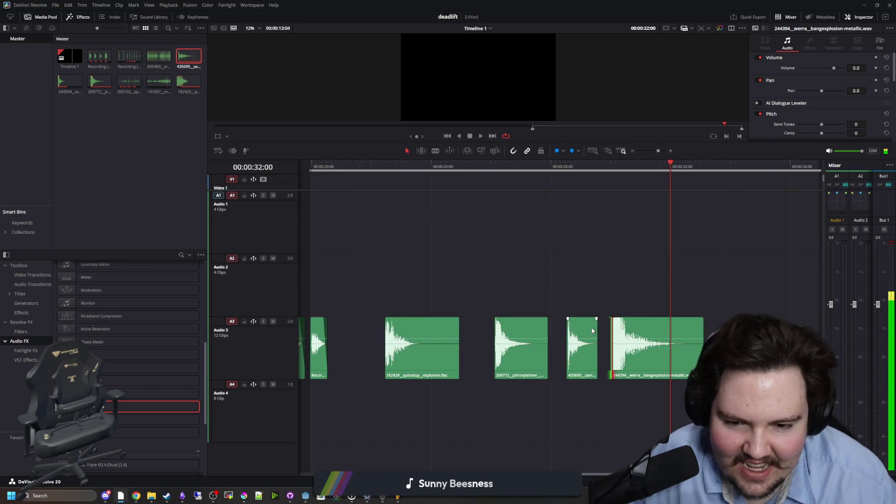
# Step: Shorten the explosion clip's end and slide all four clips together to close the gaps
pyautogui.moveTo(489, 372); pyautogui.dragTo(476, 372)
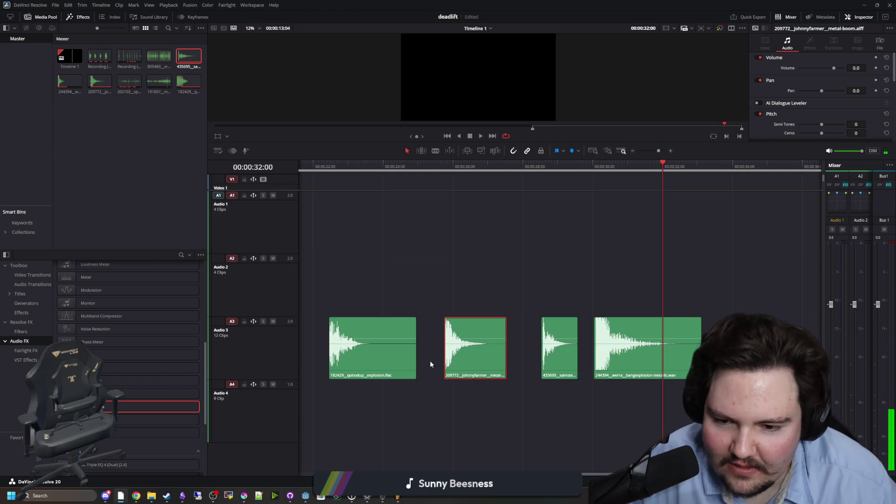
pyautogui.moveTo(416, 360); pyautogui.dragTo(391, 359)
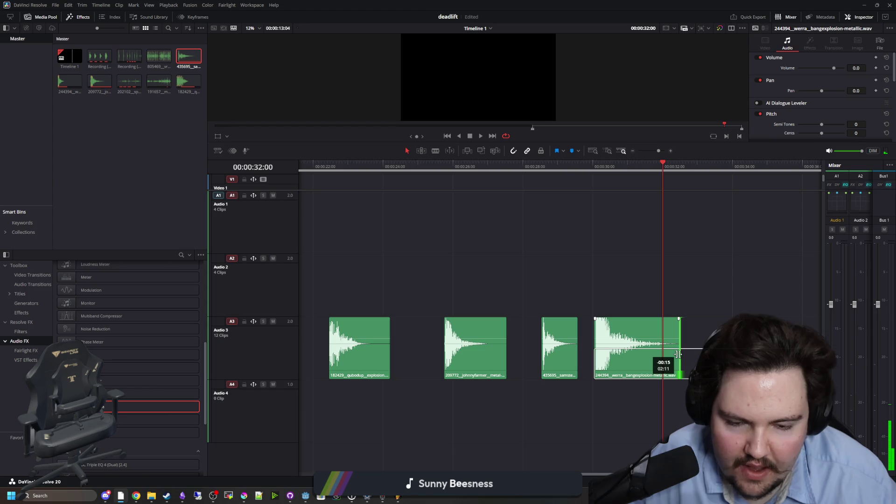
pyautogui.scroll(2, 554, 347)
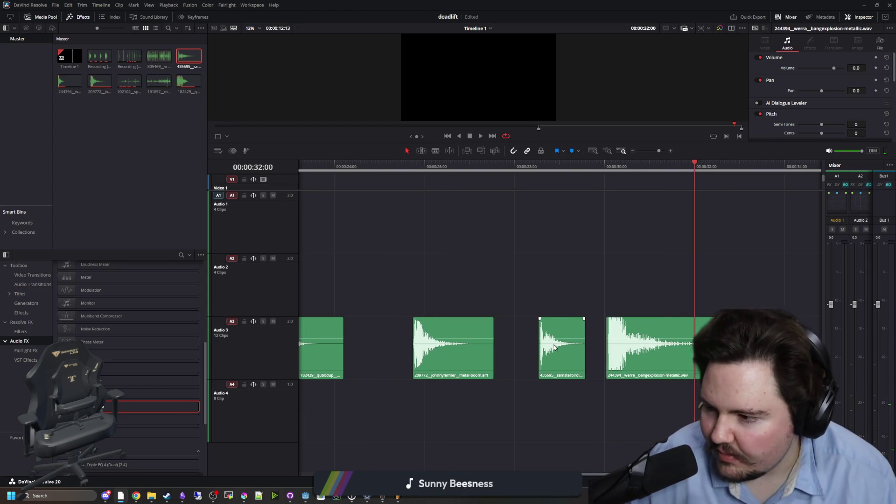
pyautogui.scroll(-3, 554, 348)
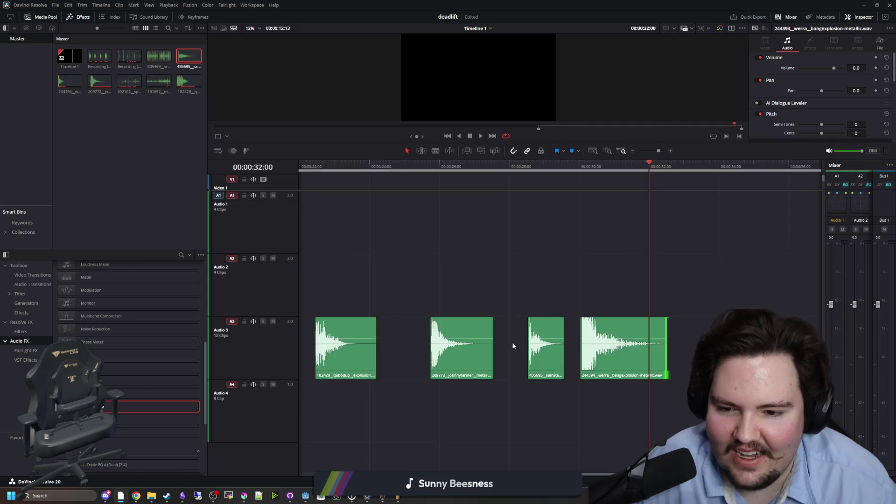
pyautogui.moveTo(402, 354); pyautogui.dragTo(437, 357)
pyautogui.scroll(1, 508, 358)
pyautogui.moveTo(545, 357); pyautogui.dragTo(518, 357)
pyautogui.moveTo(600, 357)
pyautogui.mouseDown()
pyautogui.moveTo(563, 357)
pyautogui.moveTo(584, 354)
pyautogui.mouseUp()
pyautogui.scroll(2, 568, 344)
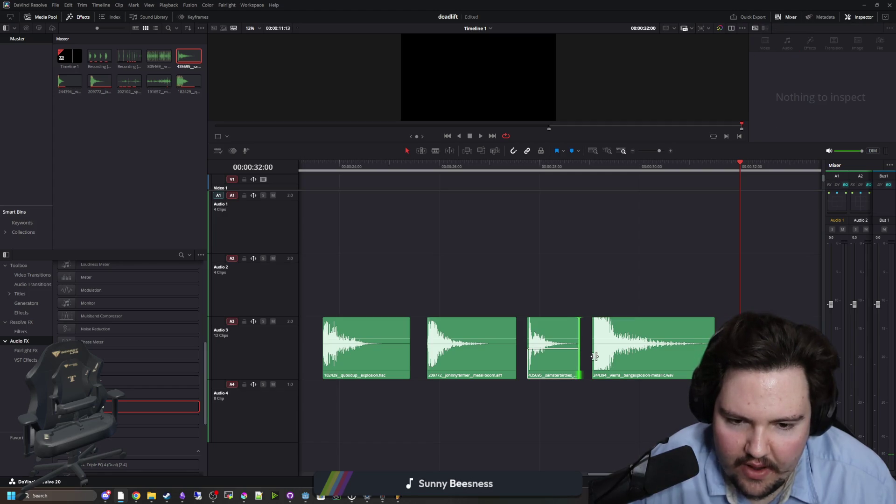
# Step: Add fade-outs to the big-boom, metal-boom and explosion clips, then play from the first clip
pyautogui.moveTo(578, 318); pyautogui.dragTo(556, 319)
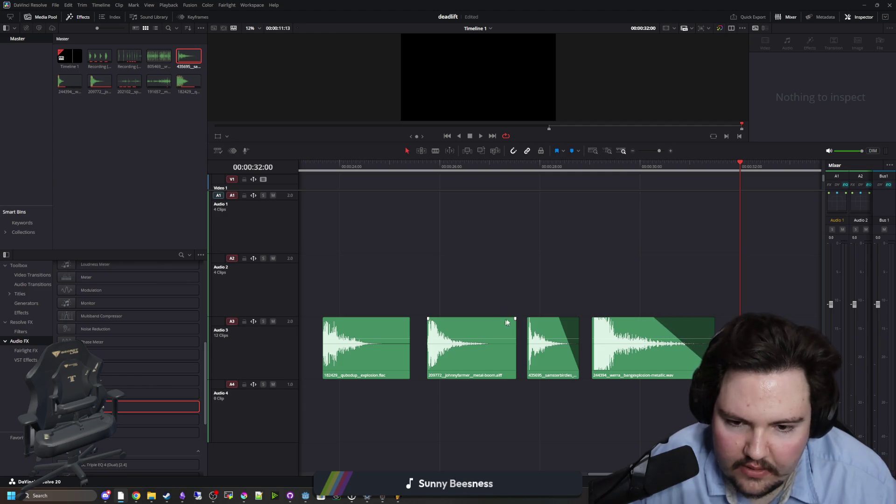
pyautogui.moveTo(515, 319); pyautogui.dragTo(461, 318)
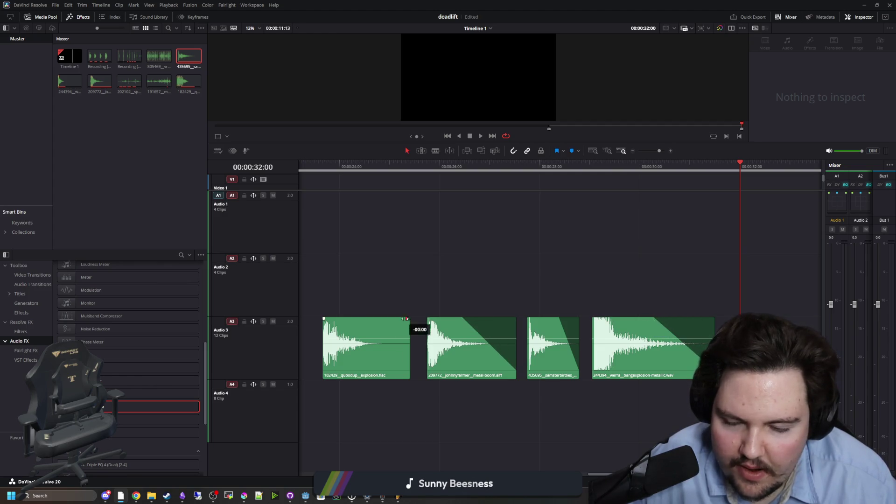
pyautogui.moveTo(406, 318); pyautogui.dragTo(353, 318)
pyautogui.click(316, 171)
pyautogui.press('space')
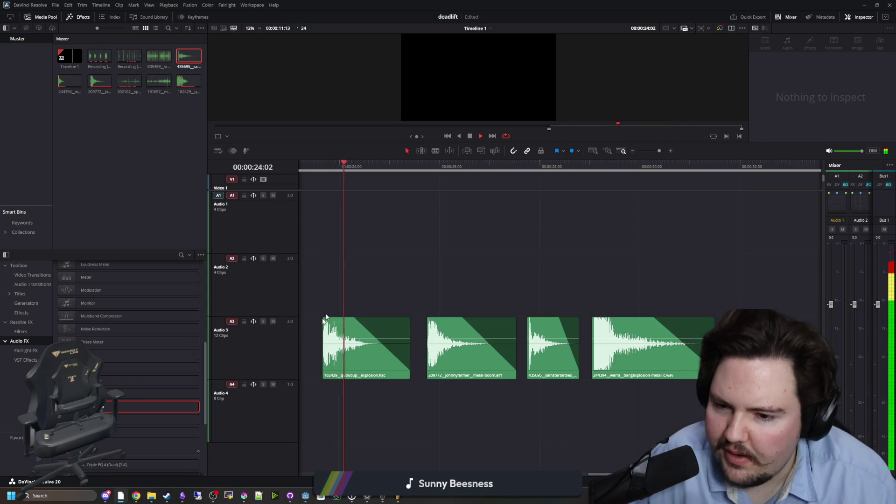
pyautogui.click(314, 171)
# Step: Remove the fade-in from the explosion clip and replay the boom sequence
pyautogui.scroll(1, 331, 325)
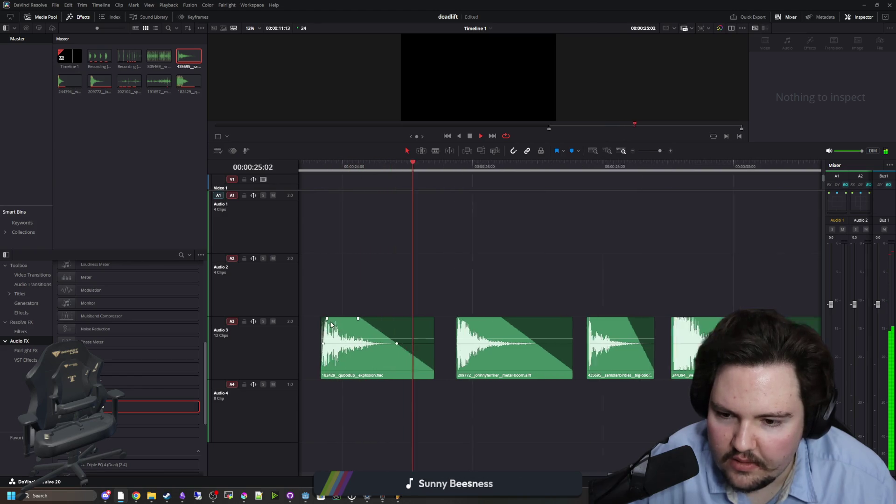
pyautogui.scroll(2, 332, 325)
pyautogui.moveTo(337, 318); pyautogui.dragTo(327, 319)
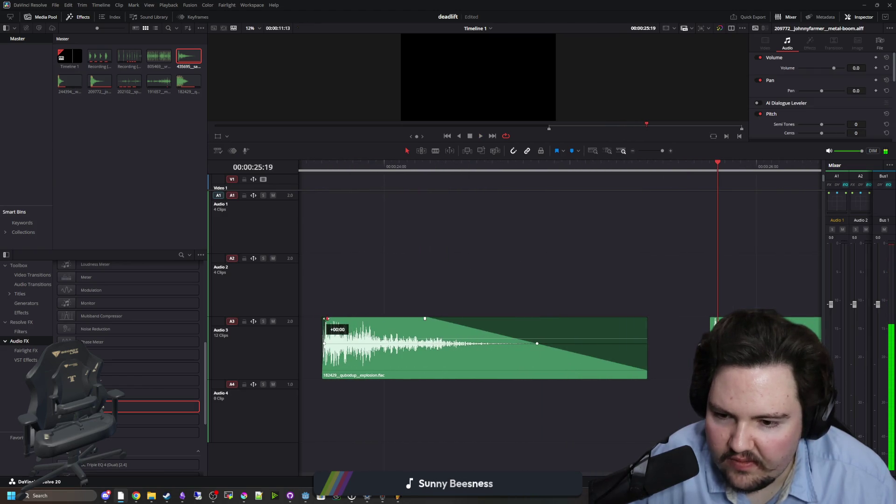
pyautogui.click(317, 168)
pyautogui.scroll(-3, 345, 299)
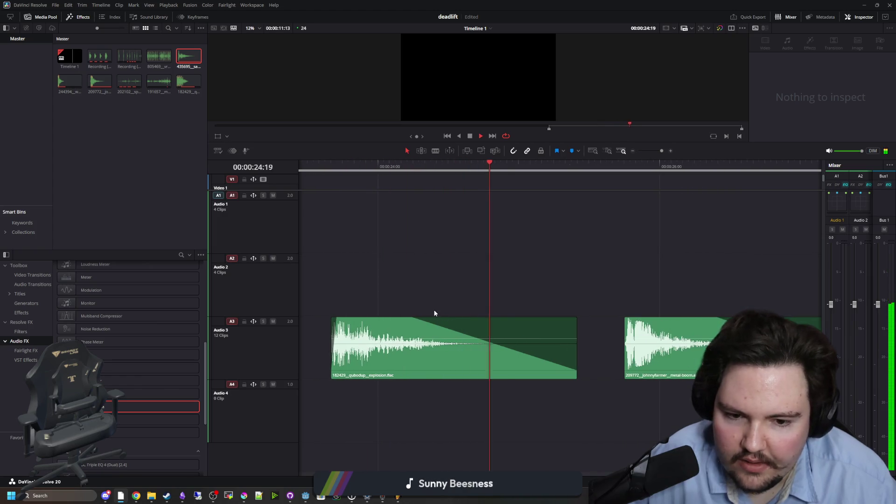
pyautogui.press('space')
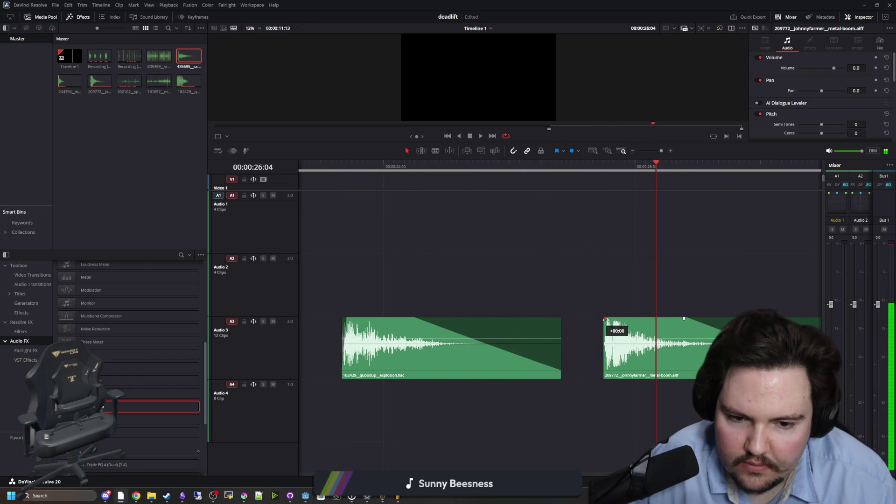
pyautogui.press('space')
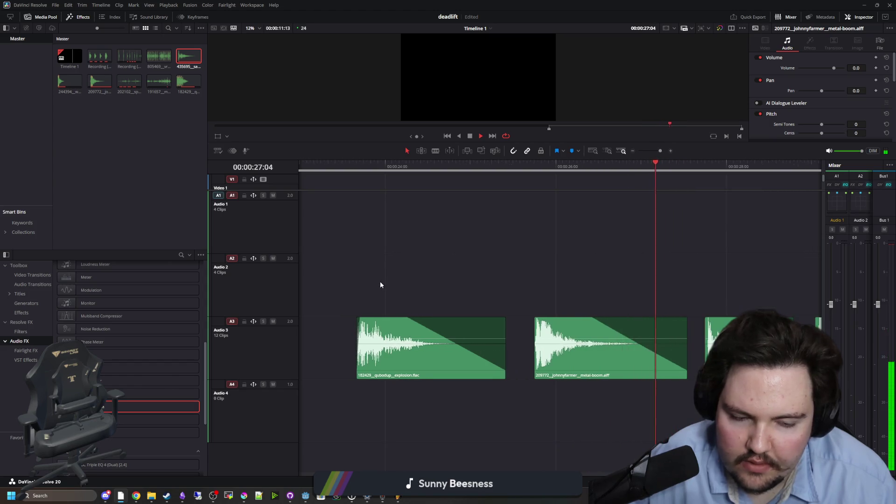
pyautogui.scroll(2, 631, 344)
pyautogui.press('space')
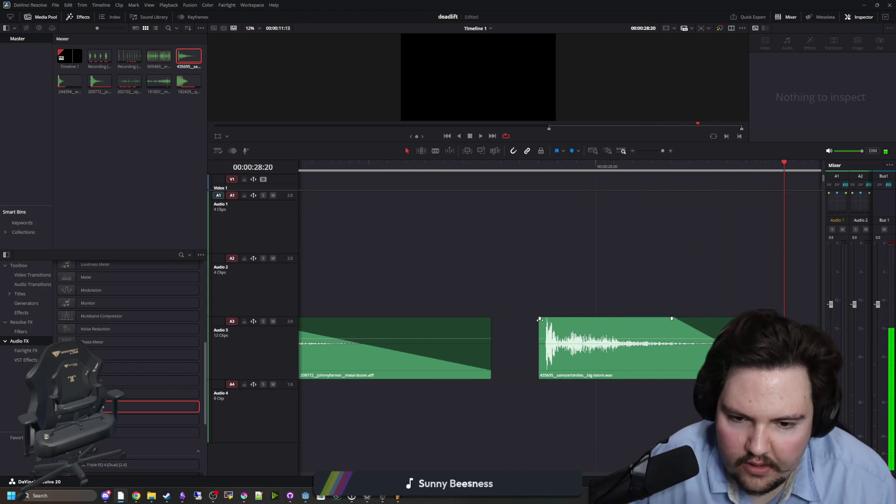
# Step: Play back from before the big-boom clip, then the whole sequence, to check the fades
pyautogui.click(512, 167)
pyautogui.press('space')
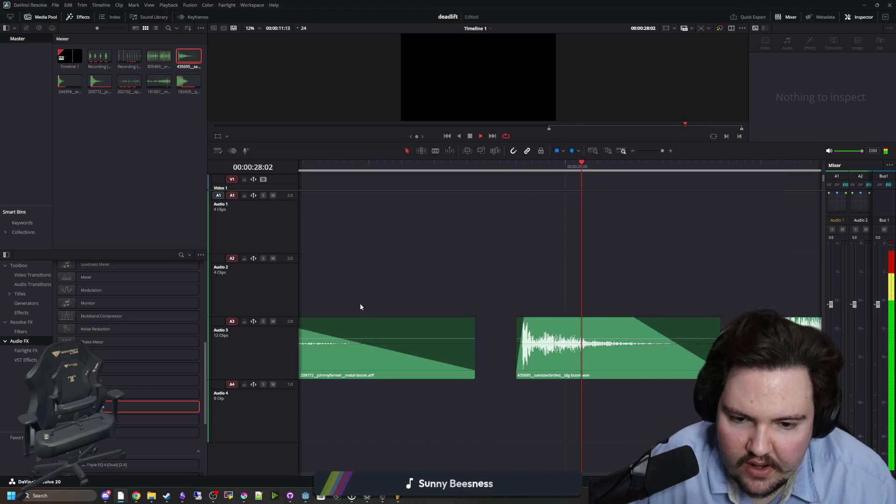
pyautogui.click(709, 322)
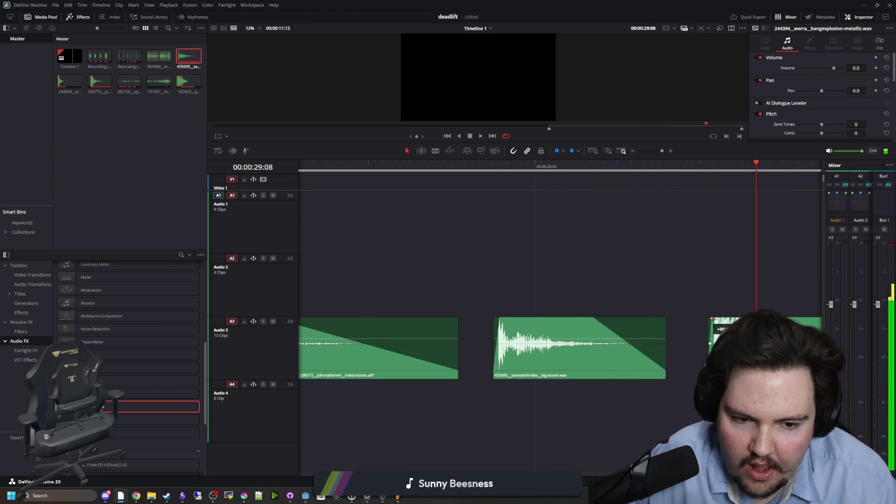
pyautogui.scroll(-5, 490, 352)
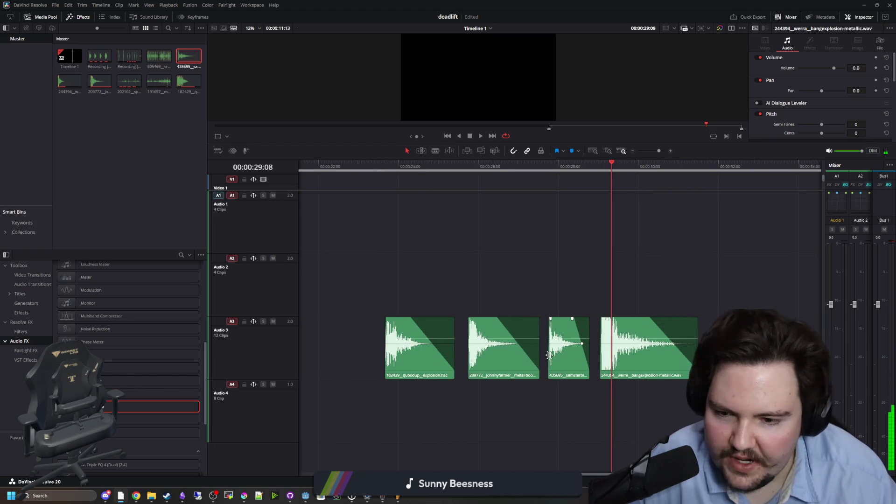
pyautogui.click(381, 166)
pyautogui.press('space')
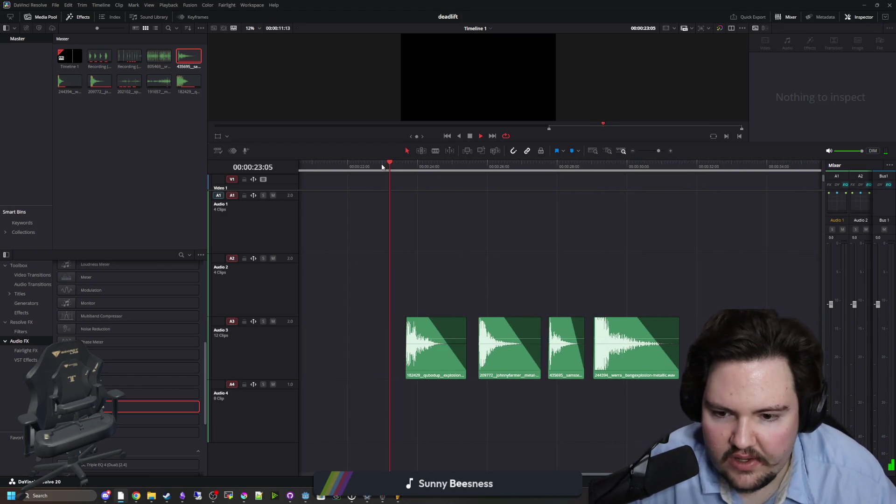
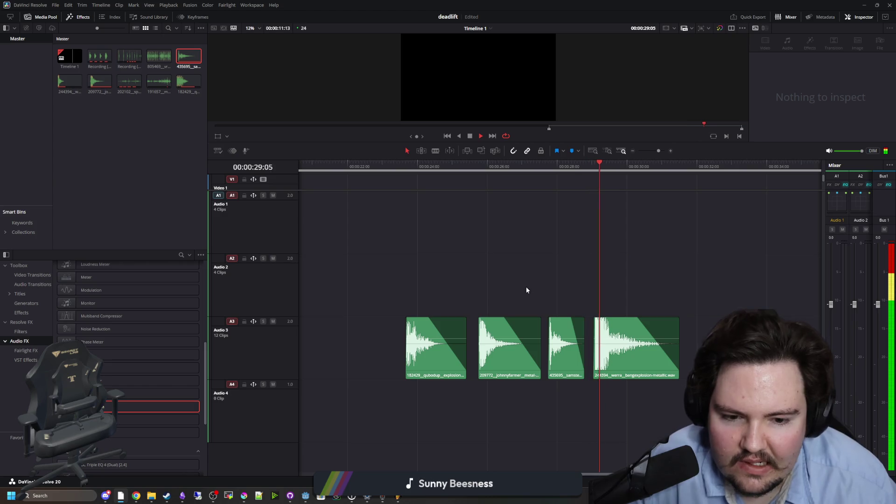
# Step: Stop playback and mark In at 23:16 and Out at 25:10 around the first explosion clip
pyautogui.press('space')
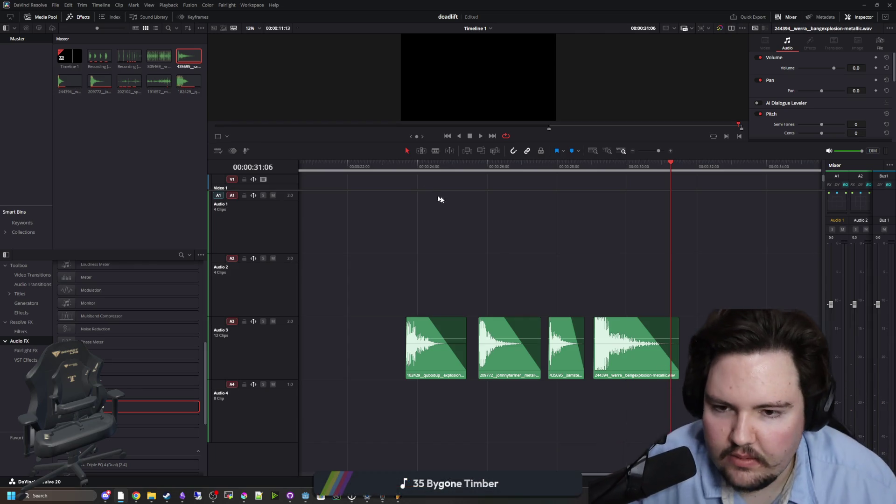
pyautogui.click(406, 166)
pyautogui.rightClick(406, 170)
pyautogui.click(435, 183)
pyautogui.moveTo(406, 166); pyautogui.dragTo(467, 166)
pyautogui.rightClick(467, 164)
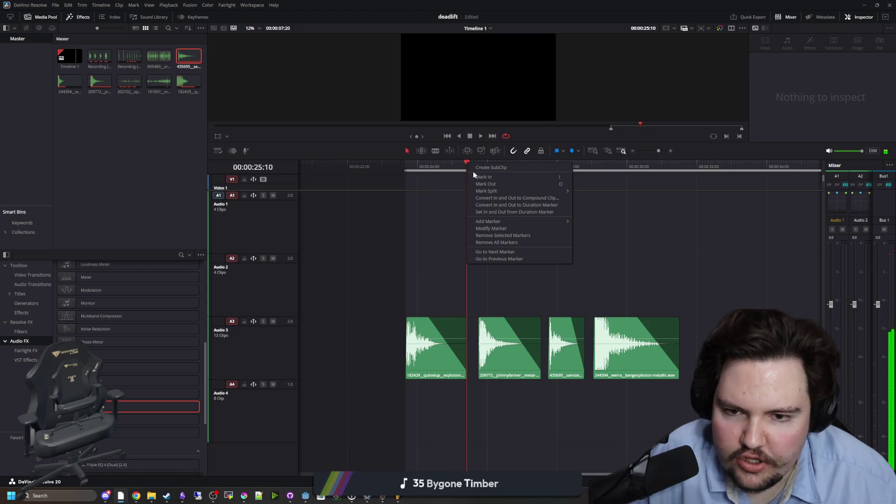
pyautogui.click(488, 185)
# Step: Preview the marked range backward, stopping at 24:21, then switch to the Deliver page
pyautogui.scroll(2, 478, 169)
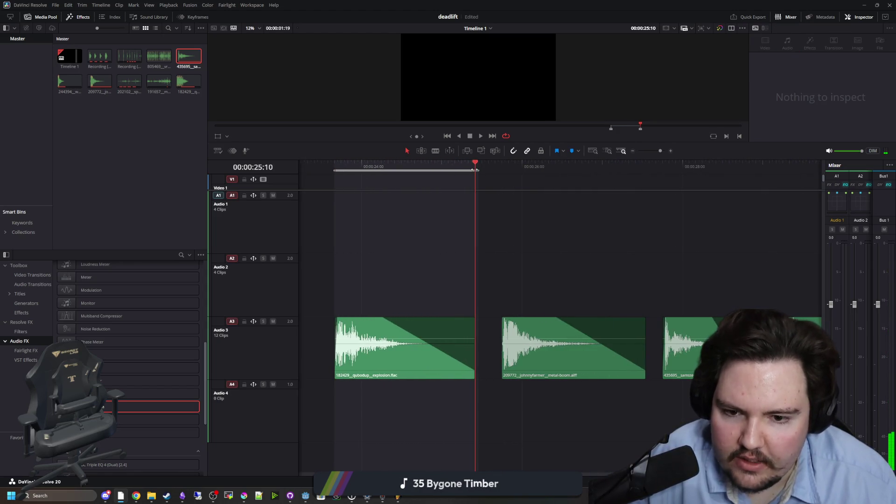
pyautogui.press('j')
pyautogui.press('k')
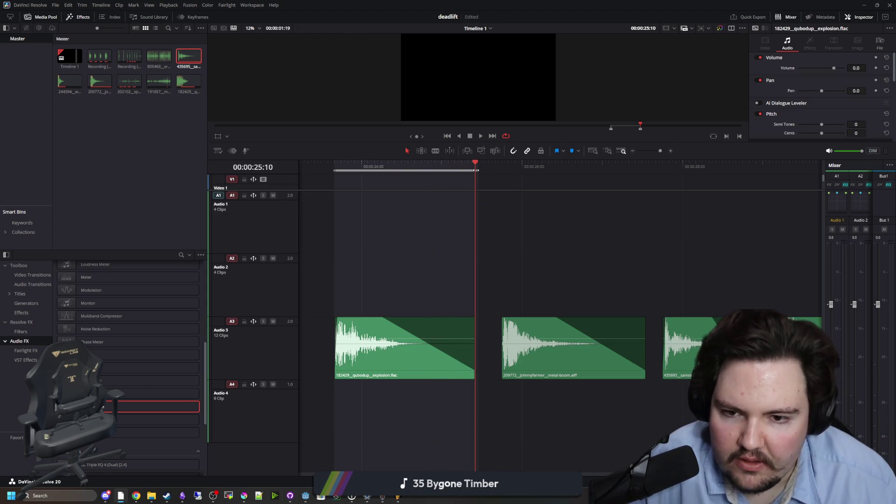
pyautogui.scroll(-2, 356, 234)
pyautogui.scroll(2, 536, 268)
pyautogui.scroll(-1, 543, 254)
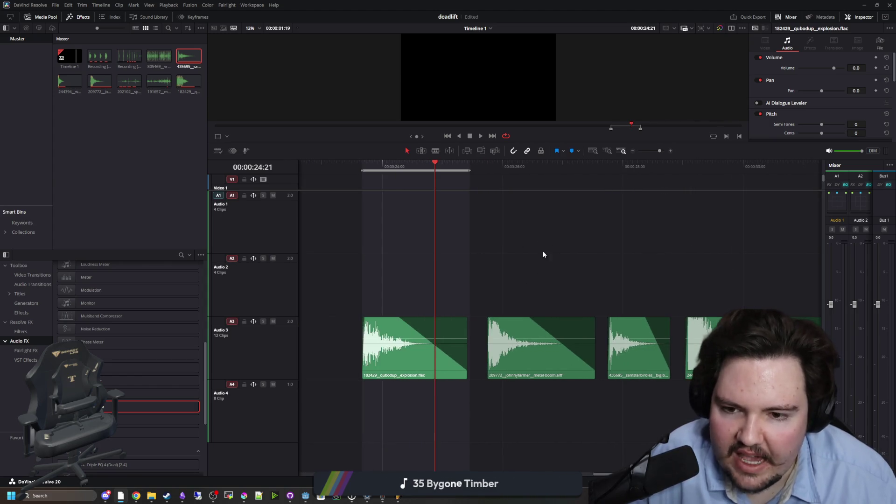
pyautogui.hotkey('shift', '8')
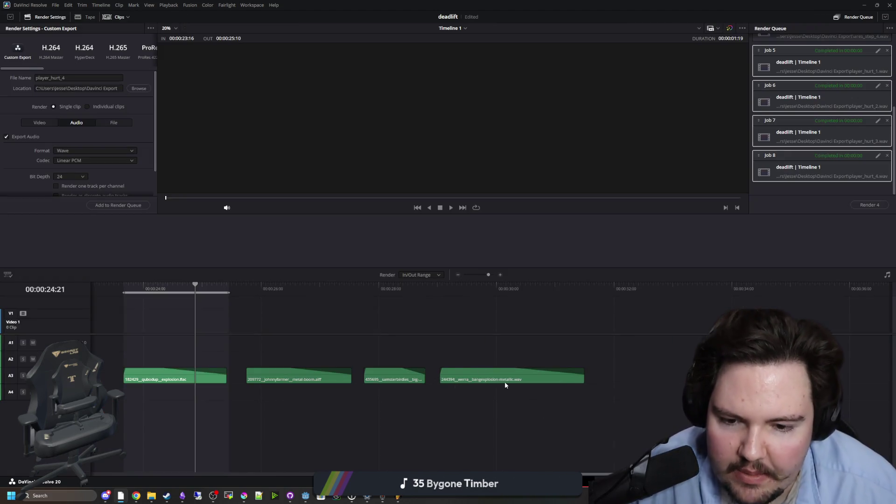
# Step: Check the video and audio export settings and queue the first clip as ares_collide
pyautogui.scroll(2, 448, 373)
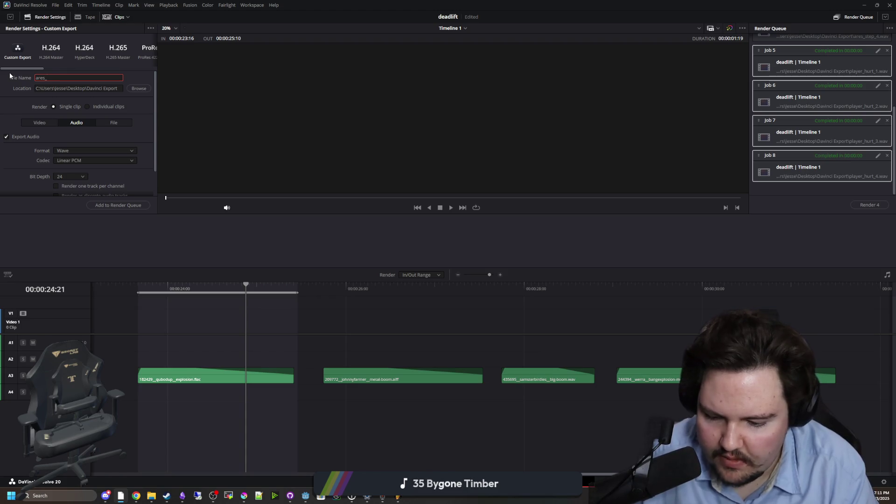
pyautogui.click(37, 123)
pyautogui.click(74, 124)
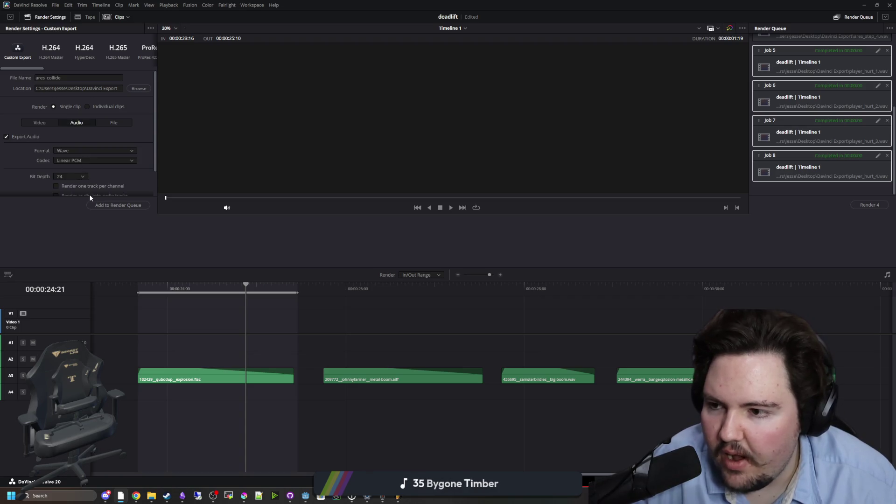
pyautogui.click(105, 205)
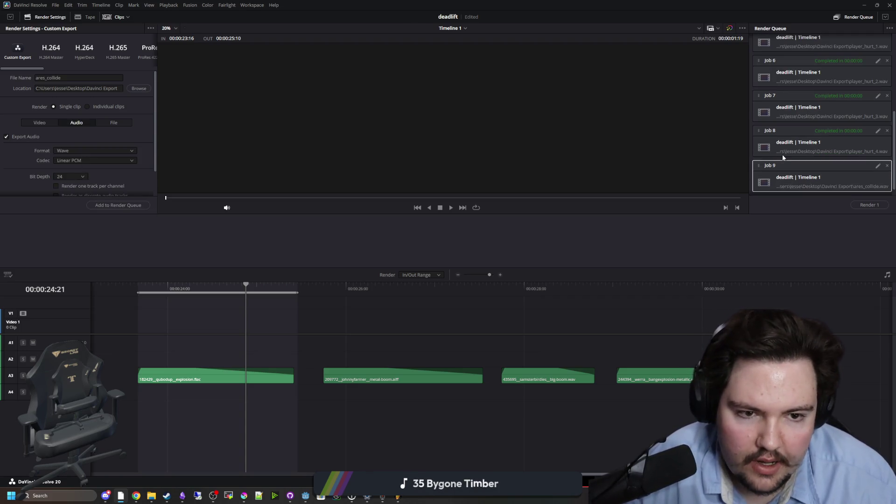
# Step: Mark the second clip from 25:18 to its end and queue it as ares_collide_2
pyautogui.click(323, 288)
pyautogui.rightClick(325, 289)
pyautogui.click(338, 294)
pyautogui.moveTo(369, 287); pyautogui.dragTo(480, 287)
pyautogui.rightClick(483, 287)
pyautogui.click(498, 300)
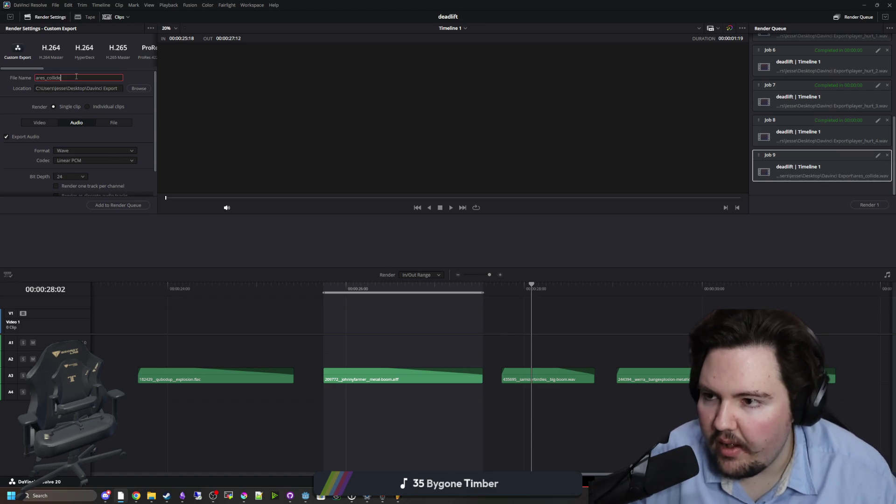
pyautogui.click(118, 205)
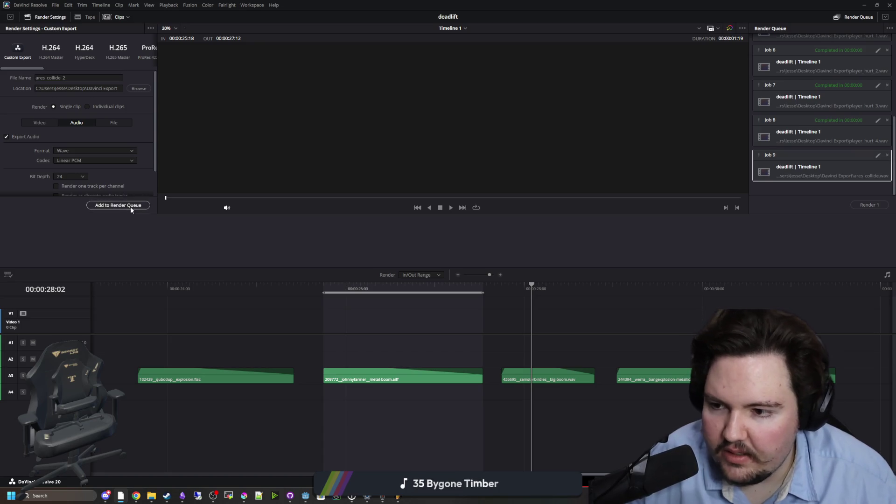
# Step: Mark the third clip from 27:18 to 28:19 and queue it as ares_collide_3
pyautogui.moveTo(512, 288)
pyautogui.mouseDown()
pyautogui.moveTo(503, 288)
pyautogui.moveTo(592, 285)
pyautogui.mouseUp()
pyautogui.rightClick(503, 290)
pyautogui.click(521, 295)
pyautogui.rightClick(594, 280)
pyautogui.click(611, 287)
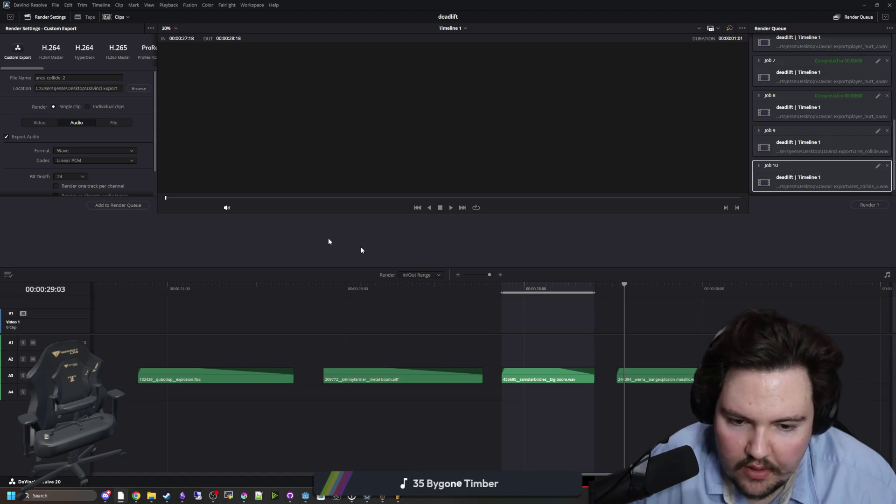
pyautogui.click(88, 80)
pyautogui.press('BackSpace')
pyautogui.write('3')
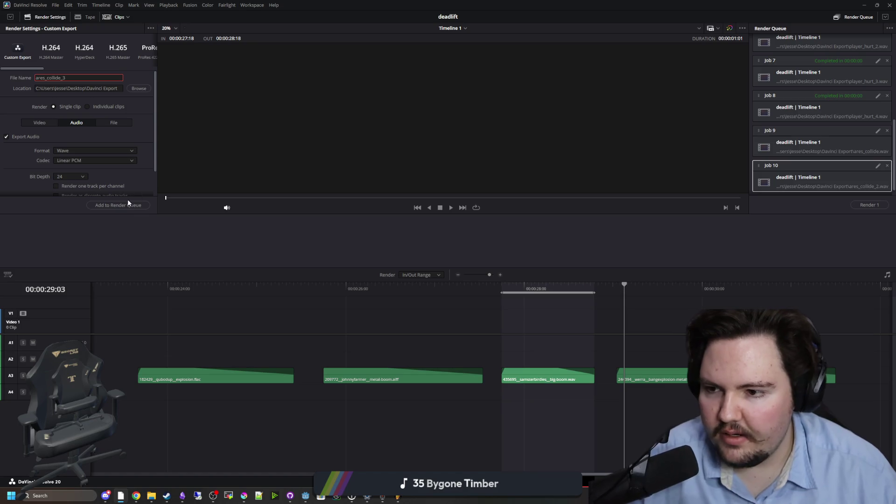
pyautogui.click(118, 205)
# Step: Mark the fourth clip from 29:01 to 31:11 and queue it as ares_collide_4
pyautogui.click(618, 288)
pyautogui.press('i')
pyautogui.press('o')
pyautogui.click(683, 287)
pyautogui.moveTo(685, 289); pyautogui.dragTo(836, 286)
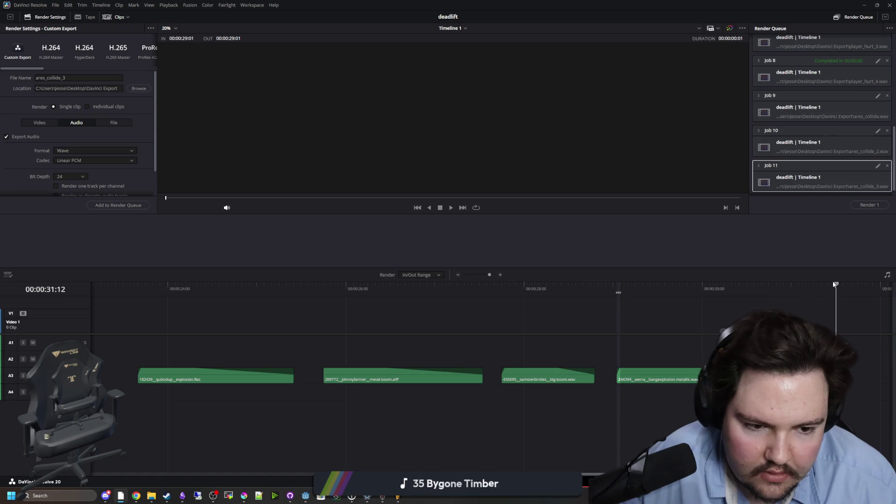
pyautogui.click(848, 300)
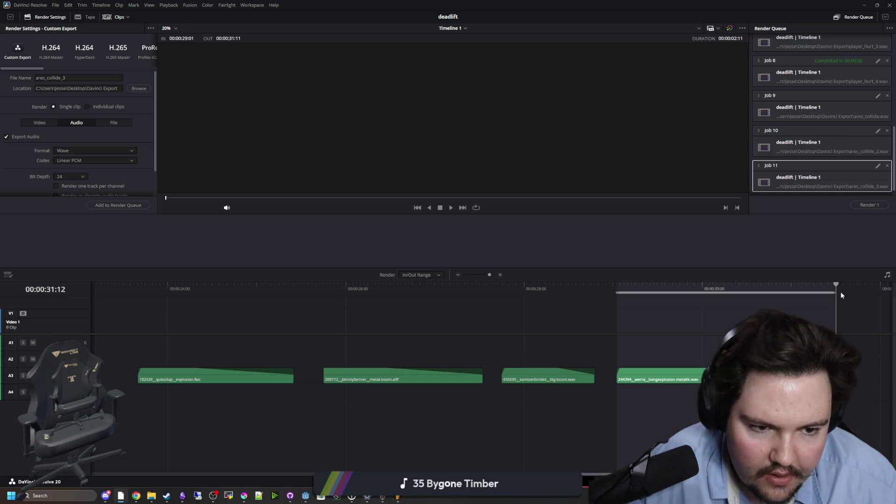
pyautogui.click(777, 289)
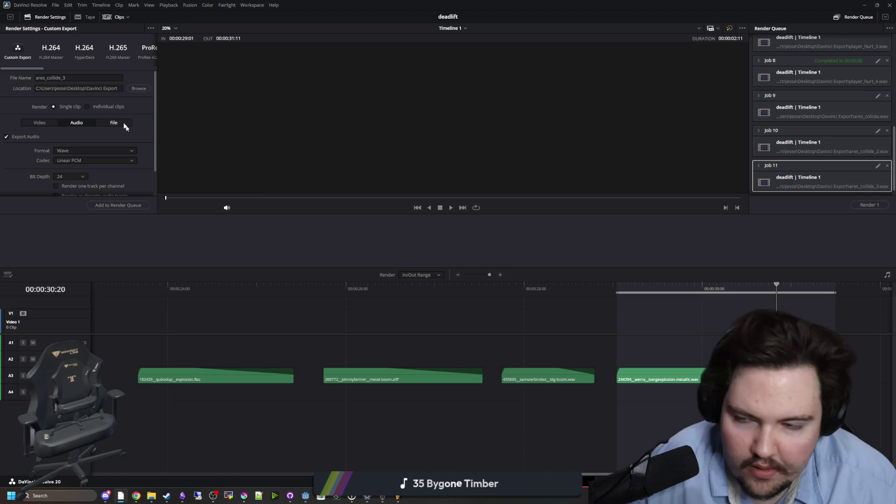
pyautogui.click(93, 77)
pyautogui.press('BackSpace')
pyautogui.write('4')
pyautogui.click(118, 205)
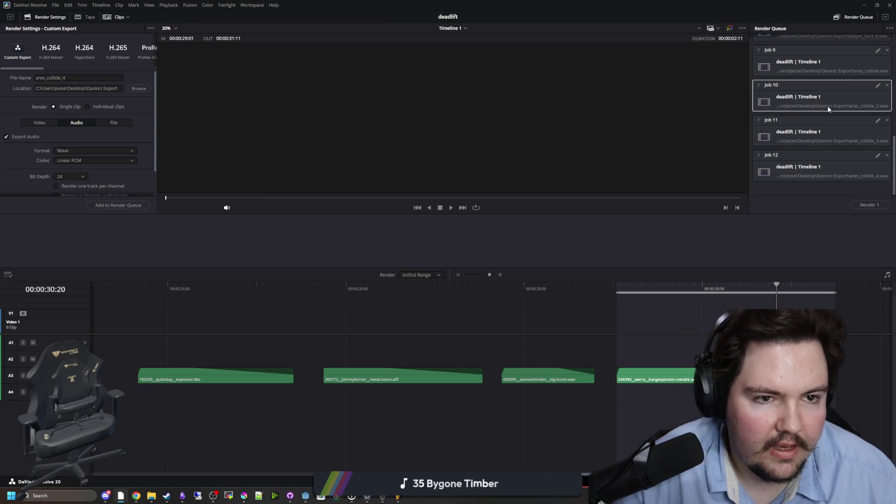
# Step: Rename the first queued render job's file to ares_collide_1
pyautogui.click(840, 70)
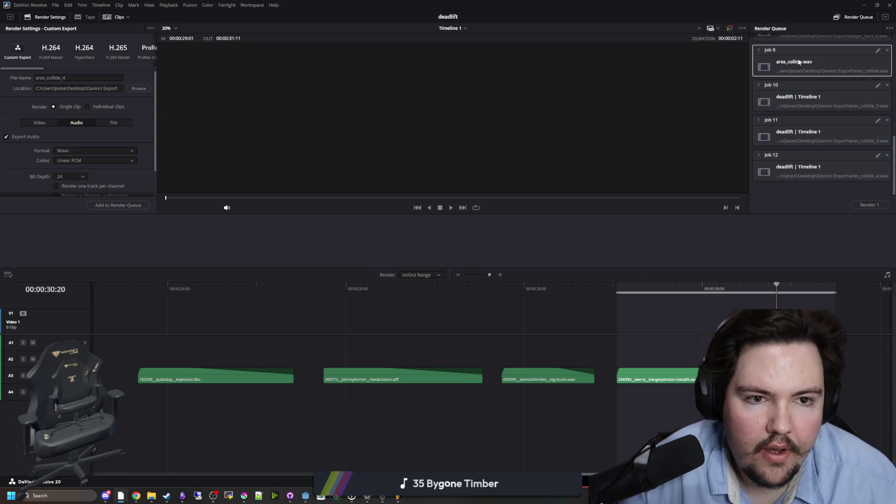
pyautogui.click(877, 50)
pyautogui.click(87, 78)
pyautogui.write('_1')
pyautogui.click(78, 206)
# Step: Select all four ares_collide jobs and render them
pyautogui.click(824, 167)
pyautogui.keyDown('ctrl'); pyautogui.click(825, 145); pyautogui.keyUp('ctrl')
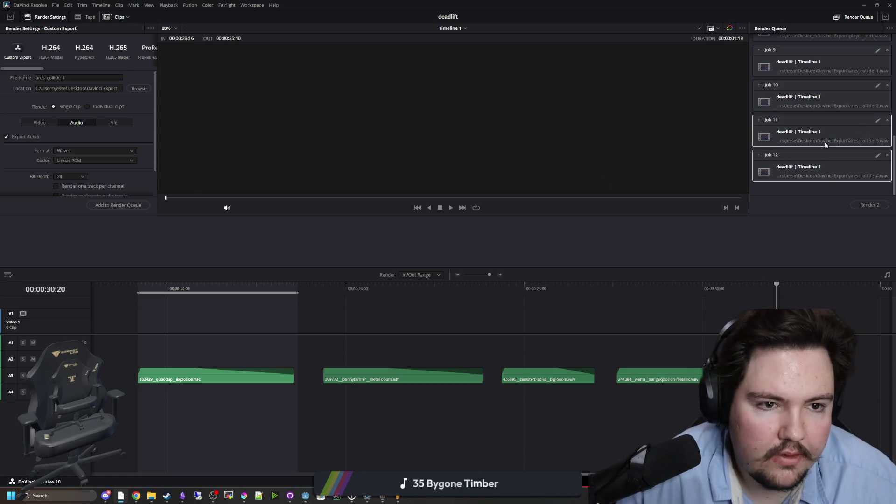
pyautogui.click(858, 206)
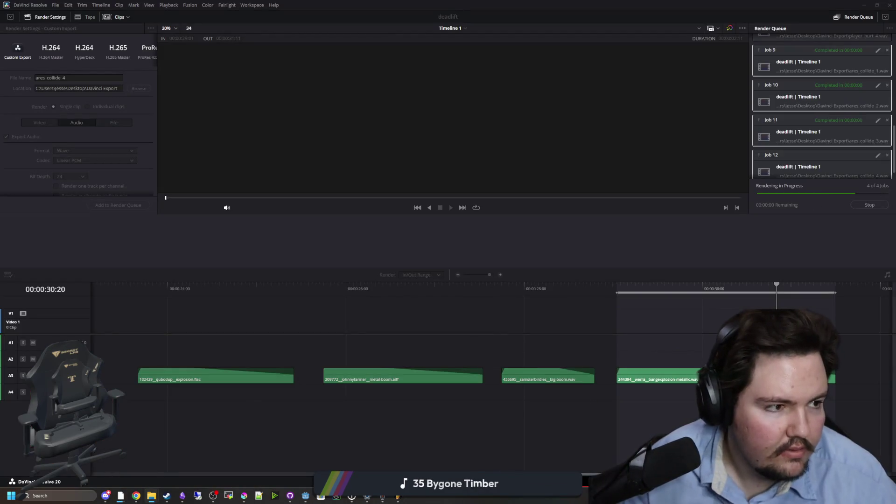
# Step: Run the conversion script in the Davinci Export folder on the exported WAVs, then return to Godot
pyautogui.click(151, 495)
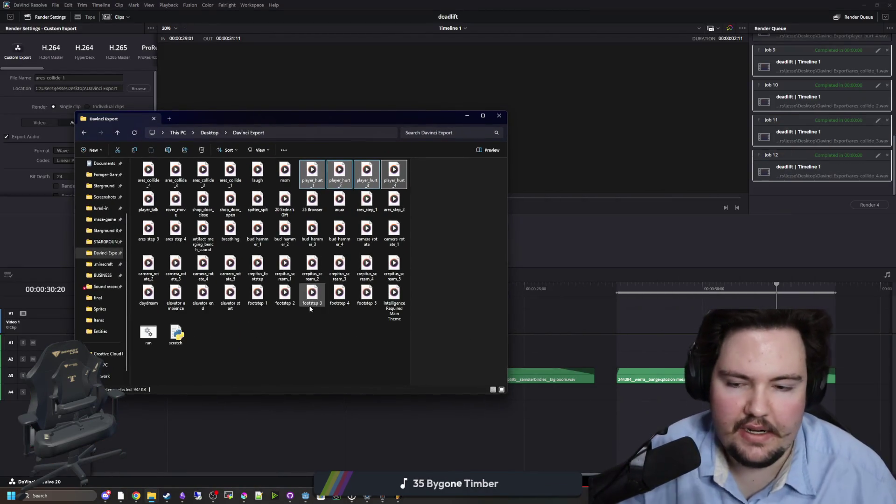
pyautogui.click(145, 339)
pyautogui.doubleClick(145, 341)
pyautogui.write('d')
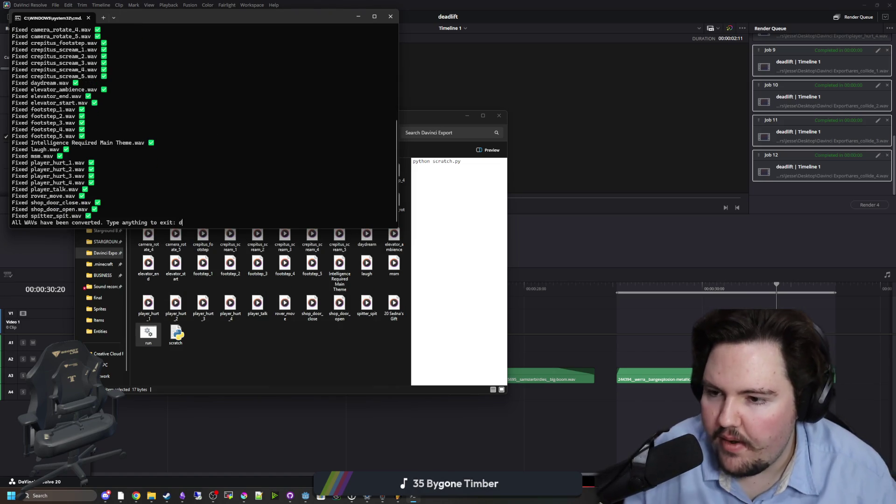
pyautogui.press('Return')
pyautogui.click(467, 116)
pyautogui.hotkey('alt', 'Tab')
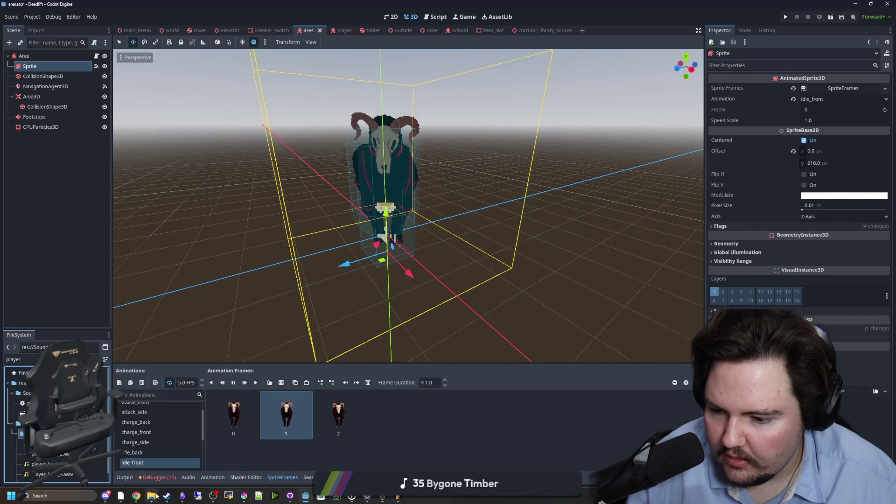
# Step: Copy-paste the Footsteps node below itself in the Scene dock and rename the copy Collision
pyautogui.moveTo(151, 495)
pyautogui.moveTo(208, 466)
pyautogui.click(147, 468)
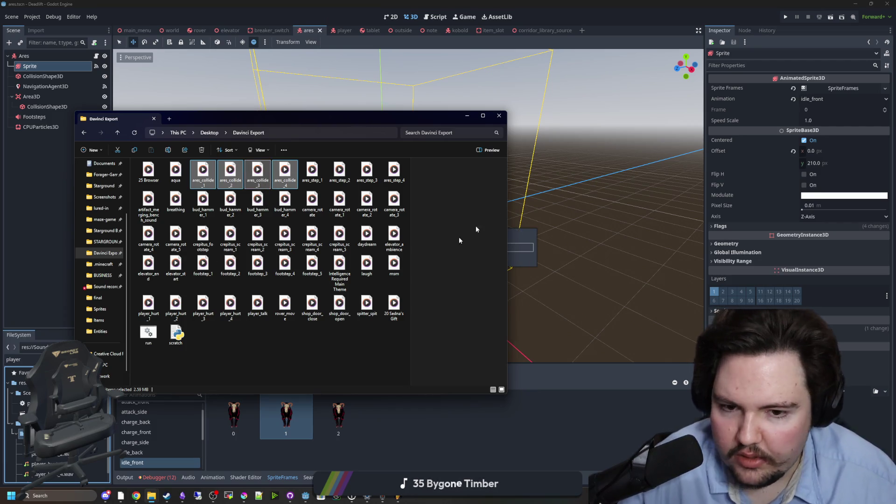
pyautogui.click(466, 117)
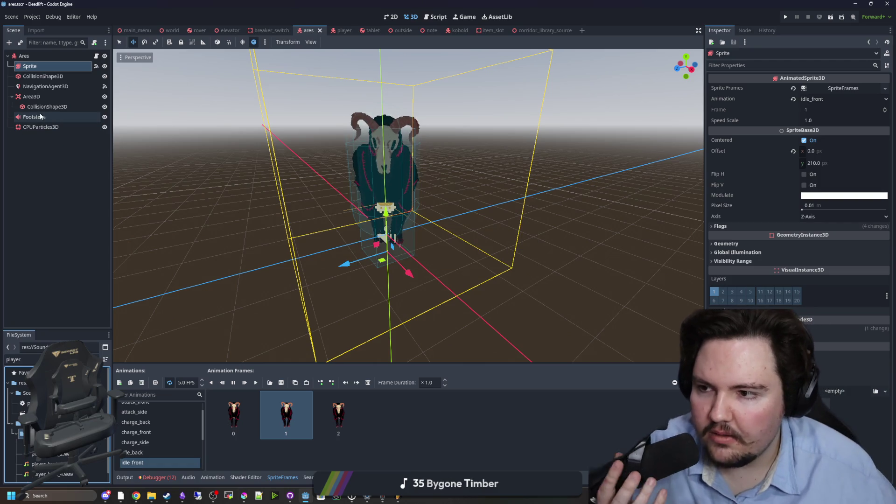
pyautogui.rightClick(40, 116)
pyautogui.rightClick(40, 117)
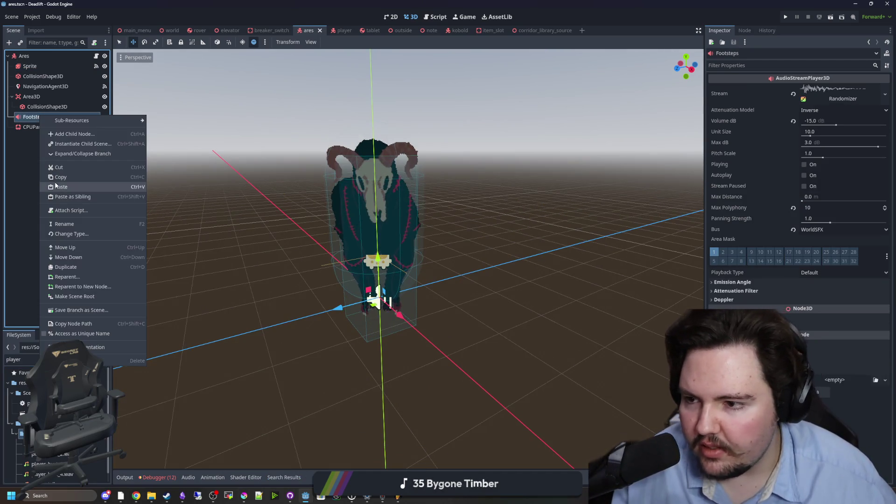
pyautogui.click(57, 187)
pyautogui.moveTo(43, 127); pyautogui.dragTo(42, 125)
pyautogui.press('F2')
pyautogui.write('Collision')
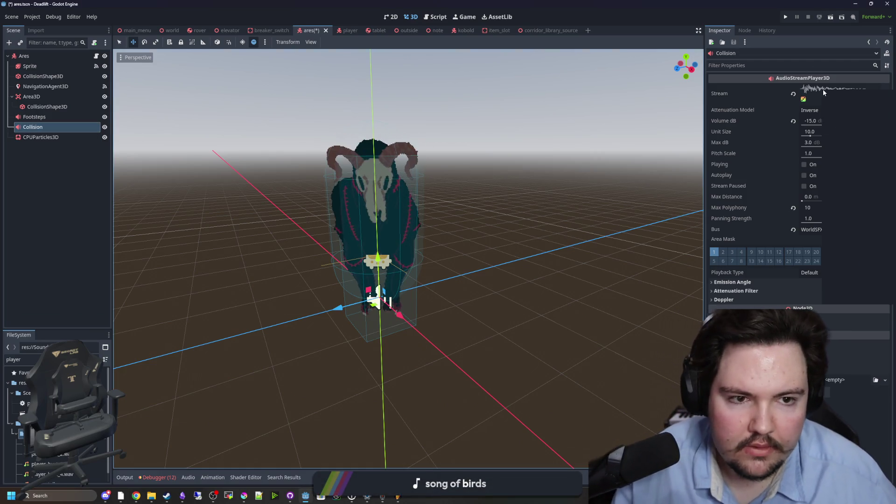
pyautogui.rightClick(822, 89)
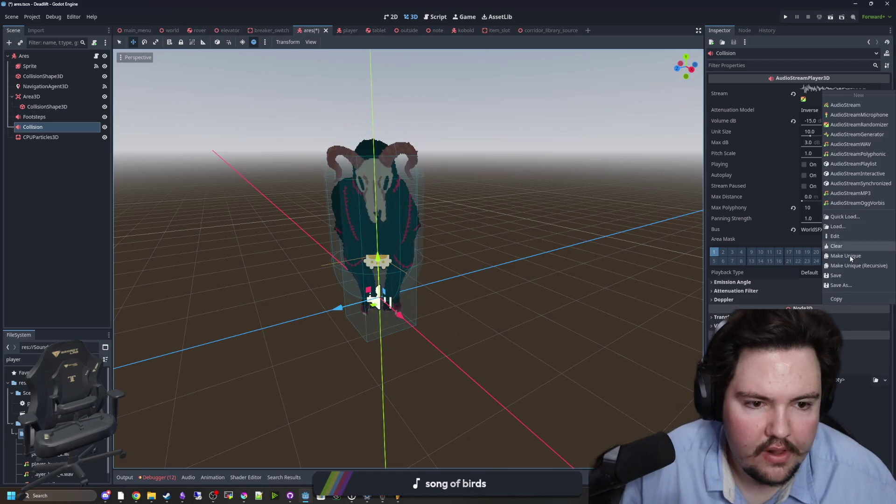
# Step: Replace the copied footstep stream with an AudioStreamRandomizer holding four empty stream slots
pyautogui.click(843, 247)
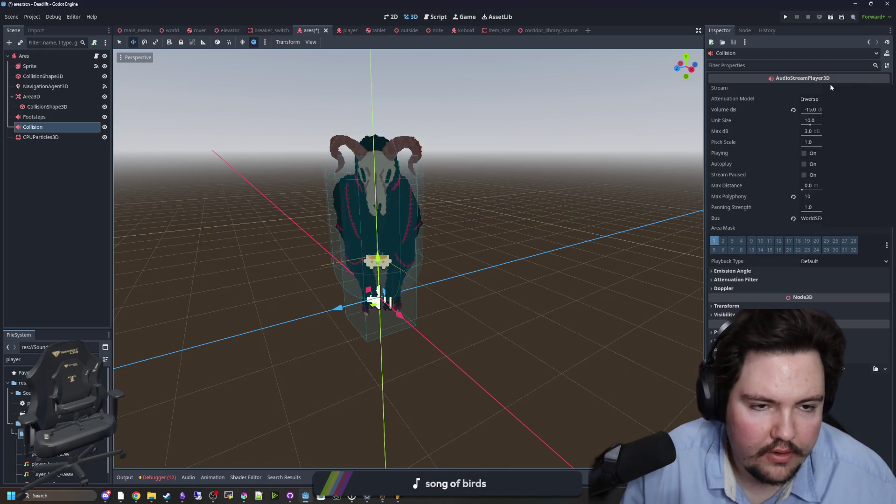
pyautogui.click(830, 85)
pyautogui.click(853, 120)
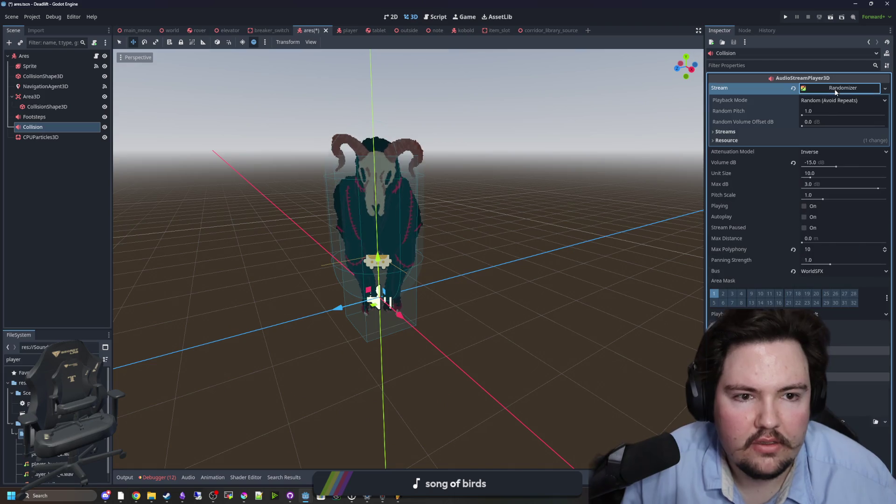
pyautogui.click(725, 132)
pyautogui.click(796, 144)
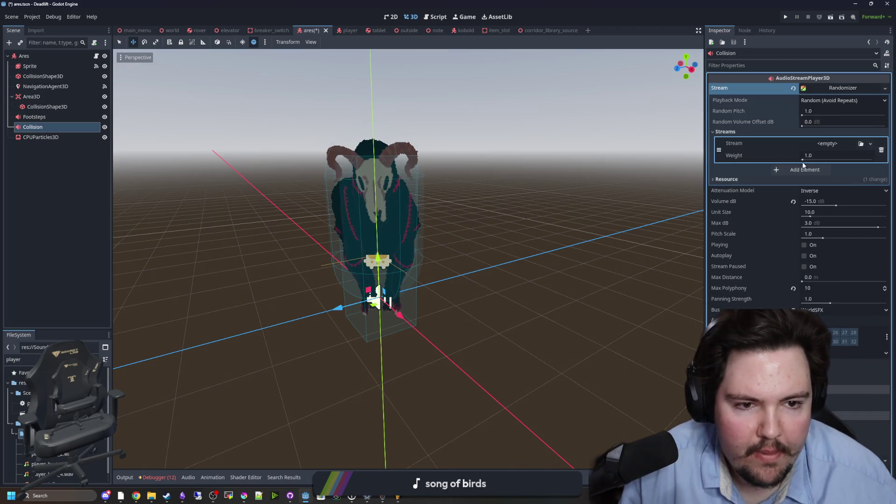
pyautogui.click(804, 169)
pyautogui.click(806, 197)
pyautogui.click(805, 227)
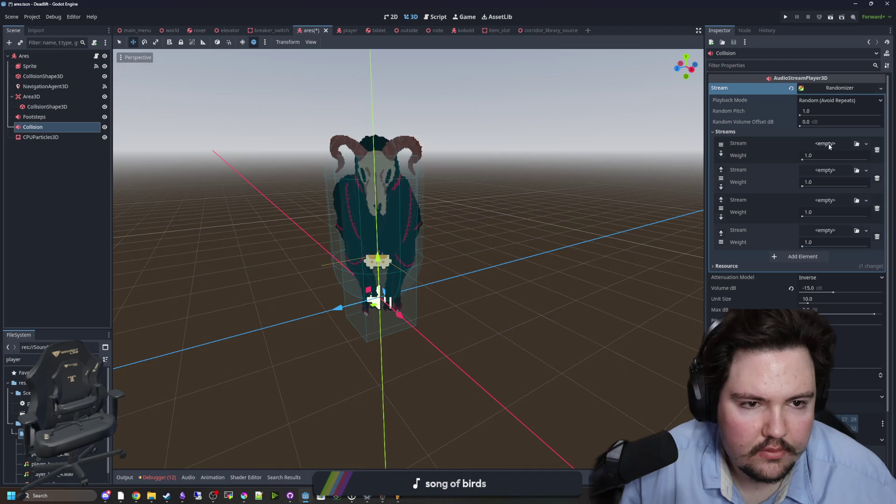
# Step: Quick-load ares_collide_1.wav into the first slot and set Random Pitch to 1.1
pyautogui.click(829, 146)
pyautogui.click(838, 267)
pyautogui.write('colli')
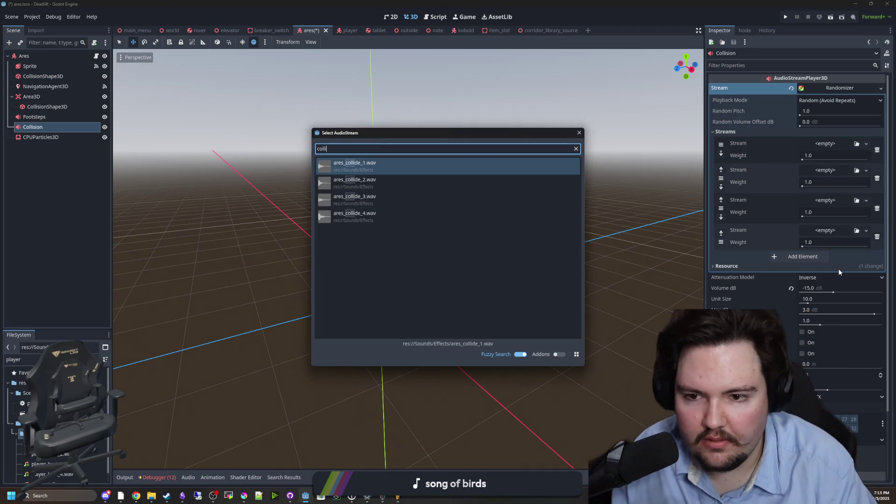
pyautogui.press('Return')
pyautogui.click(842, 110)
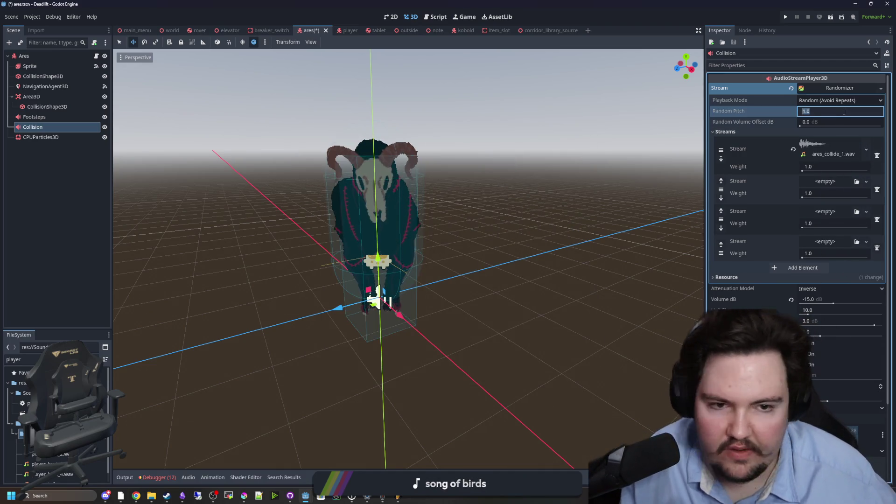
pyautogui.write('1.1')
# Step: Quick-load ares_collide_2.wav and ares_collide_3.wav into the second and third slots
pyautogui.click(825, 182)
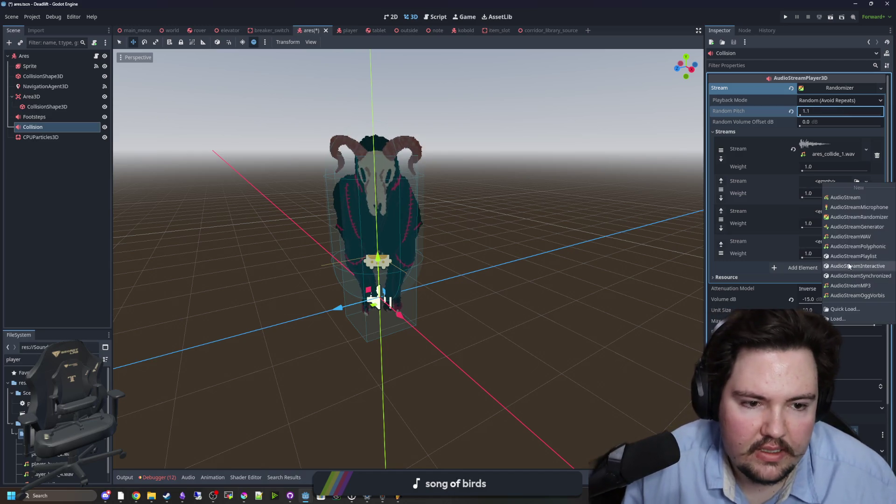
pyautogui.click(852, 308)
pyautogui.write('coll')
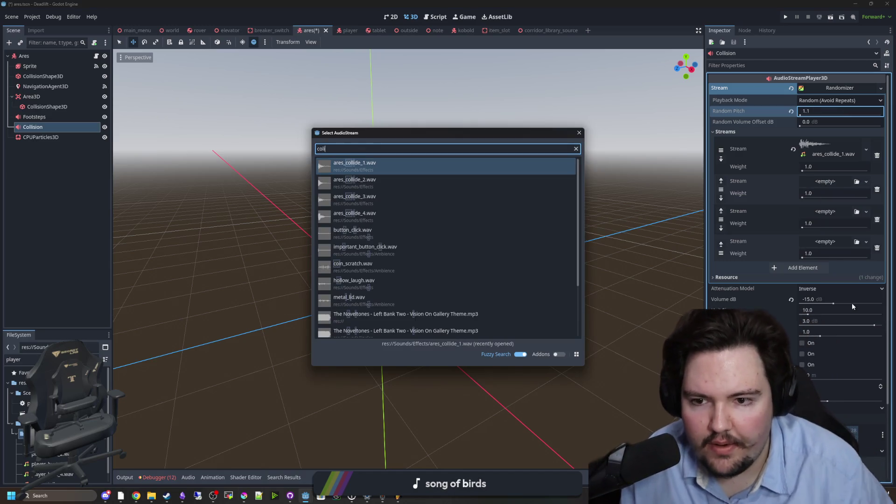
pyautogui.doubleClick(413, 180)
pyautogui.click(825, 219)
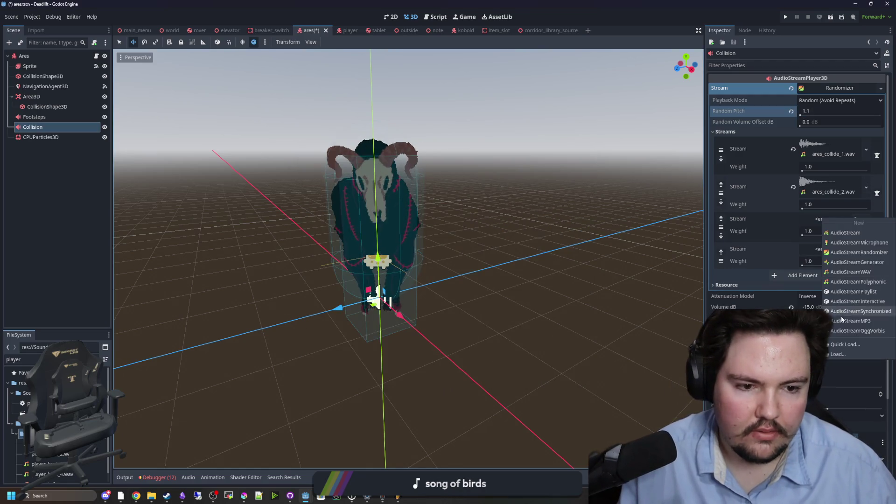
pyautogui.click(843, 341)
pyautogui.write('colid')
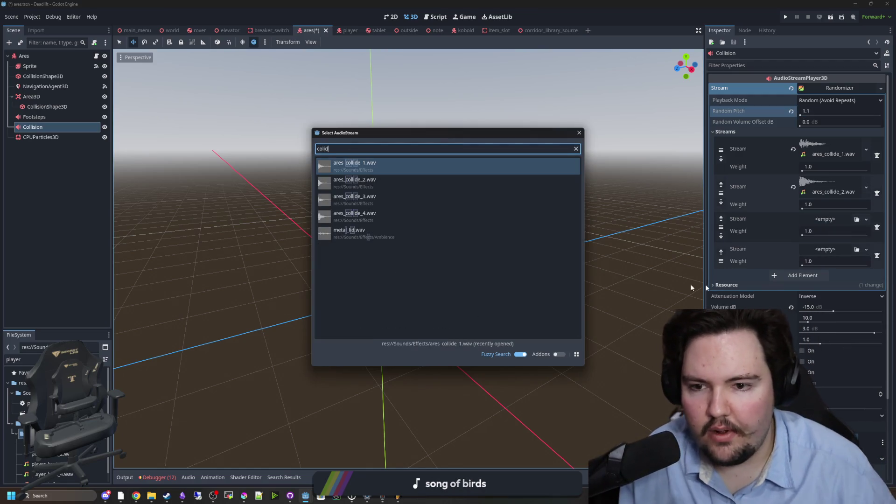
pyautogui.doubleClick(373, 198)
# Step: Quick-load ares_collide_4.wav into the fourth stream slot
pyautogui.click(825, 257)
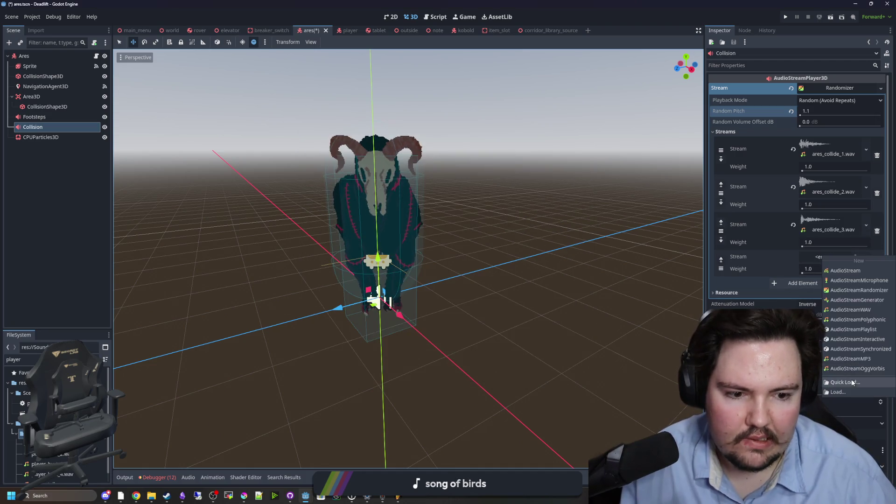
pyautogui.click(852, 383)
pyautogui.write('colid')
pyautogui.press('Escape')
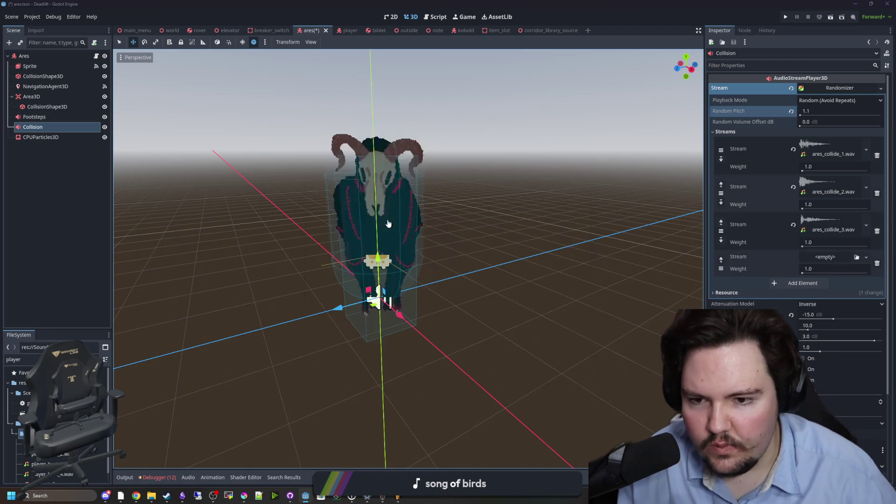
pyautogui.hotkey('ctrl', 'F3')
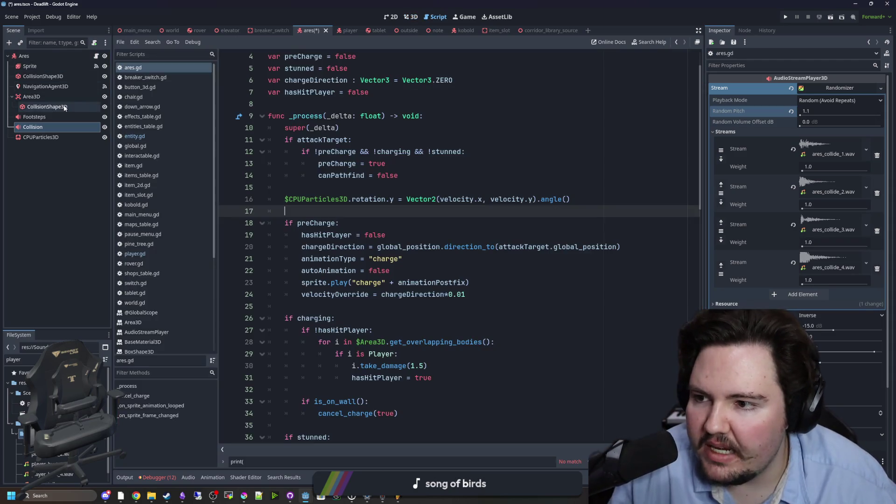
# Step: Save the scene while moving the cursor around lines 32–35 of ares.gd
pyautogui.scroll(-4, 390, 214)
pyautogui.hotkey('ctrl', 's')
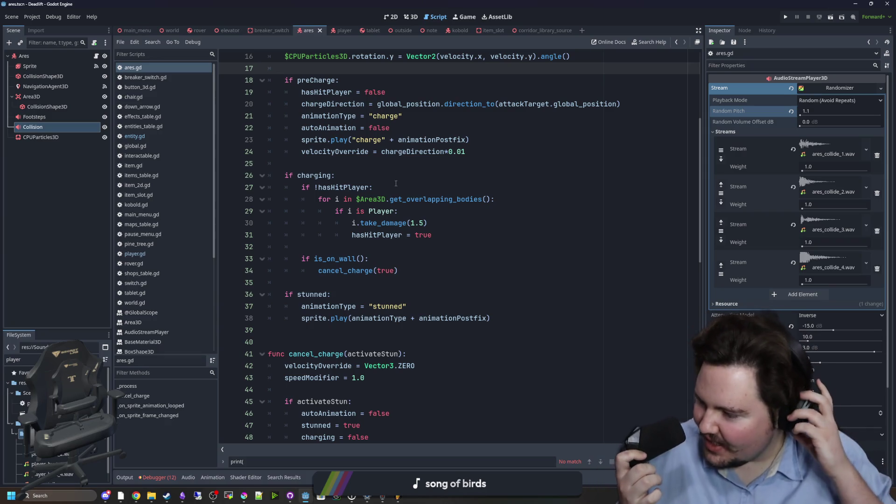
pyautogui.click(331, 281)
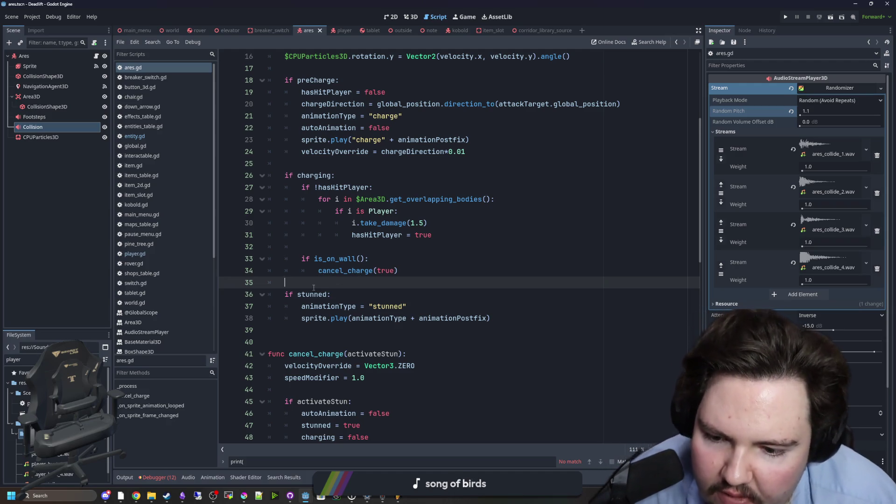
pyautogui.hotkey('ctrl', 's')
pyautogui.hotkey('ctrl', 's')
pyautogui.hotkey('ctrl', 's')
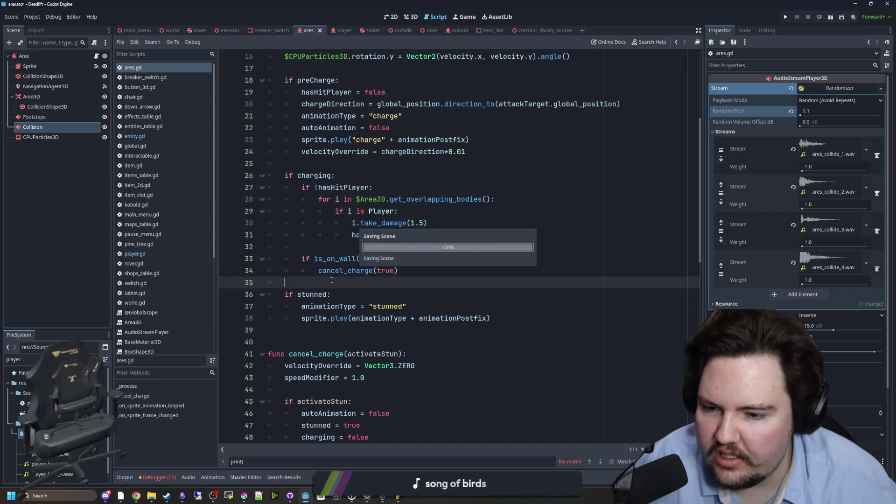
pyautogui.hotkey('ctrl', 's')
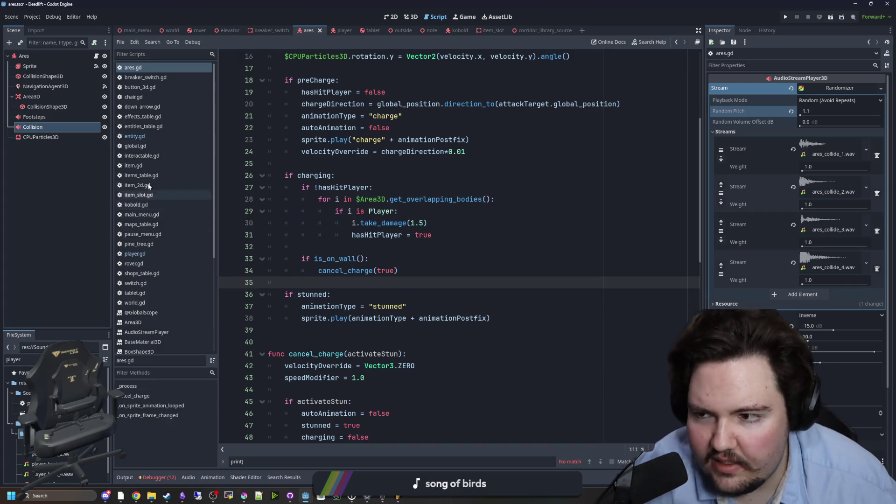
pyautogui.click(315, 246)
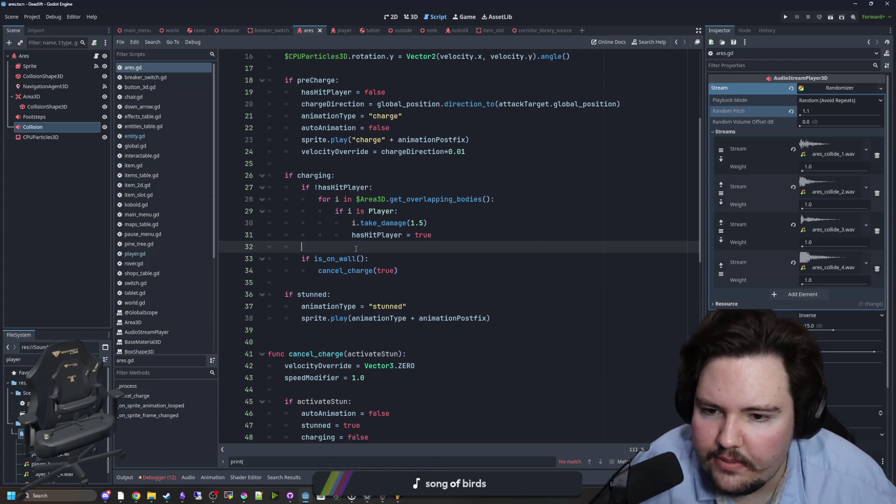
pyautogui.scroll(3, 315, 222)
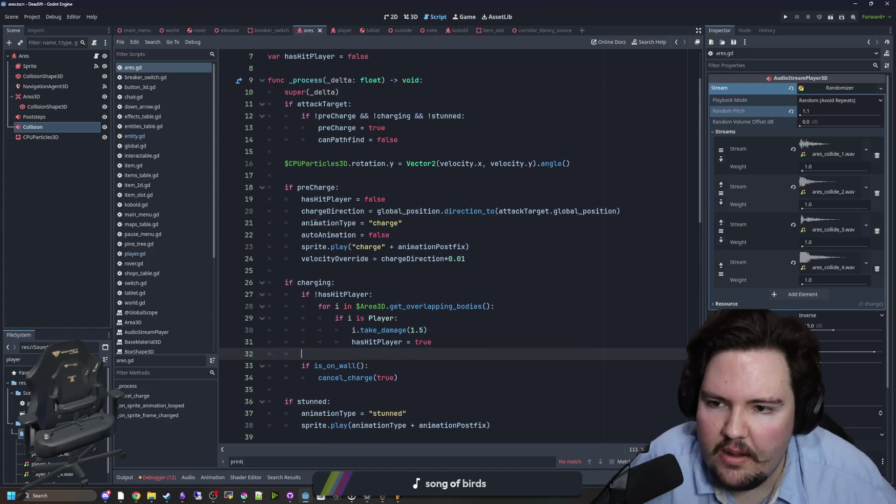
pyautogui.click(329, 175)
pyautogui.hotkey('ctrl', 's')
pyautogui.scroll(-5, 349, 210)
pyautogui.hotkey('ctrl', 's')
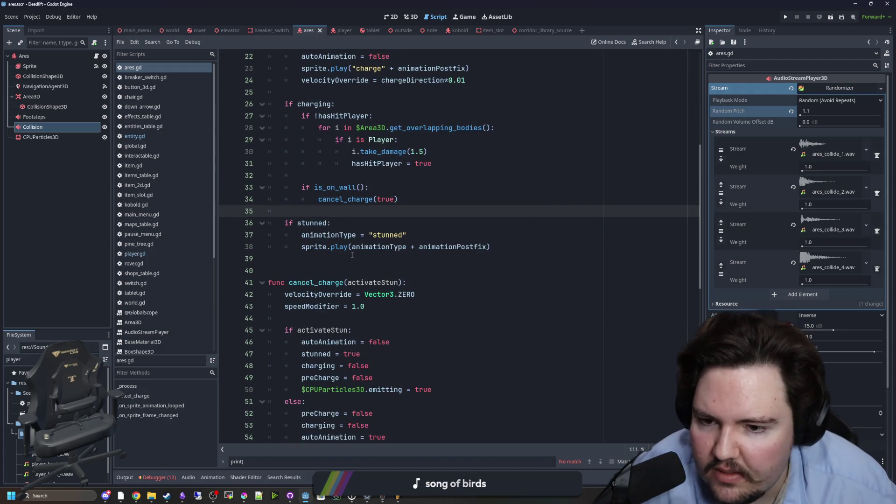
# Step: Scroll ares.gd to the cancel_charge stun code near canPathfind = true
pyautogui.scroll(6, 352, 254)
pyautogui.scroll(-12, 345, 214)
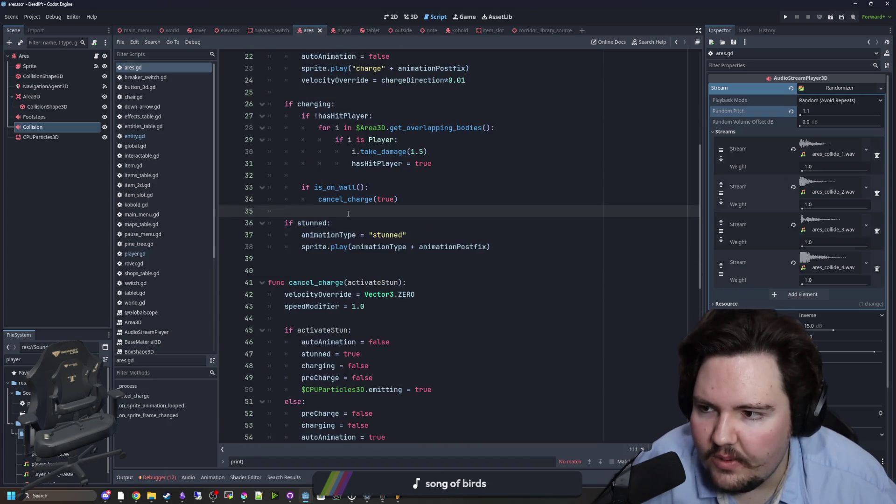
pyautogui.scroll(-5, 366, 224)
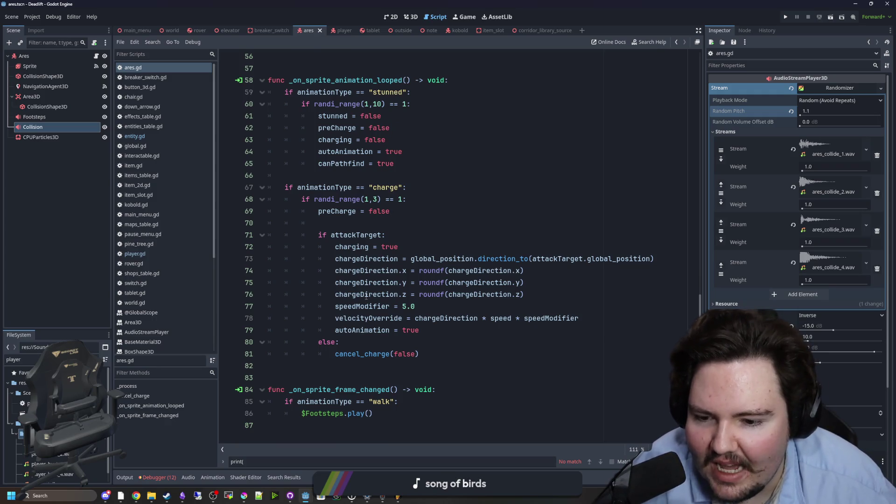
pyautogui.scroll(4, 425, 369)
pyautogui.scroll(-3, 397, 319)
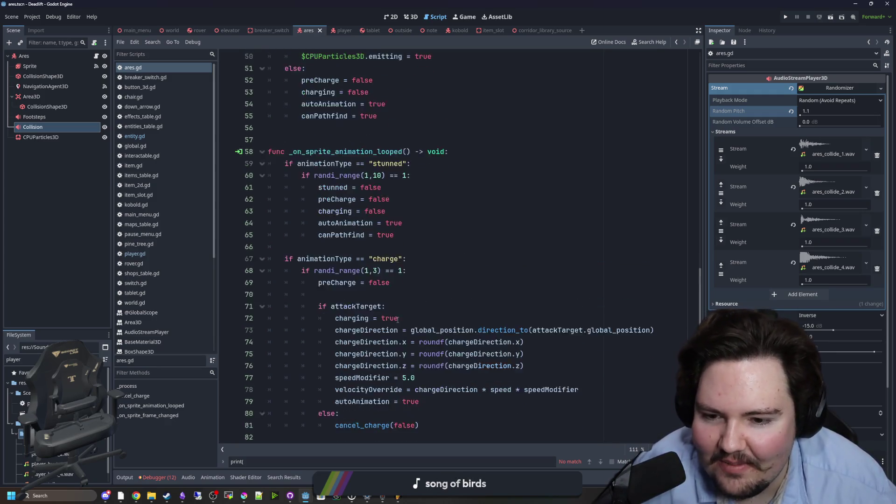
pyautogui.scroll(-1, 397, 319)
pyautogui.scroll(2, 397, 319)
pyautogui.click(421, 241)
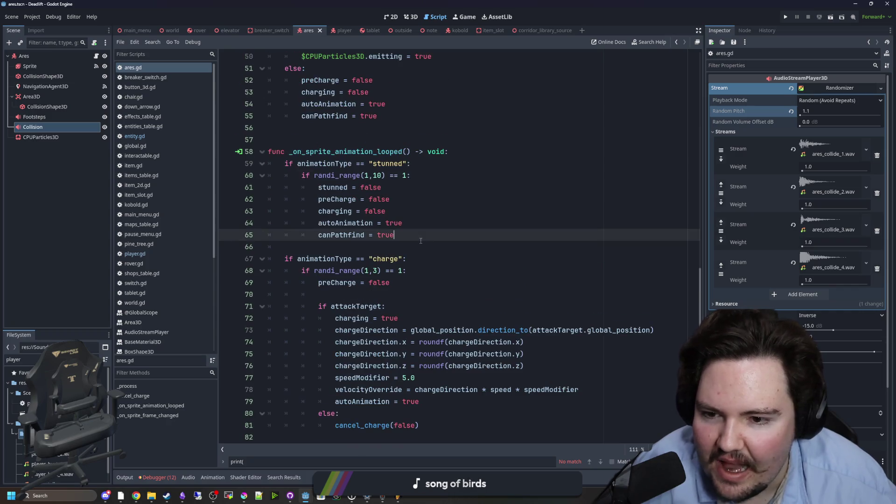
pyautogui.scroll(3, 414, 237)
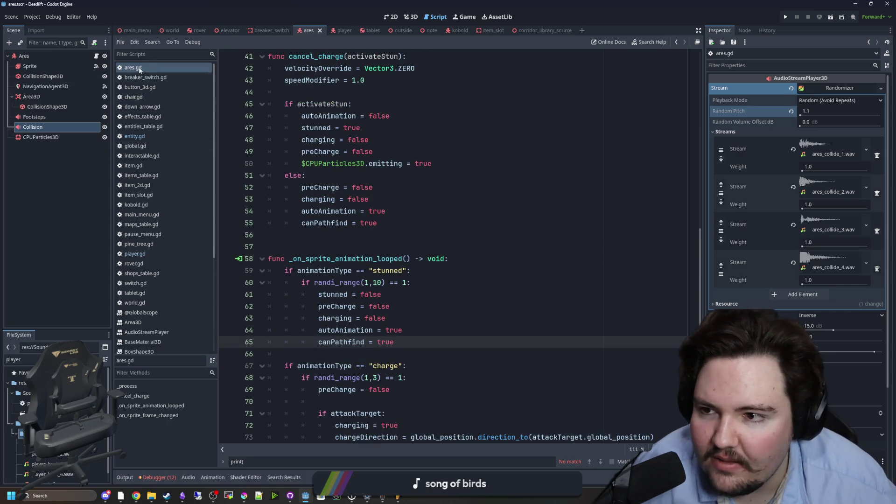
pyautogui.click(341, 241)
pyautogui.scroll(2, 341, 242)
# Step: Drop a $Collision reference onto its own line in the activateStun branch and save ares.gd
pyautogui.moveTo(37, 129); pyautogui.dragTo(447, 237)
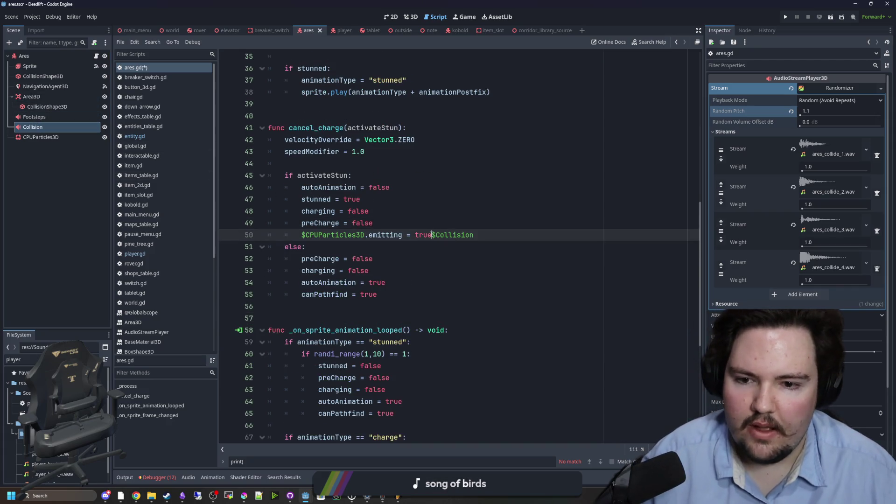
pyautogui.write('.pla')
pyautogui.press('Return')
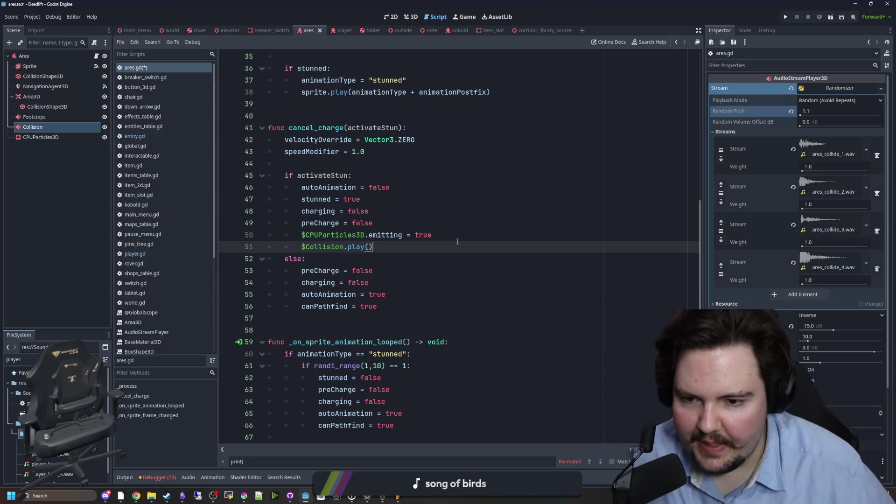
pyautogui.hotkey('ctrl', 's')
pyautogui.click(455, 223)
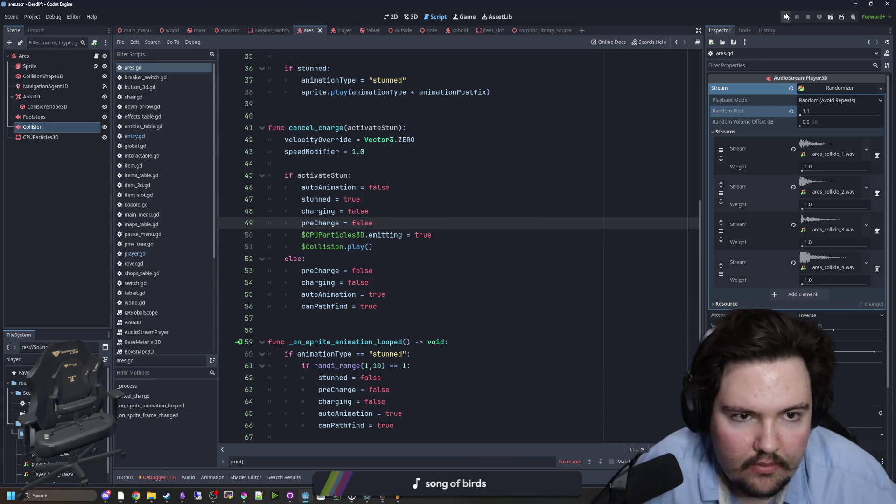
# Step: Run the game, walk through the misty forest to the desk, and use the tablet
pyautogui.click(786, 17)
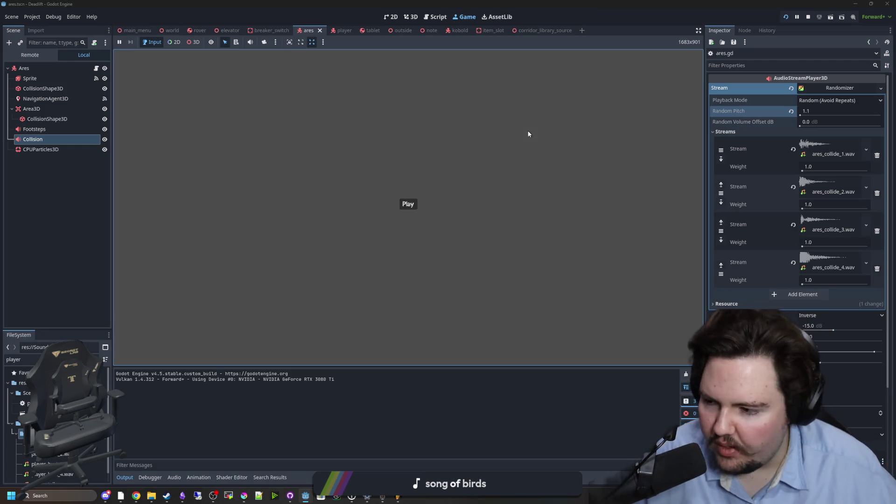
pyautogui.click(408, 204)
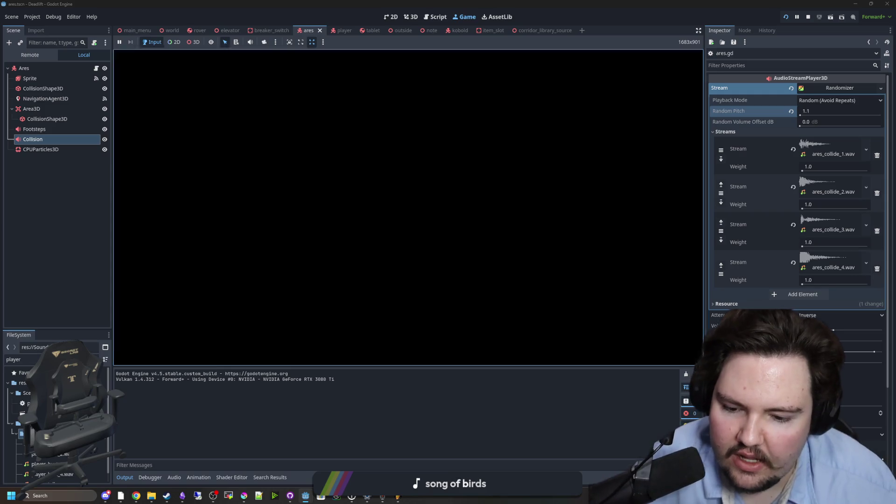
pyautogui.press('w')
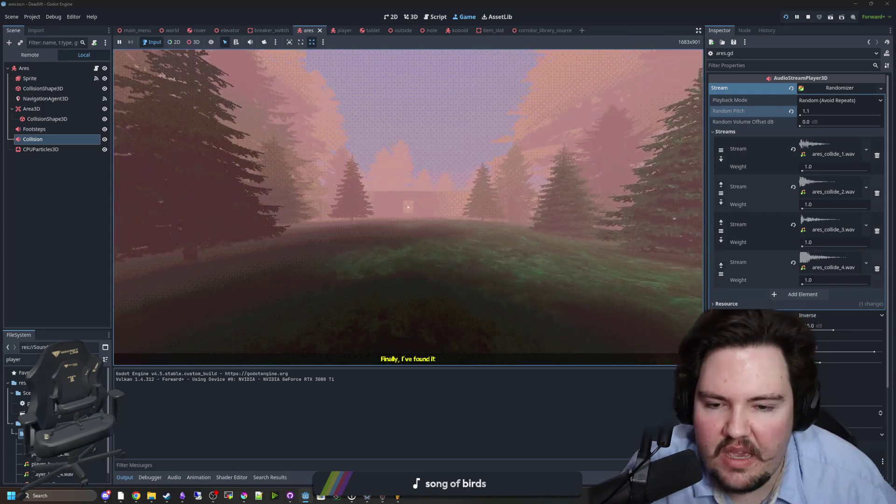
pyautogui.press('w')
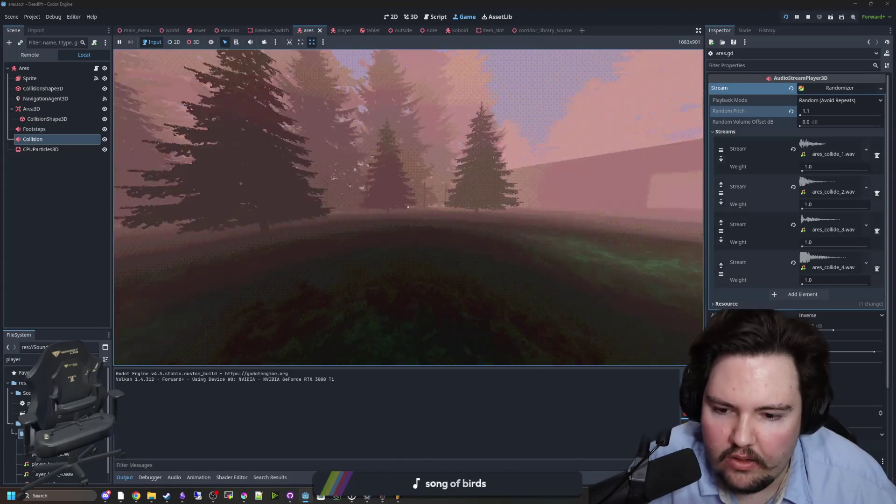
pyautogui.press('w')
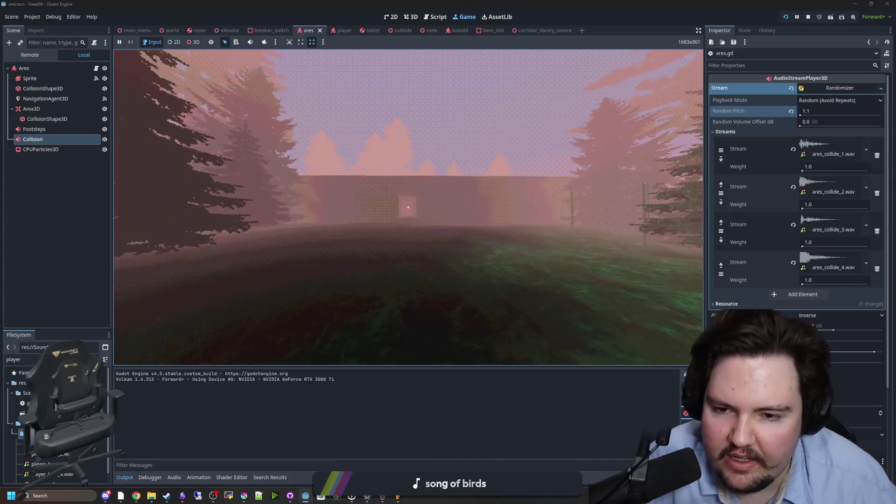
pyautogui.press('w')
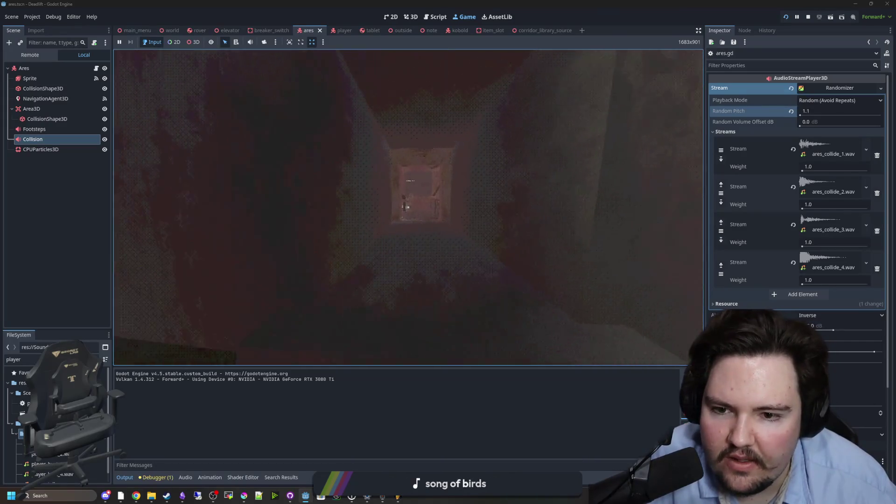
pyautogui.press('w')
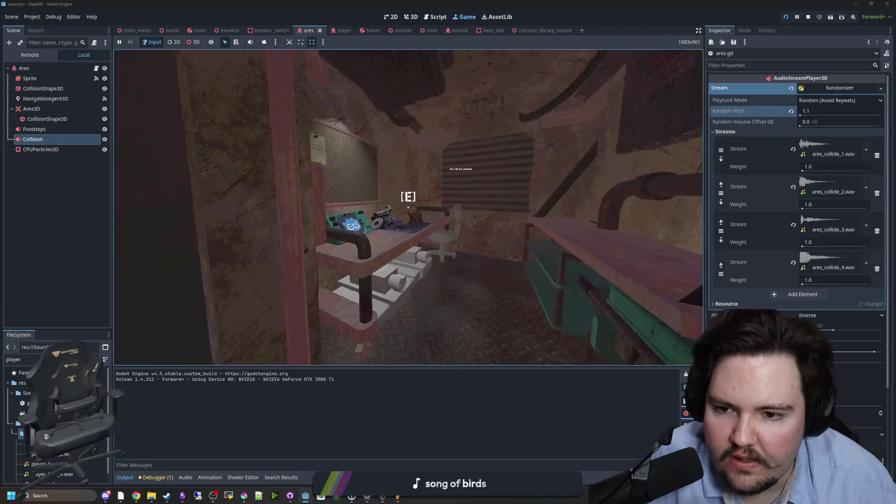
pyautogui.press('e')
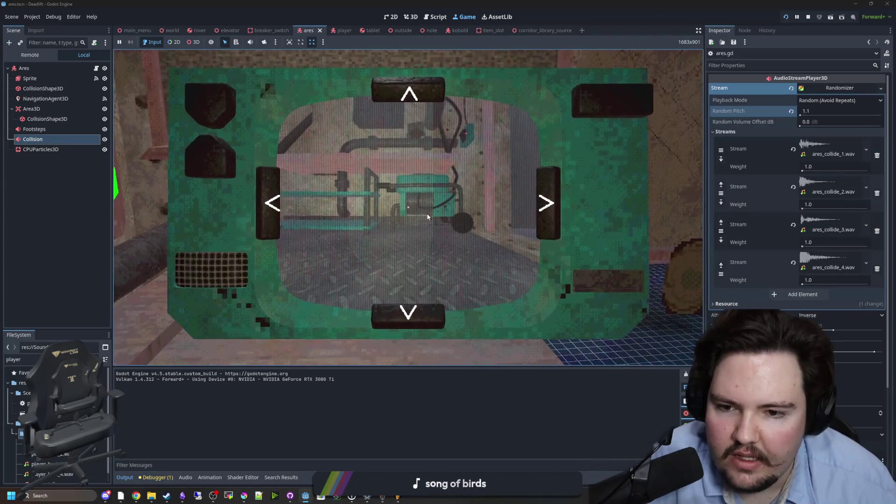
# Step: Leave the tablet, cross the room into the corridor, and pick up the bucket
pyautogui.press('Escape')
pyautogui.press('Escape')
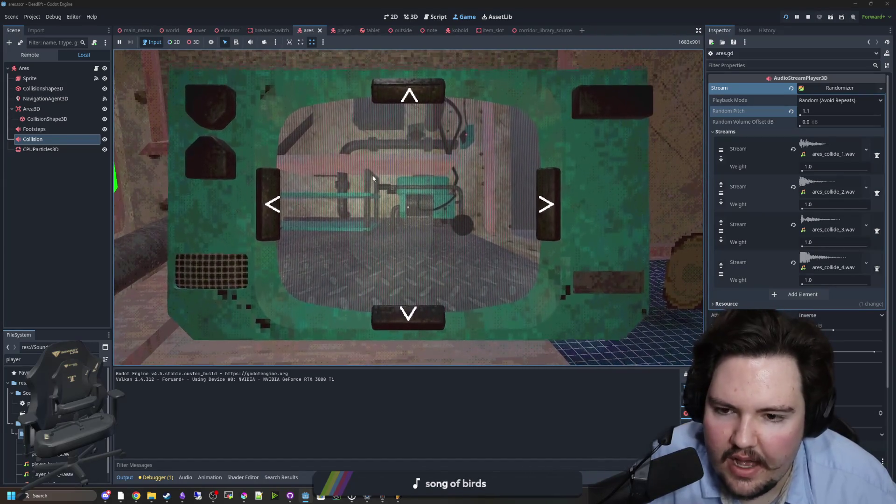
pyautogui.press('e')
pyautogui.press('s')
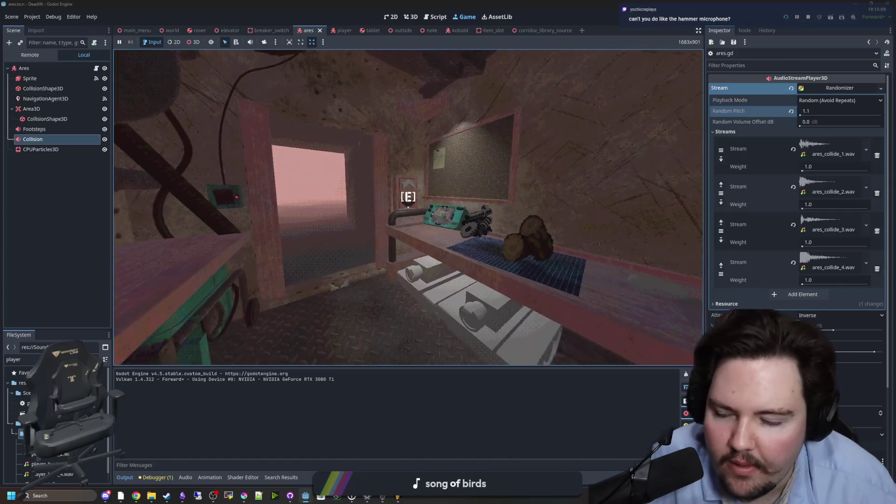
pyautogui.press('w')
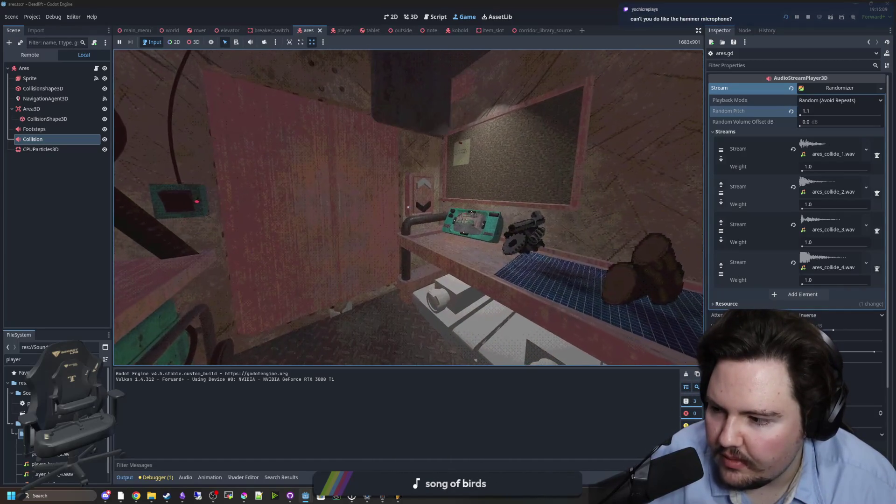
pyautogui.press('s')
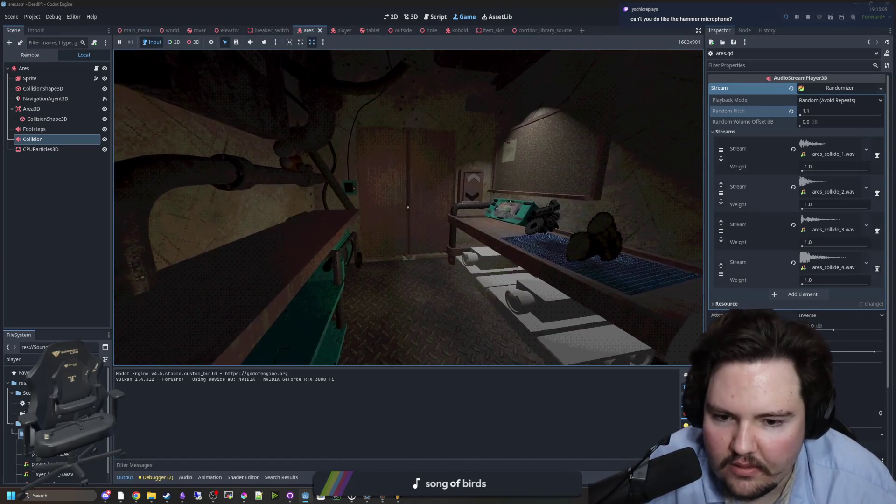
pyautogui.press('w')
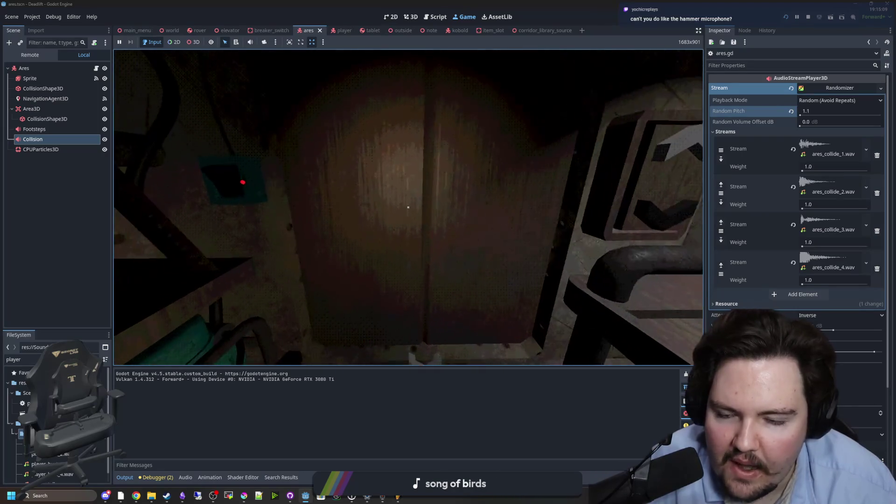
pyautogui.press('s')
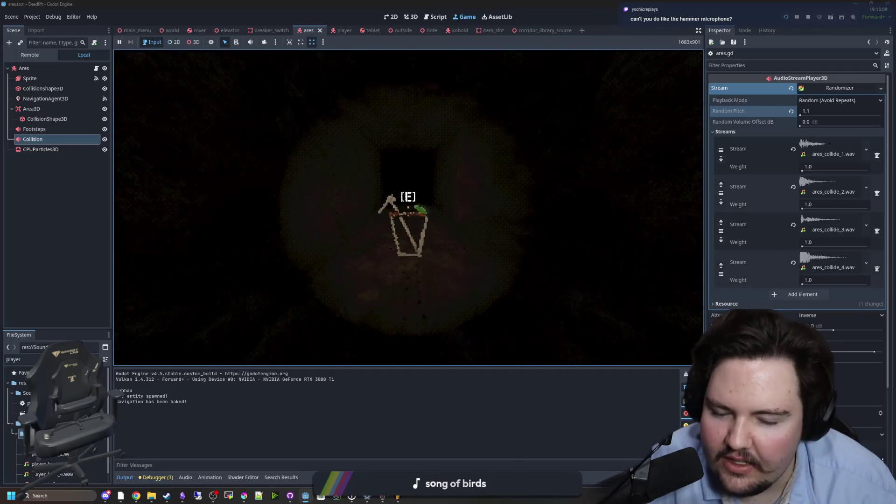
pyautogui.press('e')
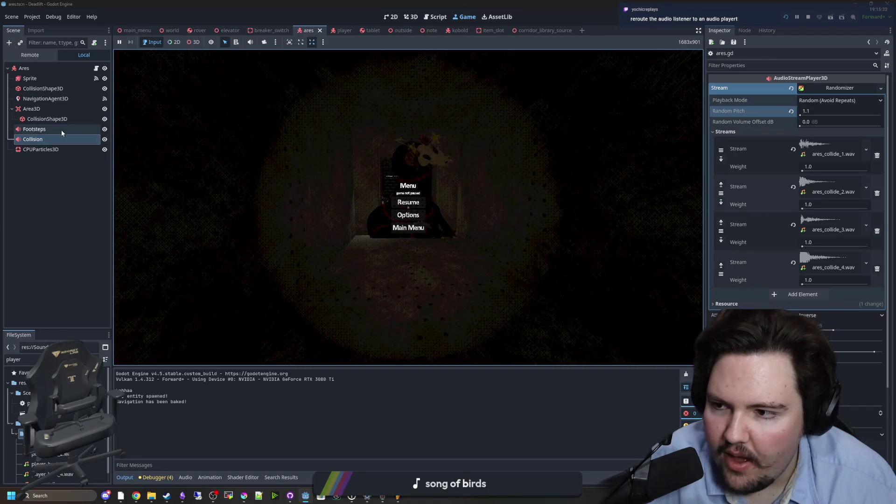
# Step: Set the Collision player's Volume dB to -5, then resume playtesting and pause the game
pyautogui.scroll(-4, 784, 282)
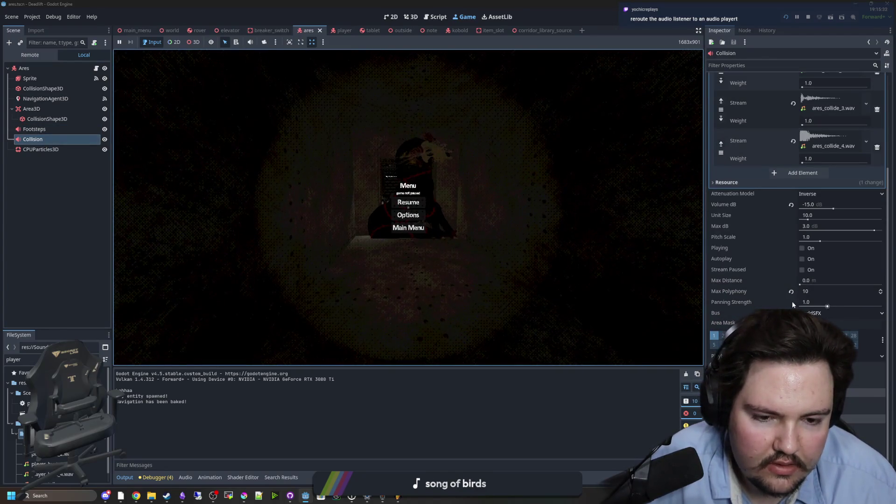
pyautogui.click(820, 209)
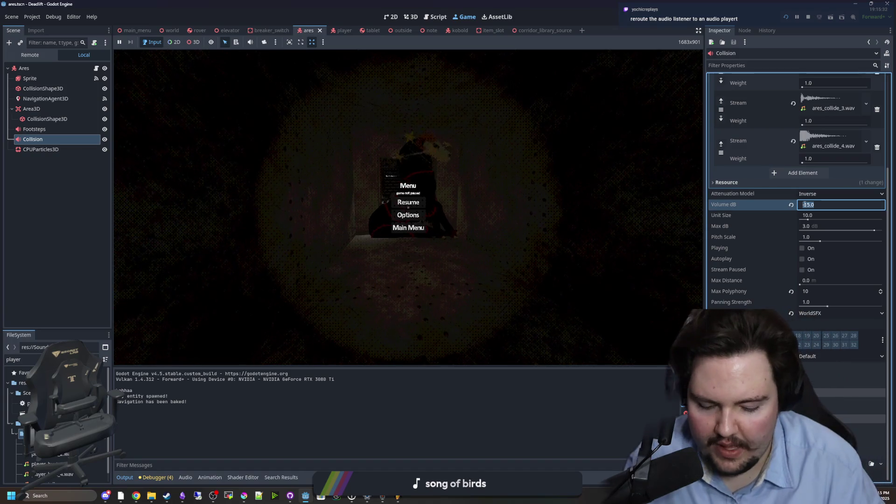
pyautogui.write('-5')
pyautogui.press('Return')
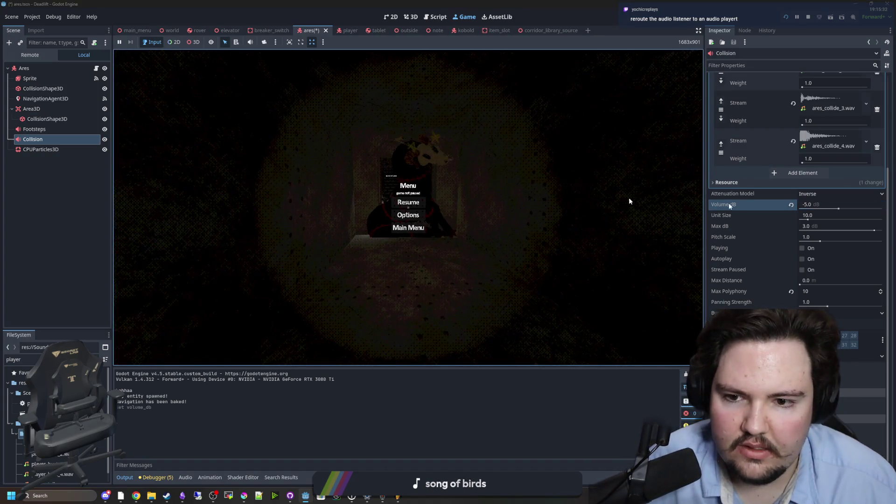
pyautogui.click(398, 190)
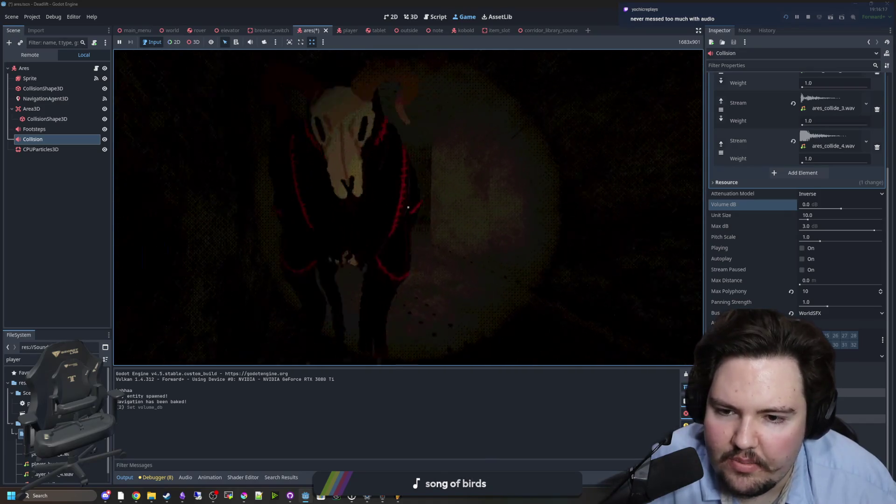
pyautogui.press('Escape')
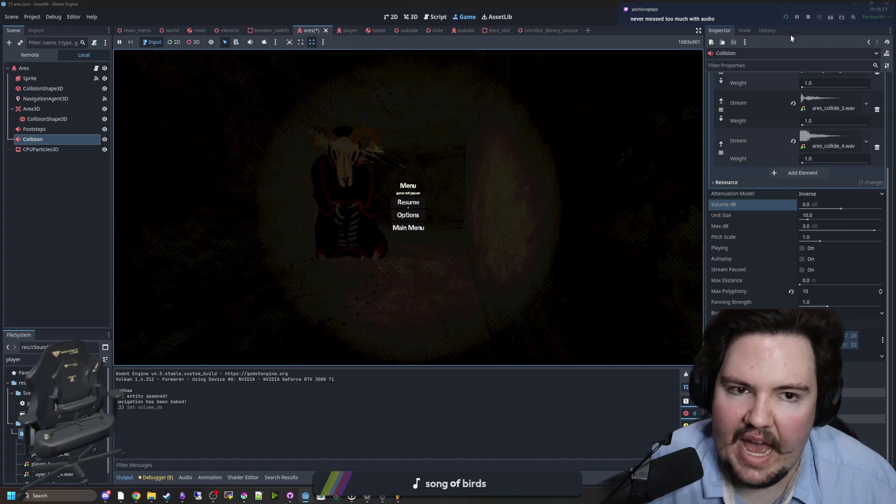
# Step: Stop the running game and save the Ares scene
pyautogui.click(805, 19)
pyautogui.hotkey('ctrl', 's')
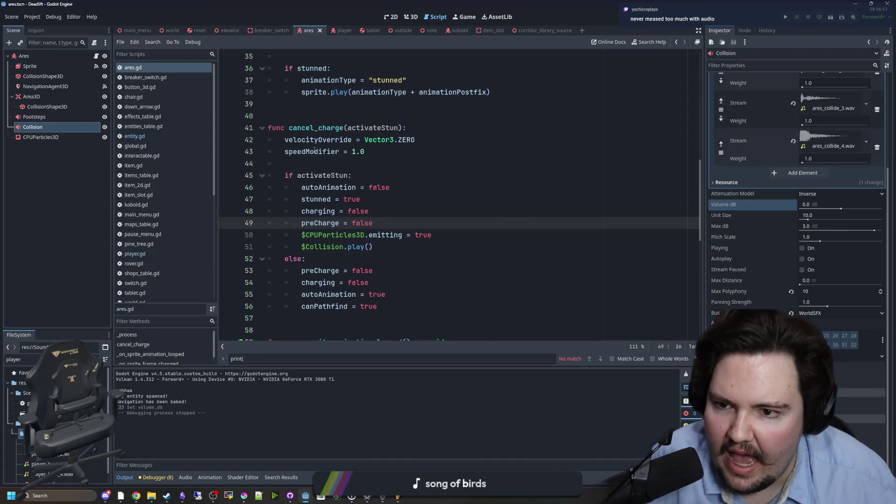
pyautogui.press('Up')
pyautogui.press('Up')
pyautogui.press('Up')
pyautogui.hotkey('ctrl', 's')
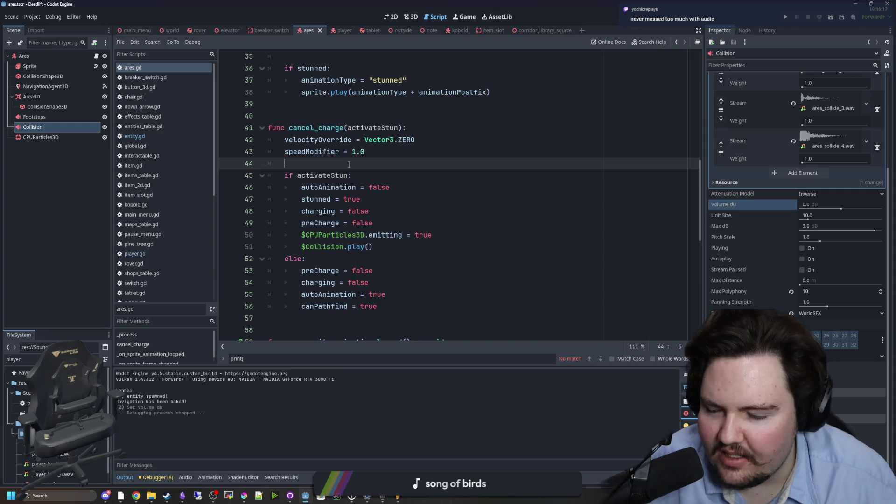
# Step: Add an AudioListener3D child node under Ares and select it
pyautogui.rightClick(52, 56)
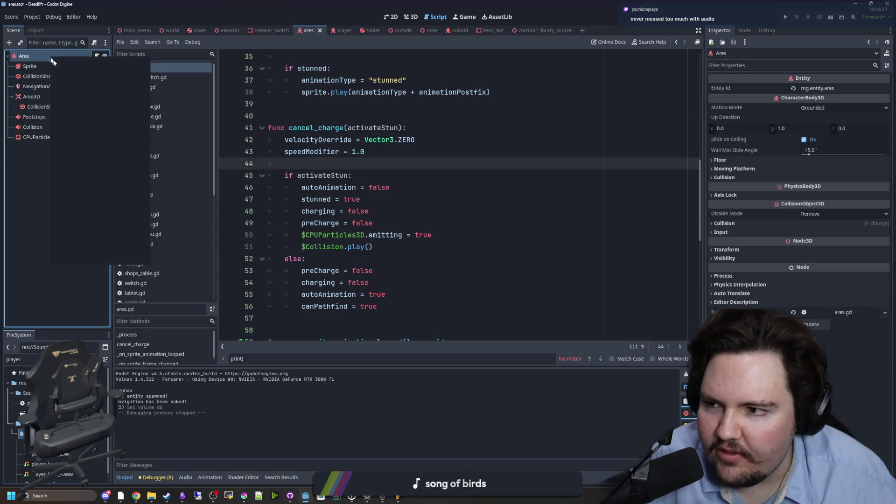
pyautogui.click(73, 76)
pyautogui.write('listen')
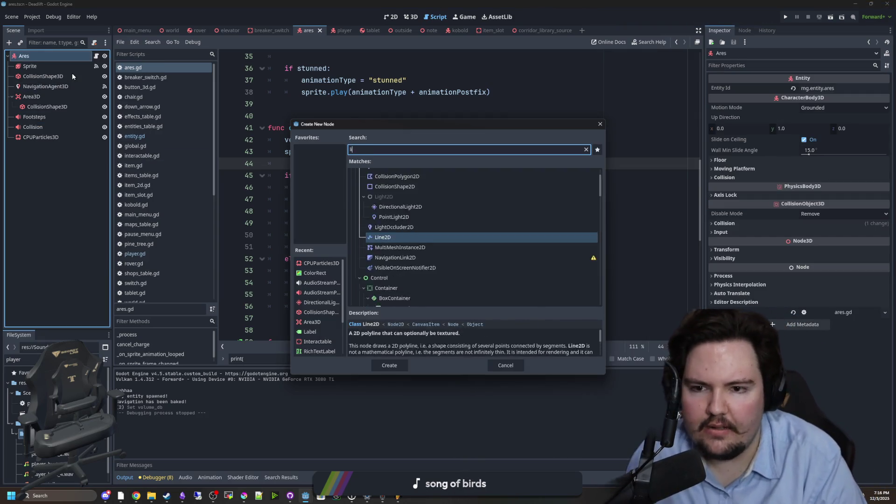
pyautogui.press('Return')
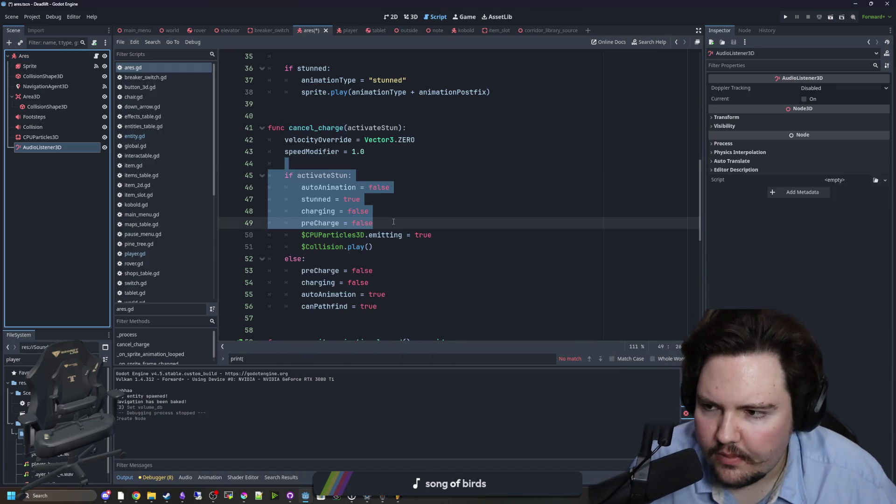
pyautogui.click(50, 149)
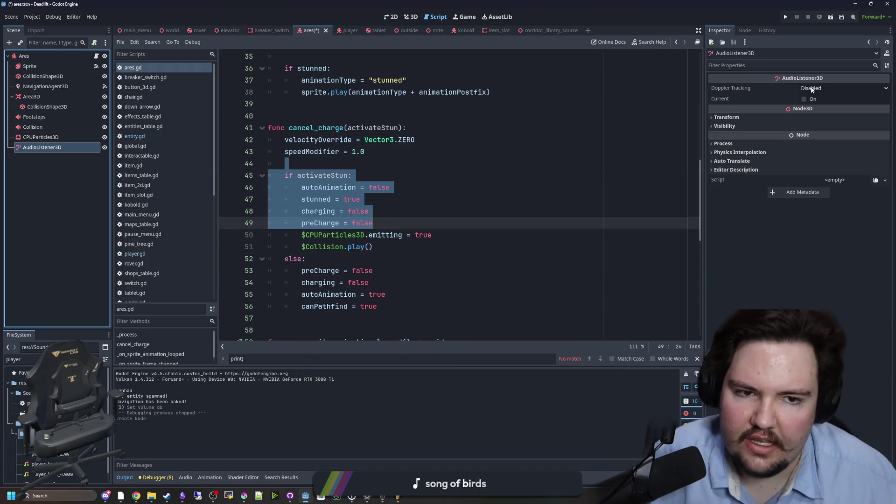
# Step: Enable the listener's Current option, read its class documentation, then disable Current and save
pyautogui.click(804, 100)
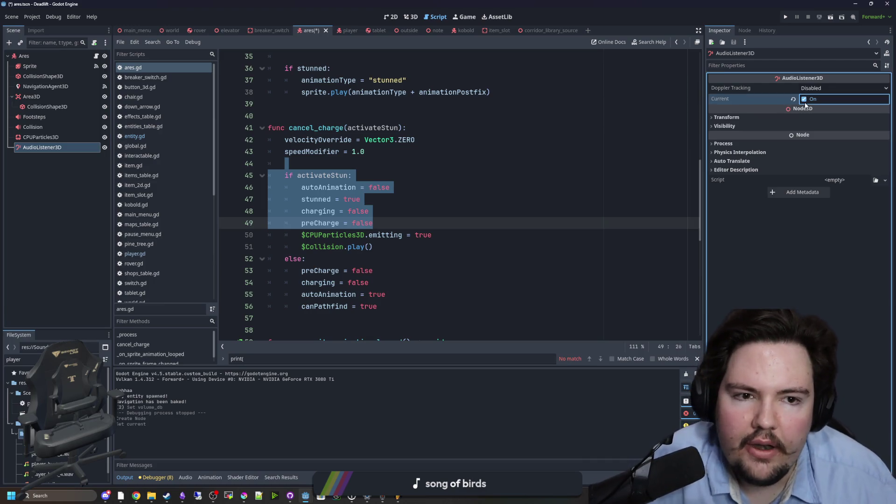
pyautogui.click(746, 31)
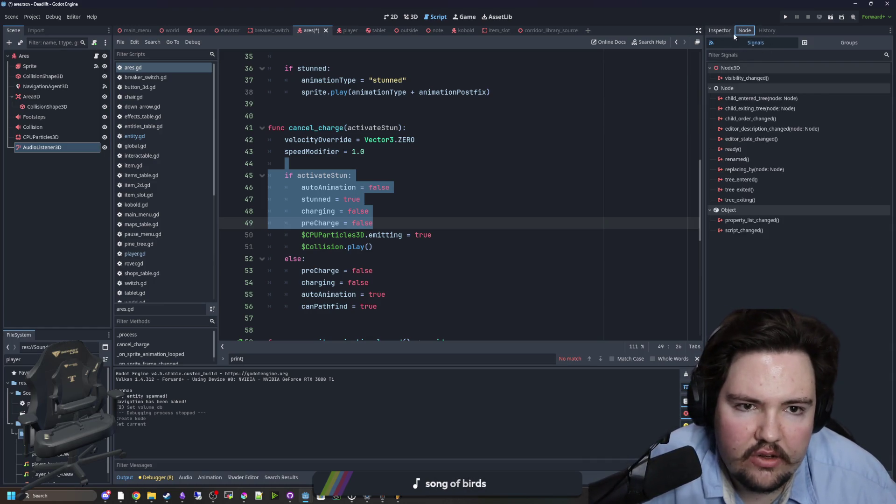
pyautogui.click(719, 30)
pyautogui.click(886, 53)
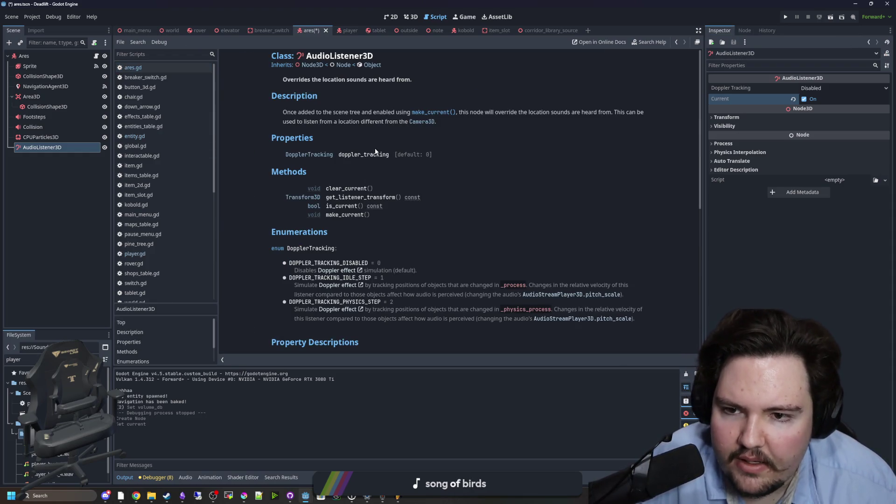
pyautogui.scroll(-5, 377, 255)
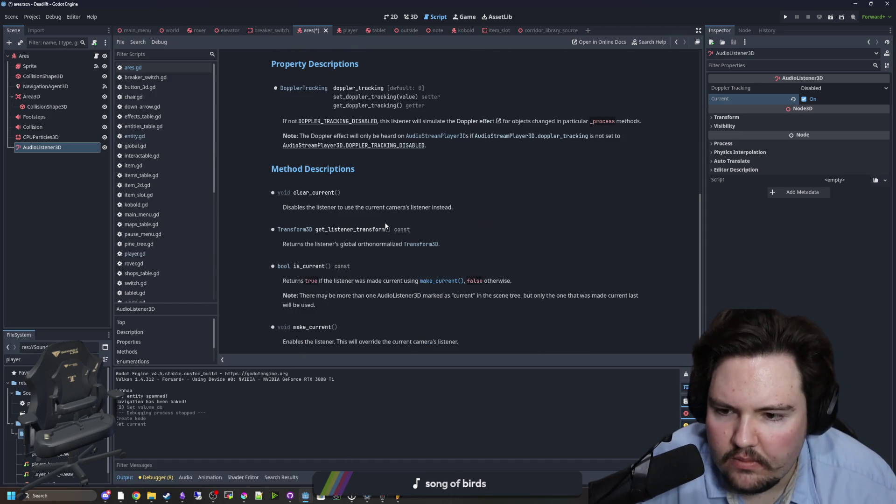
pyautogui.scroll(5, 384, 222)
pyautogui.click(797, 102)
pyautogui.hotkey('ctrl', 's')
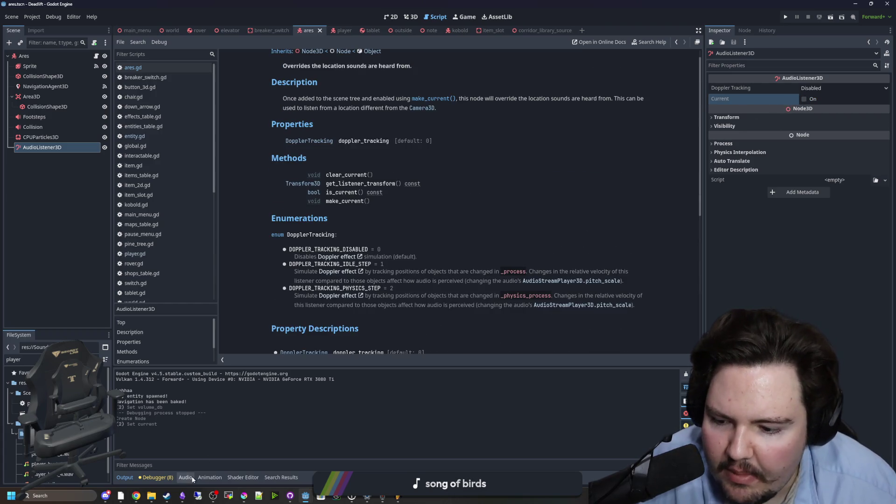
# Step: Add an AudioStreamPlayer3D child node under Ares
pyautogui.rightClick(18, 56)
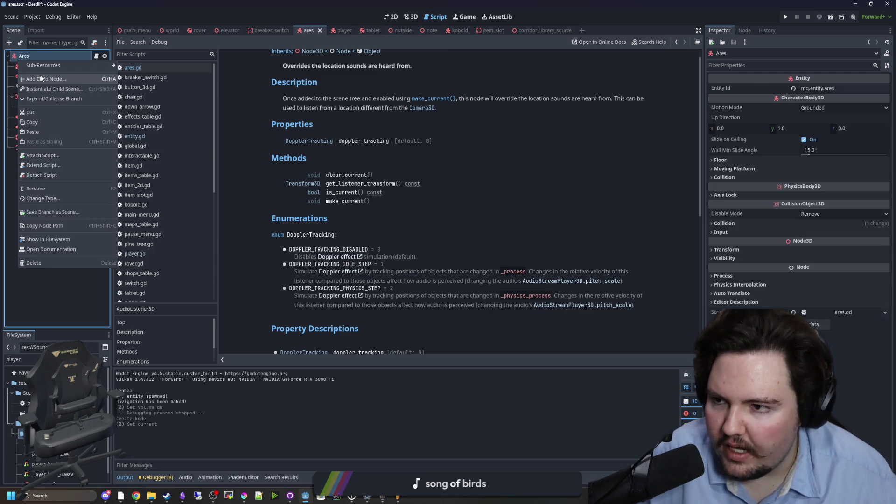
pyautogui.click(41, 78)
pyautogui.write('micr')
pyautogui.press('BackSpace')
pyautogui.press('BackSpace')
pyautogui.press('BackSpace')
pyautogui.write('audio')
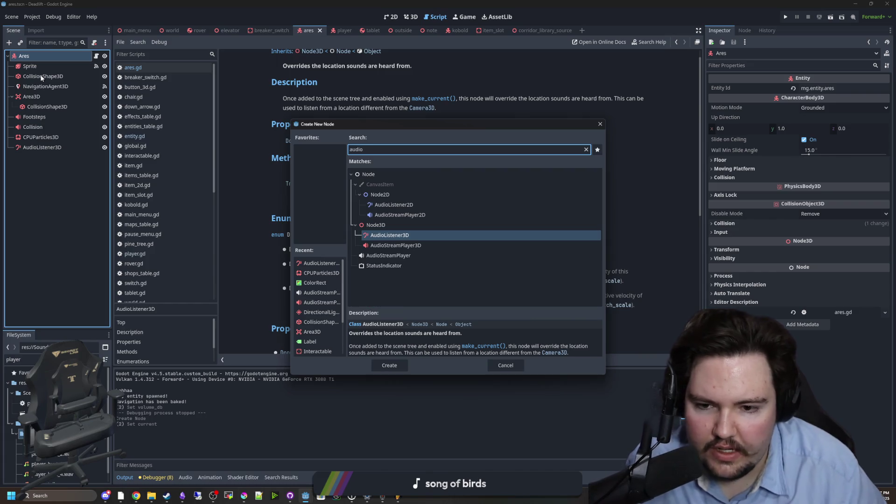
pyautogui.press('Down')
pyautogui.press('Return')
# Step: Give the new player a Microphone stream, then delete that AudioStreamPlayer3D node
pyautogui.click(852, 90)
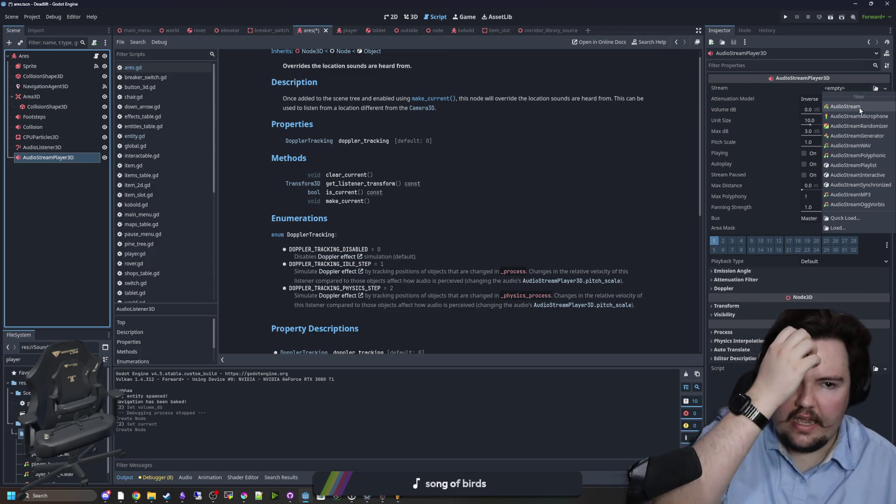
pyautogui.click(844, 116)
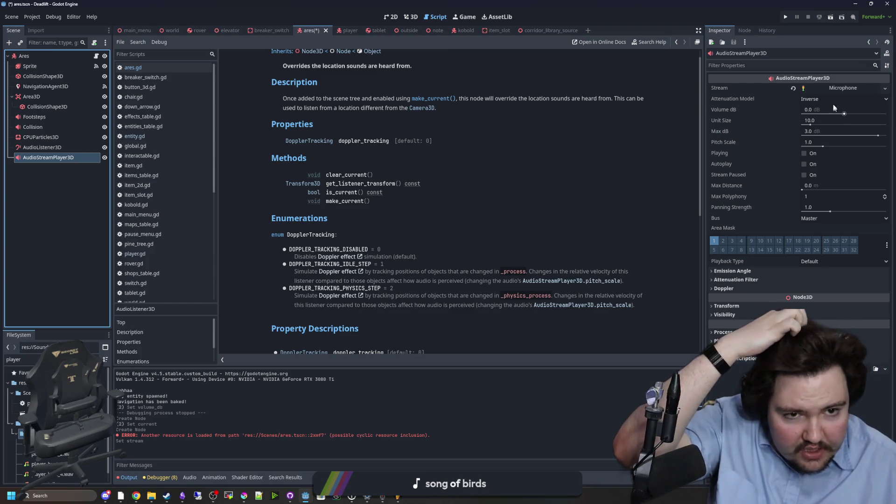
pyautogui.click(825, 87)
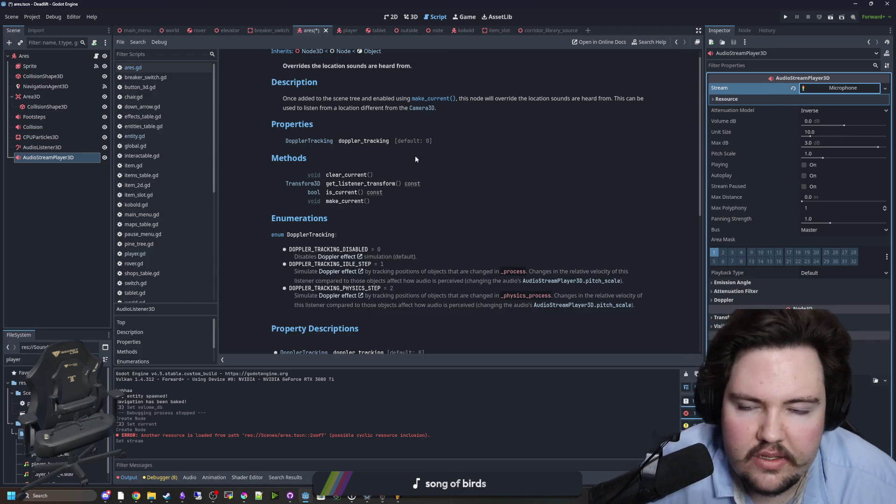
pyautogui.rightClick(51, 162)
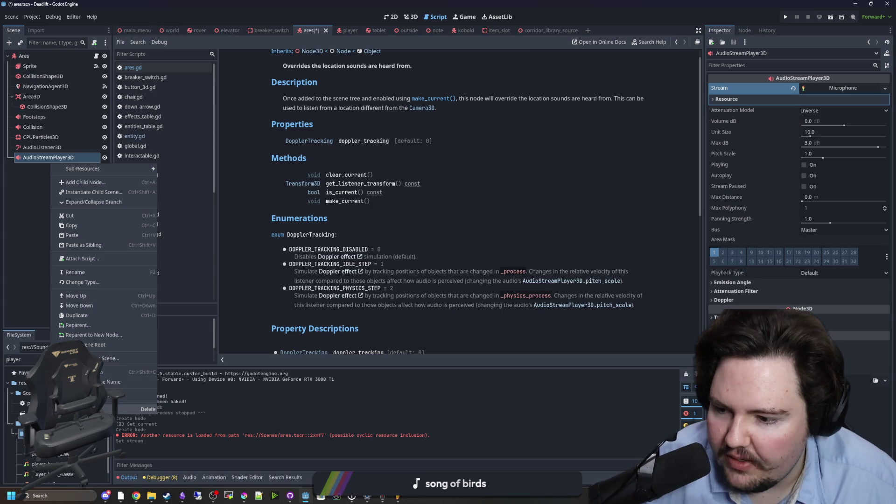
pyautogui.click(145, 409)
pyautogui.click(432, 259)
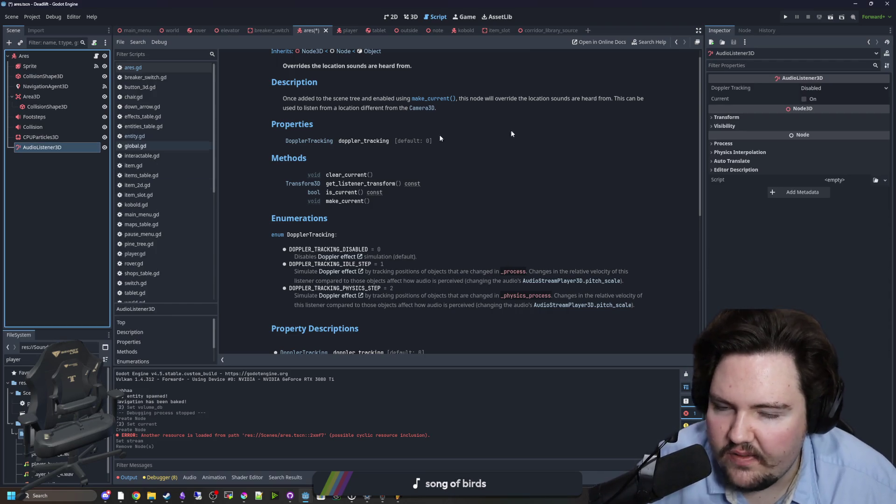
pyautogui.click(744, 30)
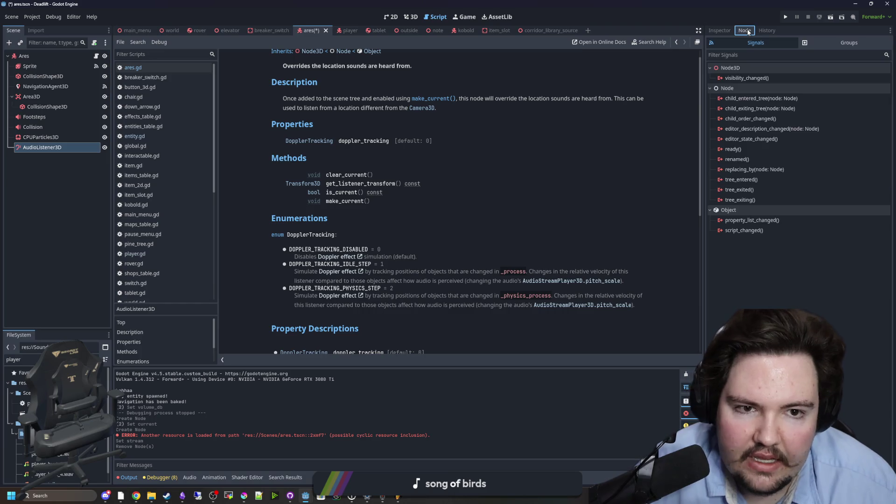
pyautogui.click(719, 31)
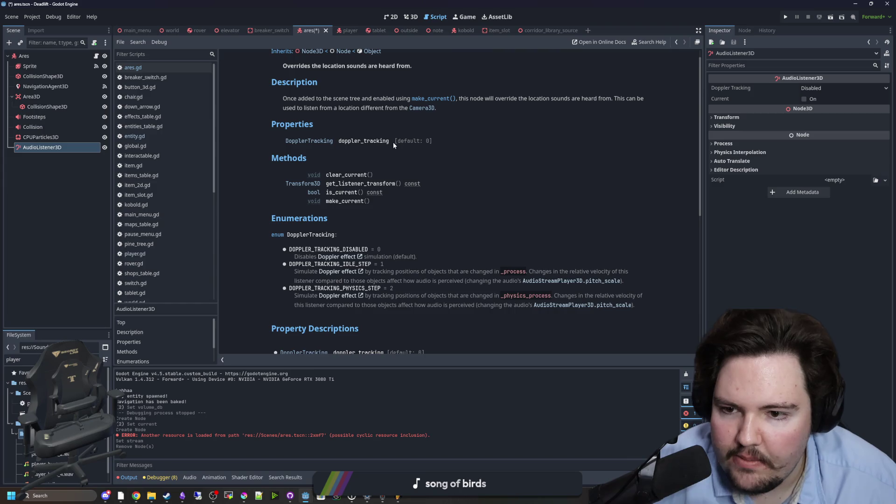
pyautogui.scroll(1, 375, 148)
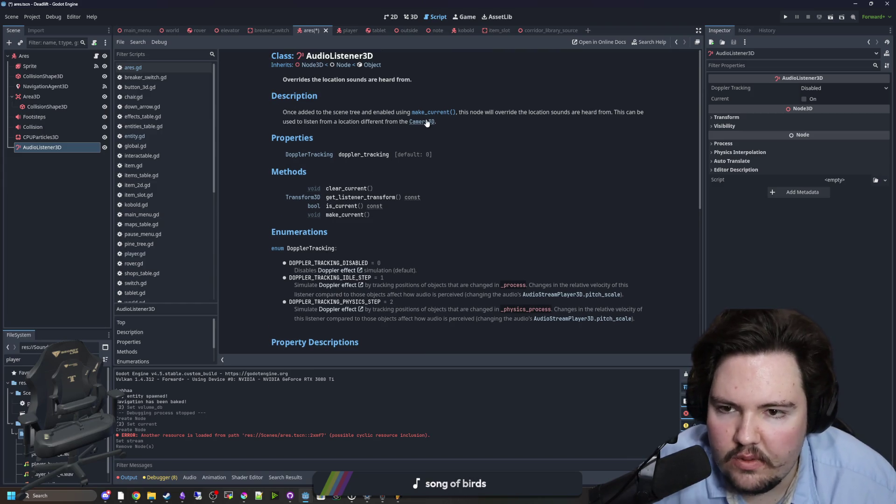
pyautogui.scroll(-2, 426, 123)
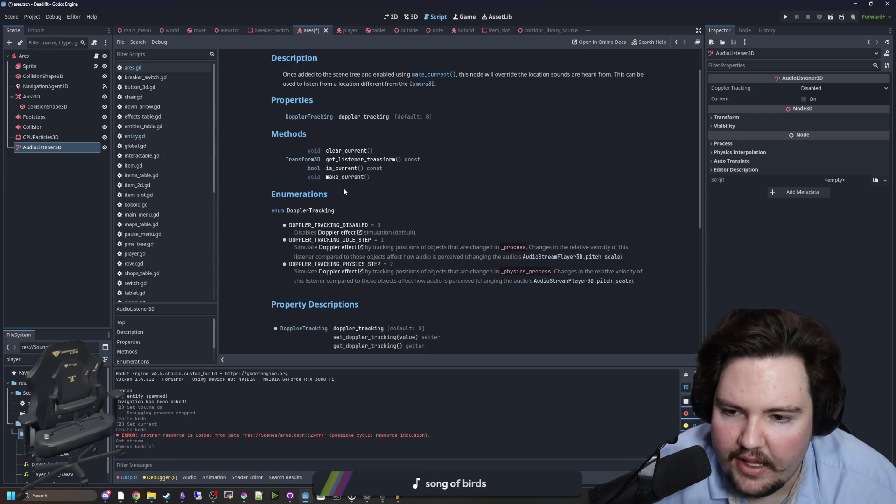
pyautogui.scroll(-5, 344, 191)
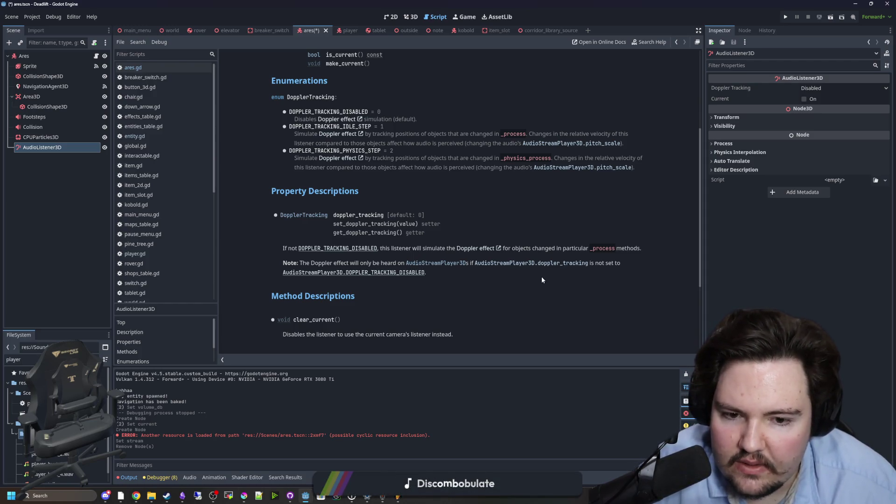
pyautogui.scroll(-4, 364, 238)
pyautogui.scroll(-1, 343, 223)
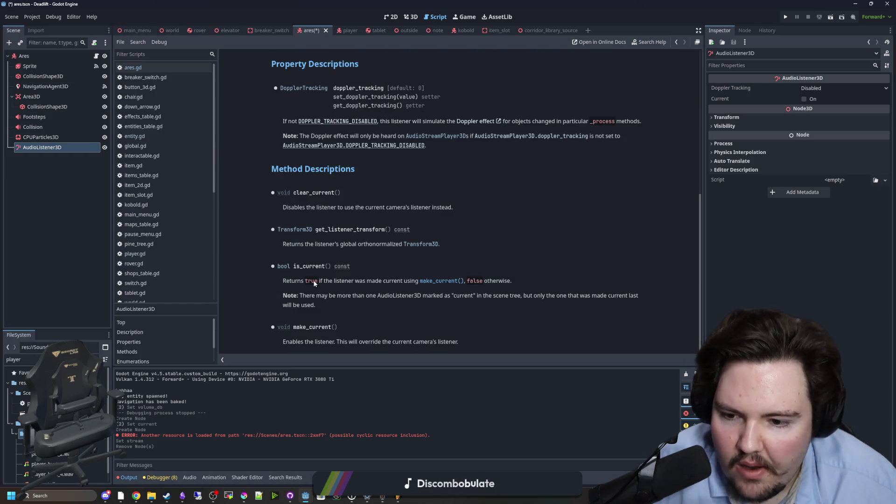
pyautogui.scroll(10, 327, 326)
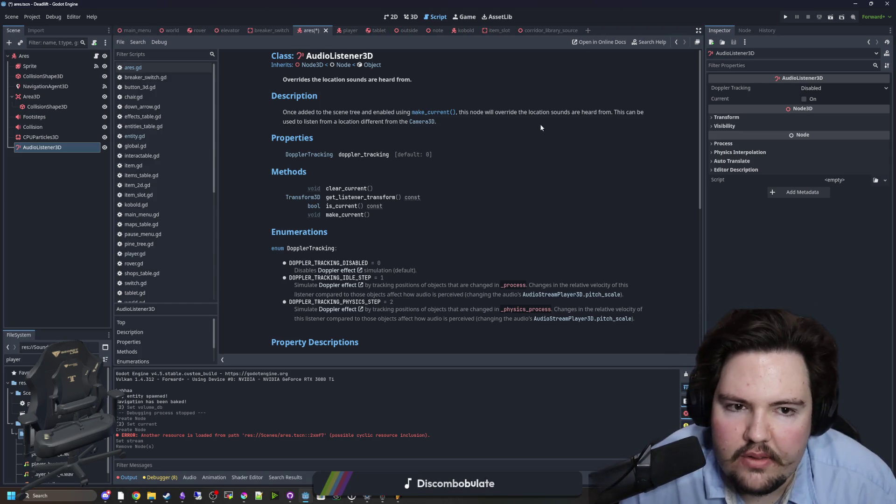
# Step: Delete the AudioListener3D node and save the Ares scene
pyautogui.rightClick(79, 148)
pyautogui.click(109, 382)
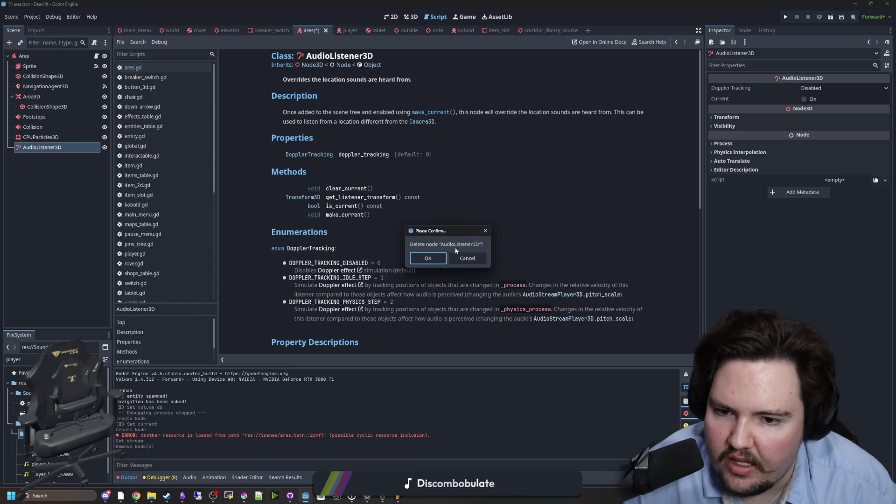
pyautogui.click(432, 257)
pyautogui.hotkey('ctrl', 's')
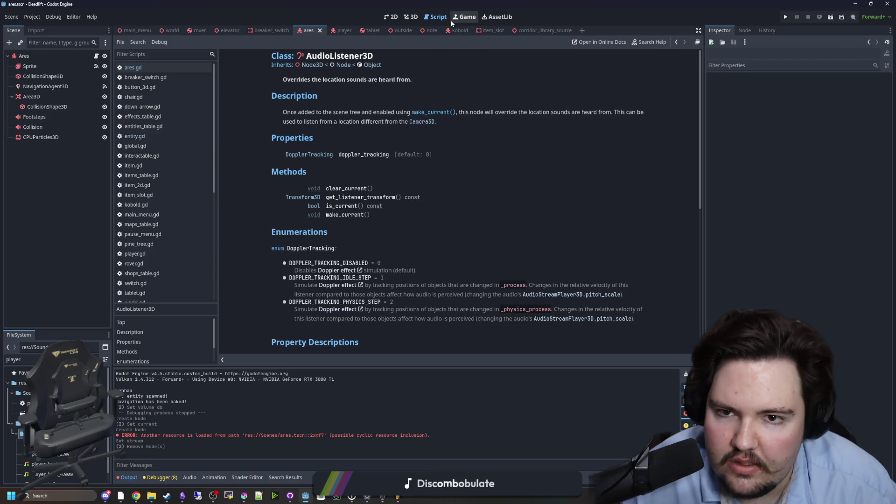
# Step: Switch to the 3D view of Ares and save the scene again
pyautogui.click(463, 17)
pyautogui.click(390, 17)
pyautogui.click(411, 17)
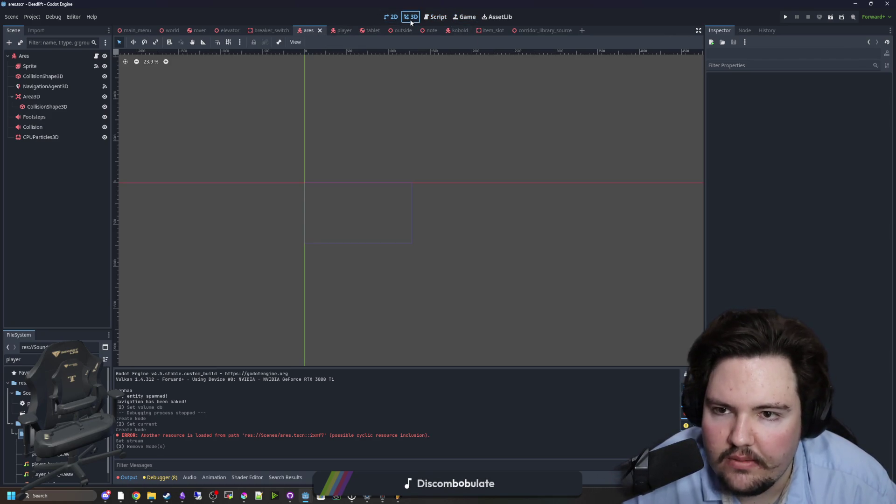
pyautogui.hotkey('ctrl', 's')
pyautogui.scroll(-5, 440, 135)
pyautogui.hotkey('ctrl', 's')
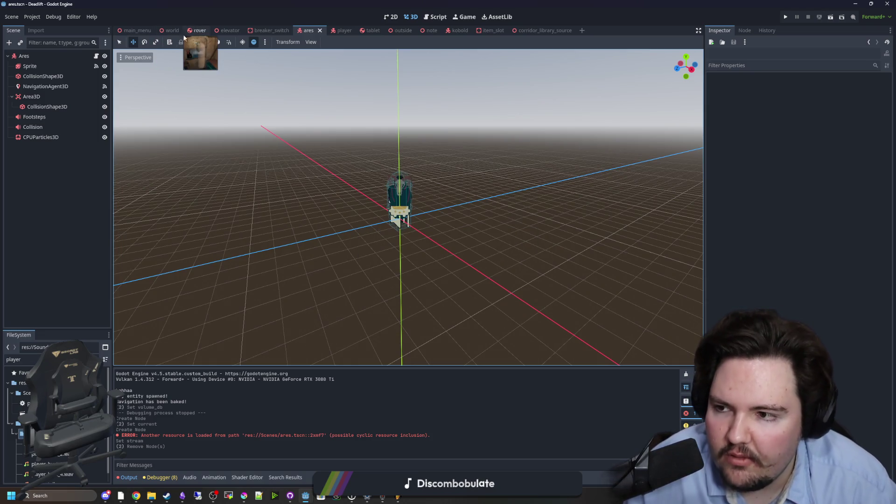
# Step: Select the Collision audio player and turn on Playing to preview its collide sound
pyautogui.click(44, 126)
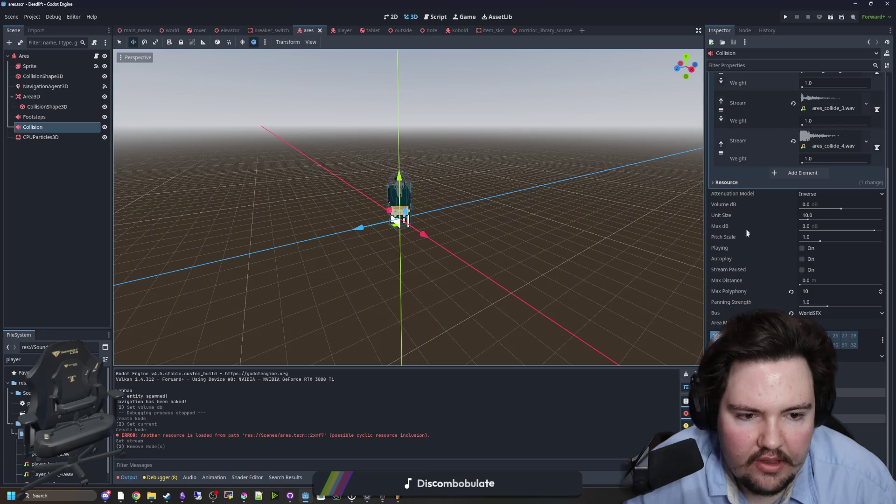
pyautogui.scroll(3, 794, 308)
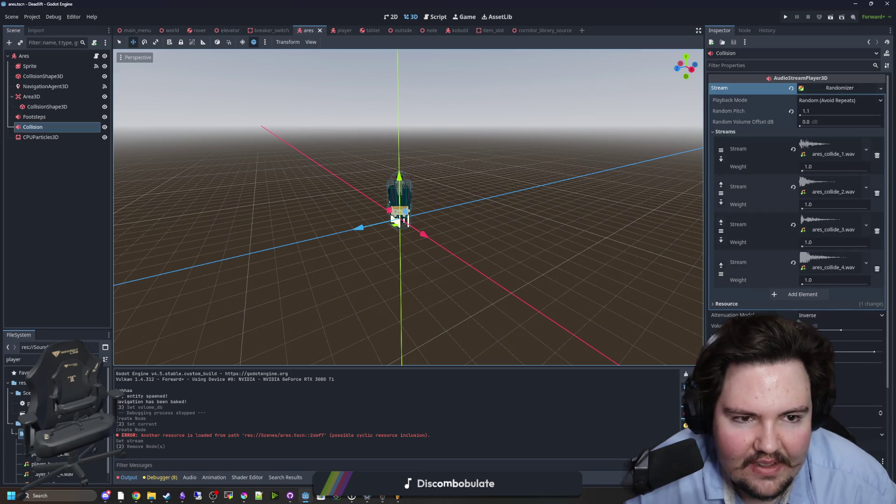
pyautogui.scroll(-3, 795, 308)
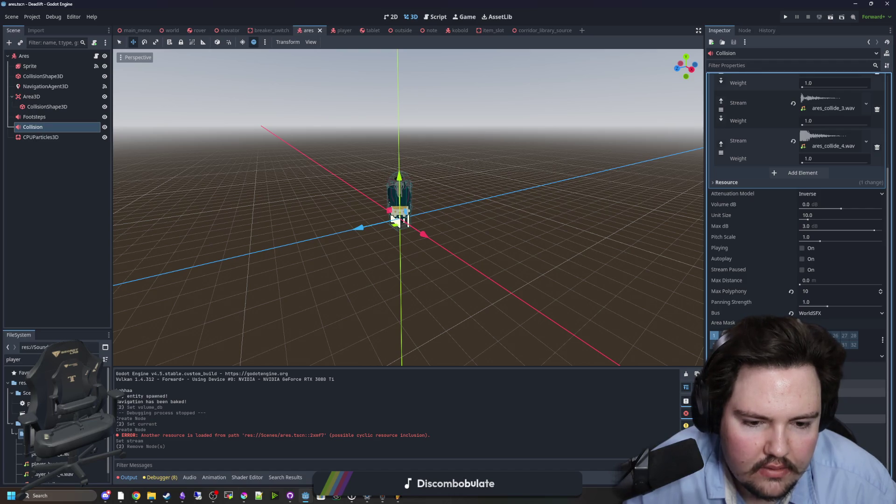
pyautogui.scroll(3, 795, 234)
pyautogui.click(801, 318)
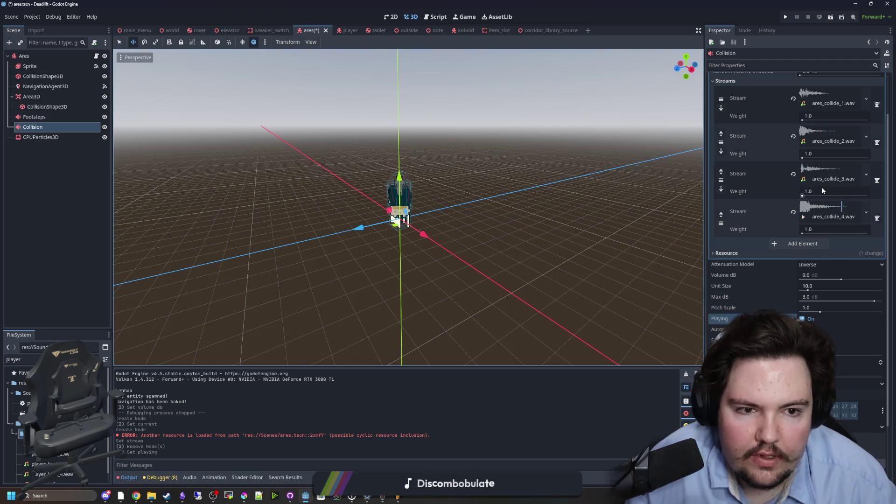
# Step: Replay the collide sound, drag ares_collide clips 1–3 to weight 0.0, save, and run the project
pyautogui.scroll(2, 801, 244)
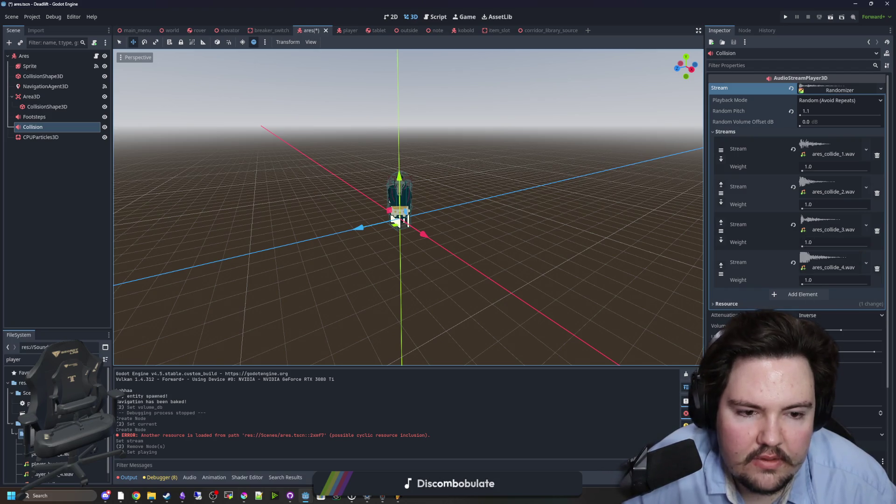
pyautogui.click(802, 370)
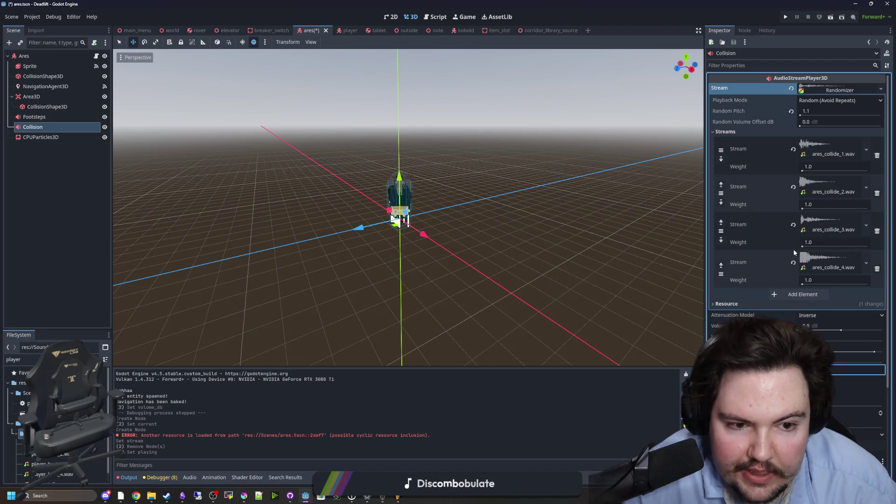
pyautogui.moveTo(802, 246); pyautogui.dragTo(787, 241)
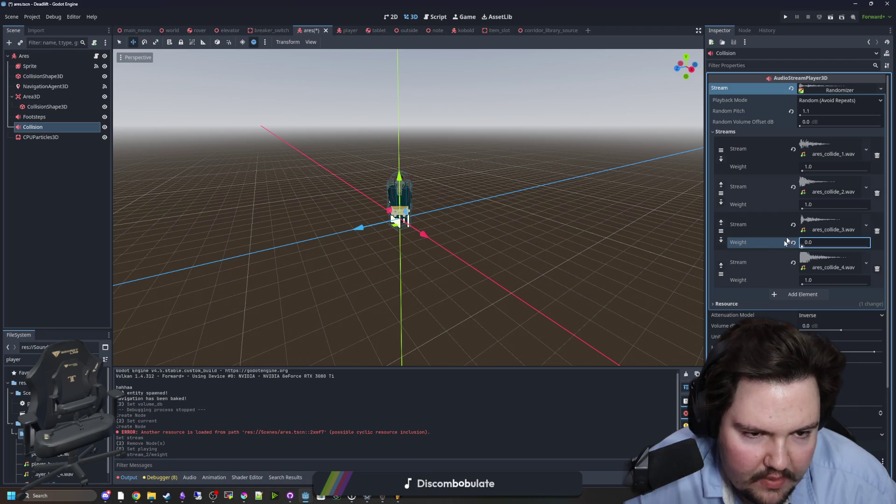
pyautogui.moveTo(802, 210); pyautogui.dragTo(788, 206)
pyautogui.moveTo(802, 171); pyautogui.dragTo(788, 168)
pyautogui.hotkey('ctrl', 's')
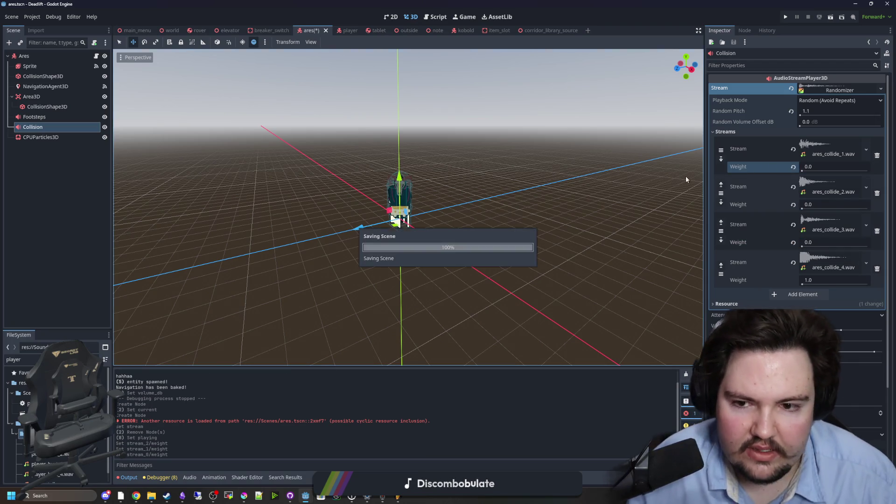
pyautogui.click(785, 18)
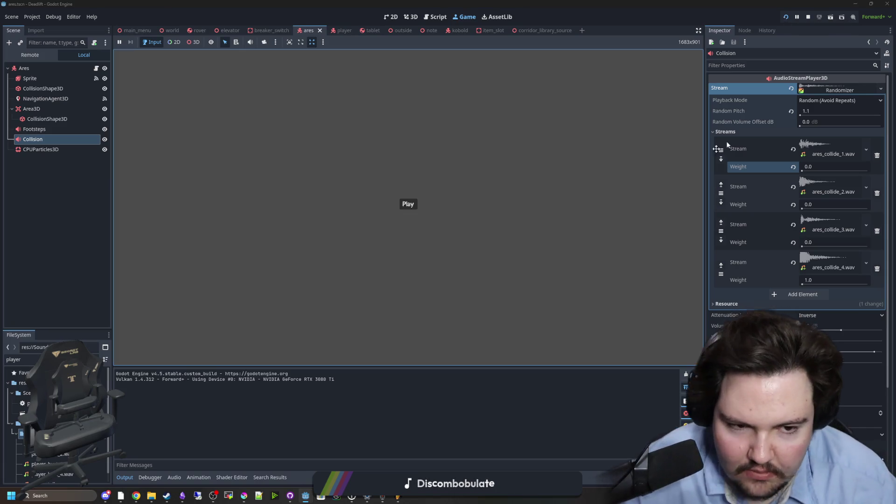
# Step: Start the game, walk through the doorway and corridor toward Ares, then pause on the Menu
pyautogui.click(408, 204)
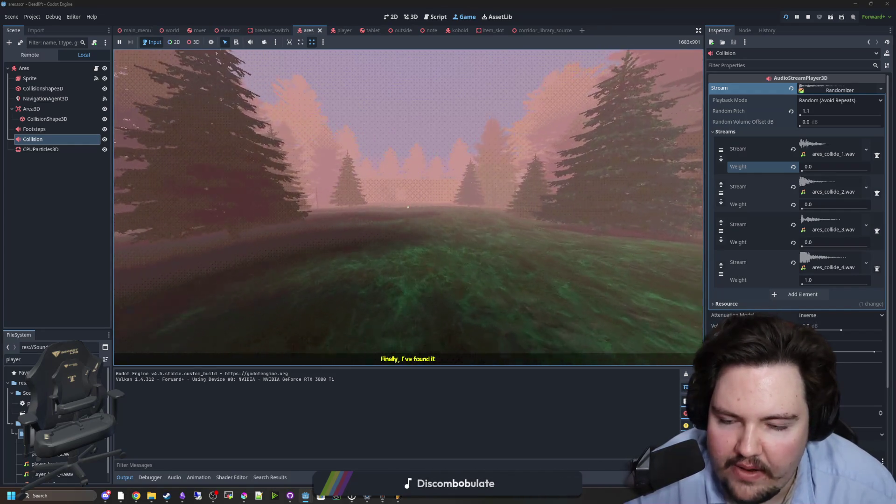
pyautogui.press('w')
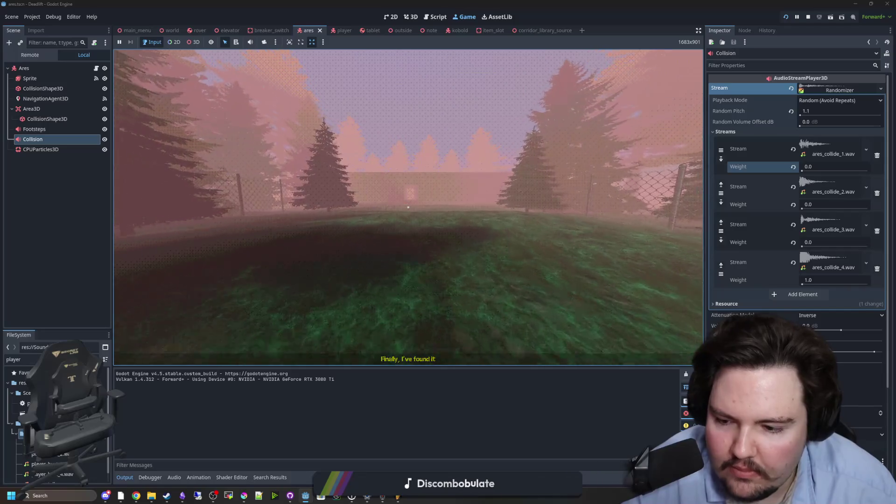
pyautogui.press('w')
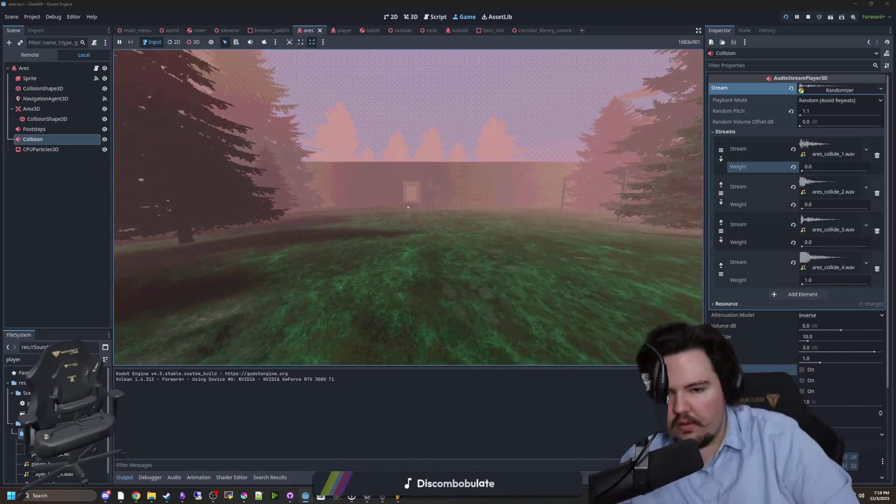
pyautogui.press('w')
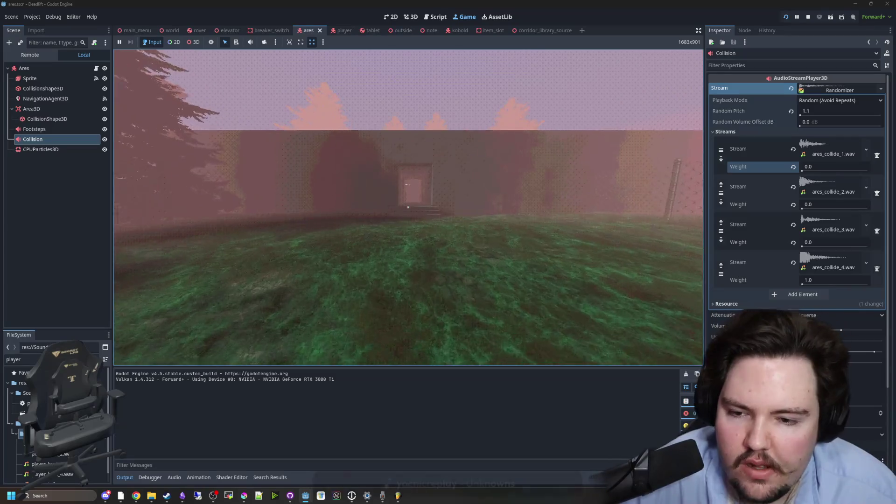
pyautogui.press('w')
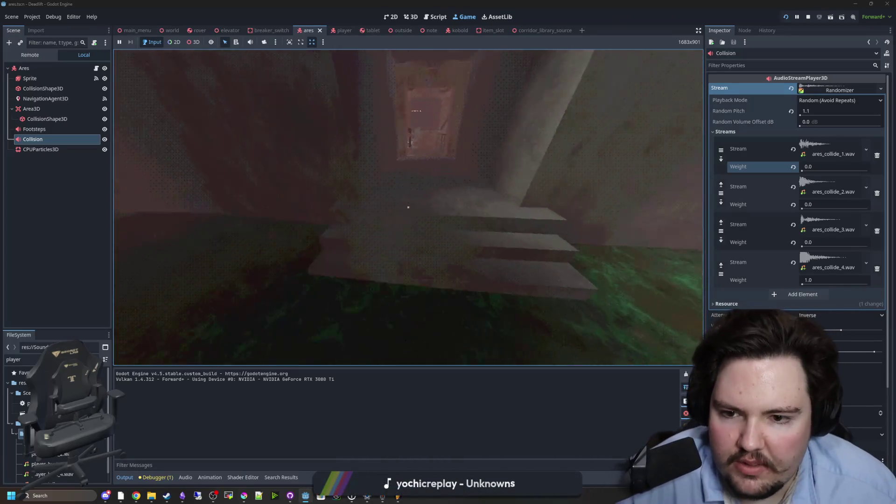
pyautogui.press('w')
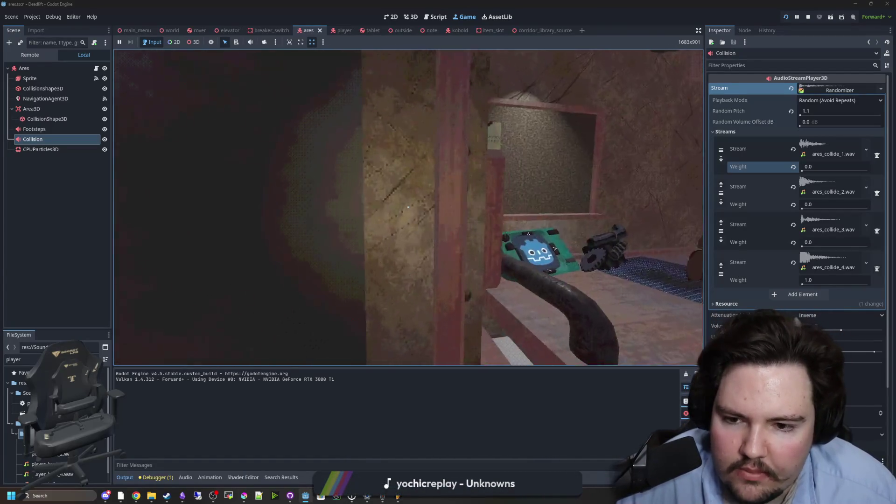
pyautogui.press('s')
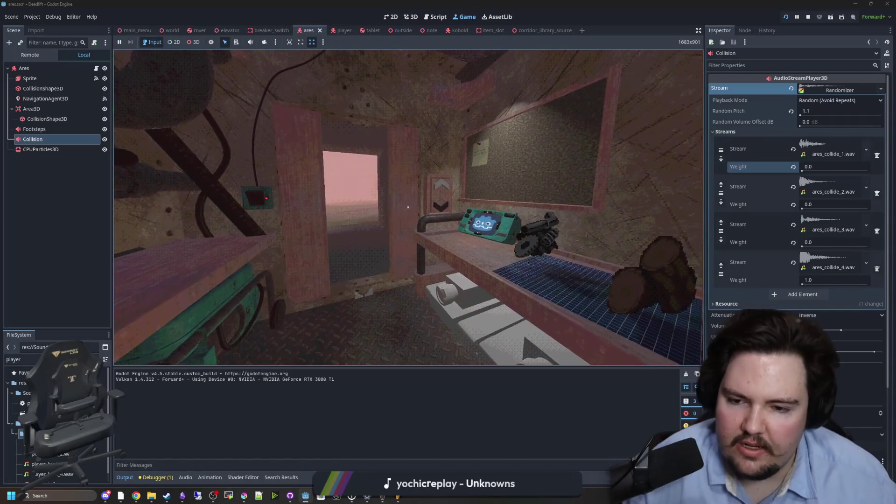
pyautogui.press('w')
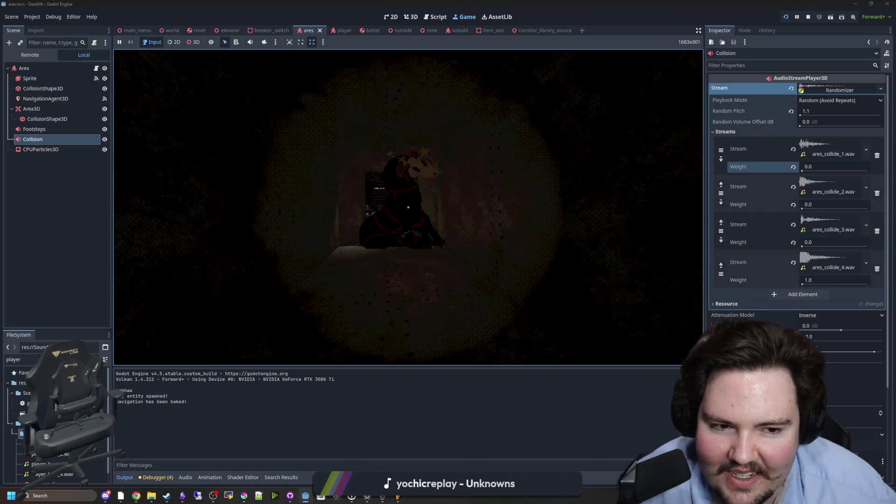
pyautogui.press('Escape')
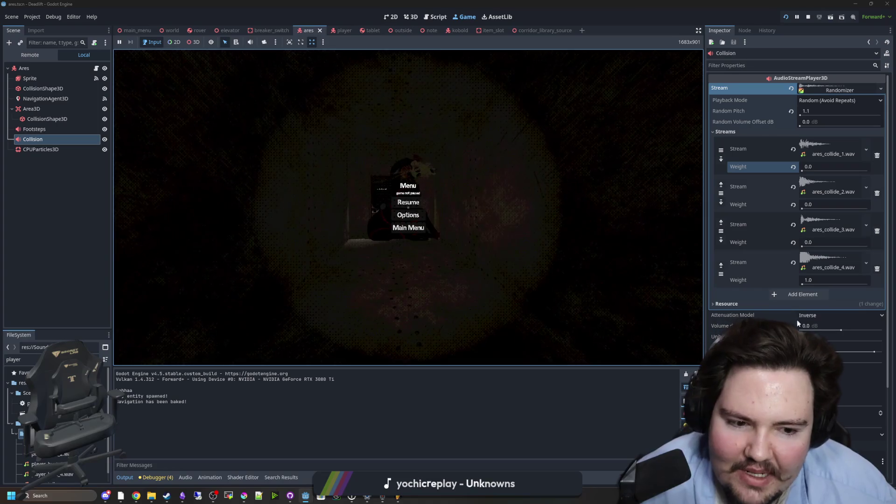
# Step: Commit Max dB at 3.0, set Volume dB to -10, and playtest until pausing
pyautogui.click(821, 346)
pyautogui.press('Return')
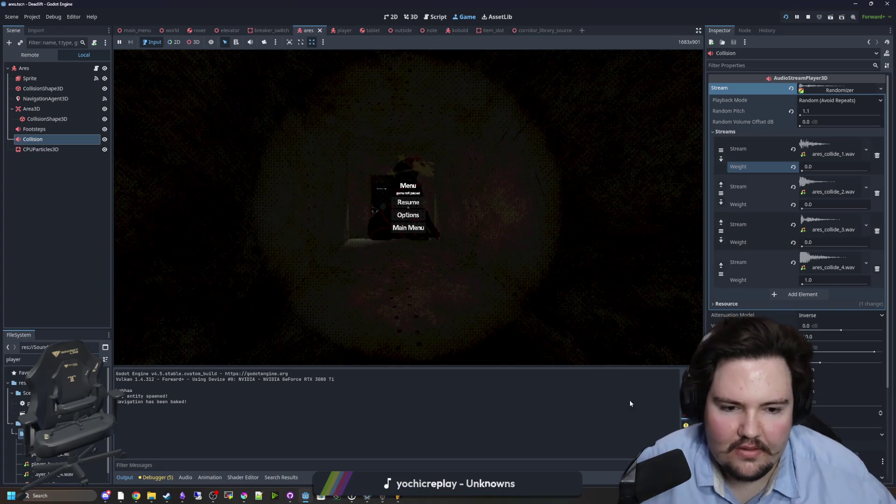
pyautogui.scroll(-3, 765, 299)
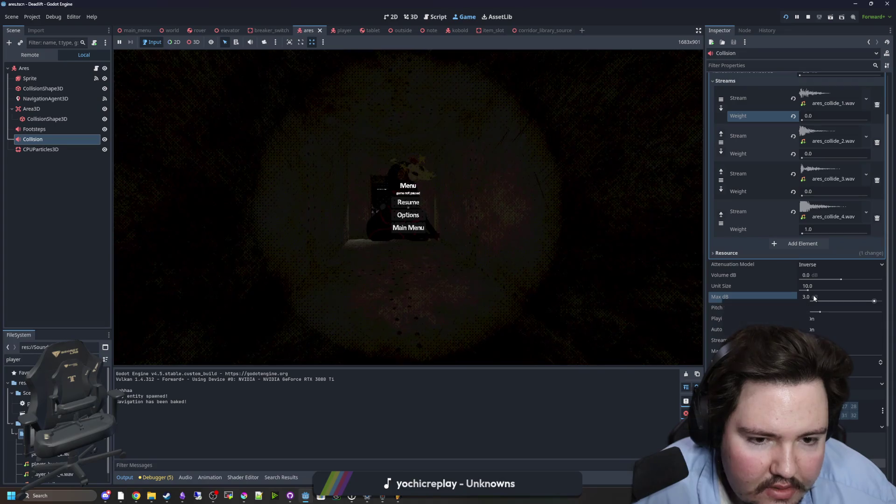
pyautogui.click(827, 271)
pyautogui.write('-10')
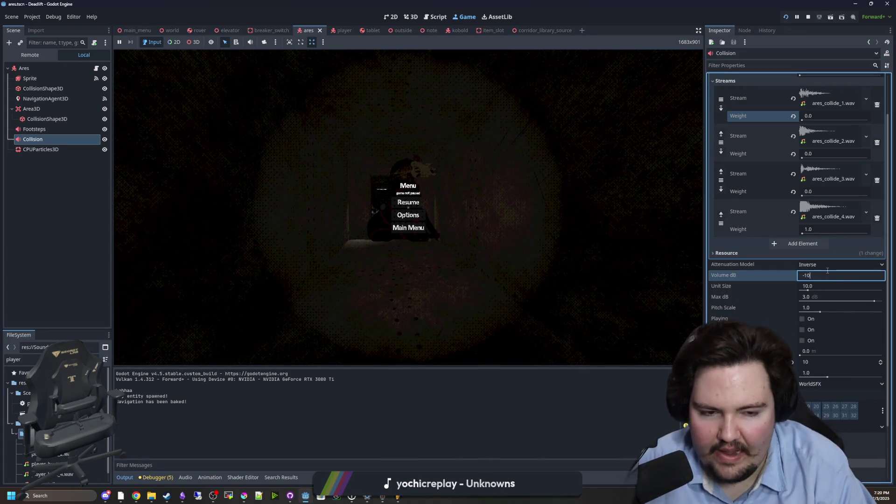
pyautogui.press('Return')
pyautogui.click(408, 202)
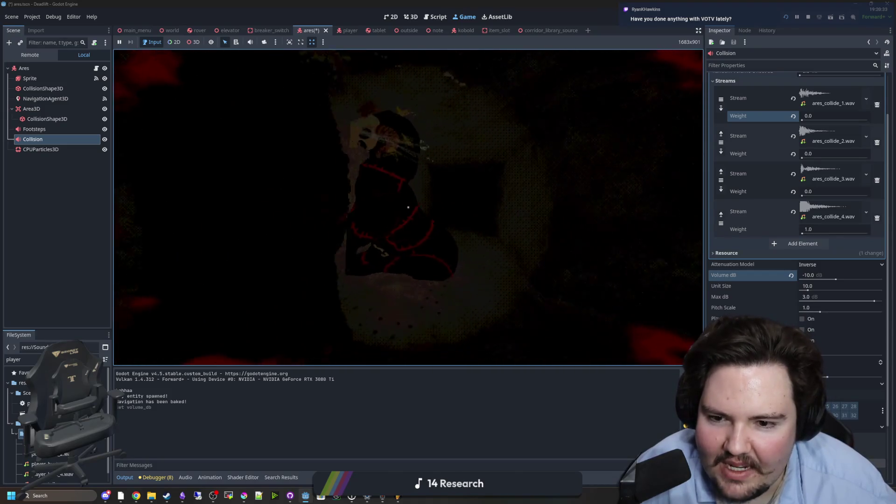
pyautogui.press('Escape')
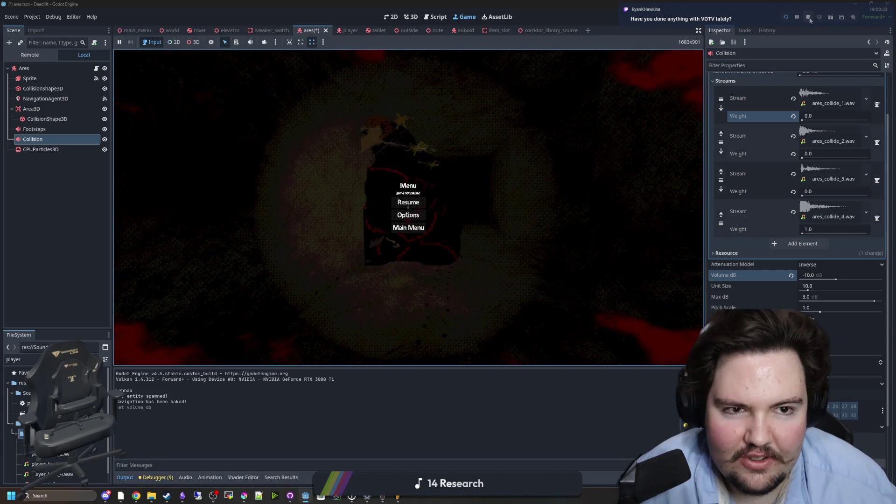
# Step: End the playtest with the toolbar Stop button
pyautogui.click(807, 17)
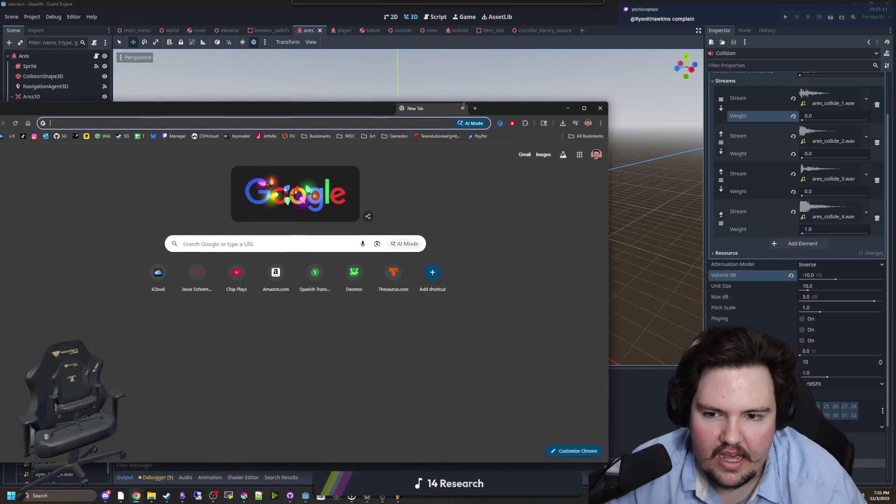
# Step: Search Google for 'voices of the void' and open its itch.io page in a maximized window
pyautogui.moveTo(466, 105); pyautogui.dragTo(672, 105)
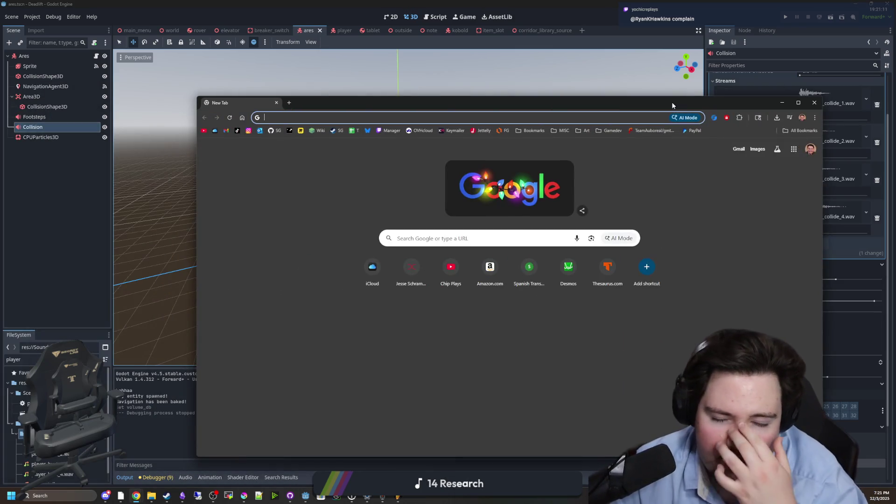
pyautogui.write('voices of the')
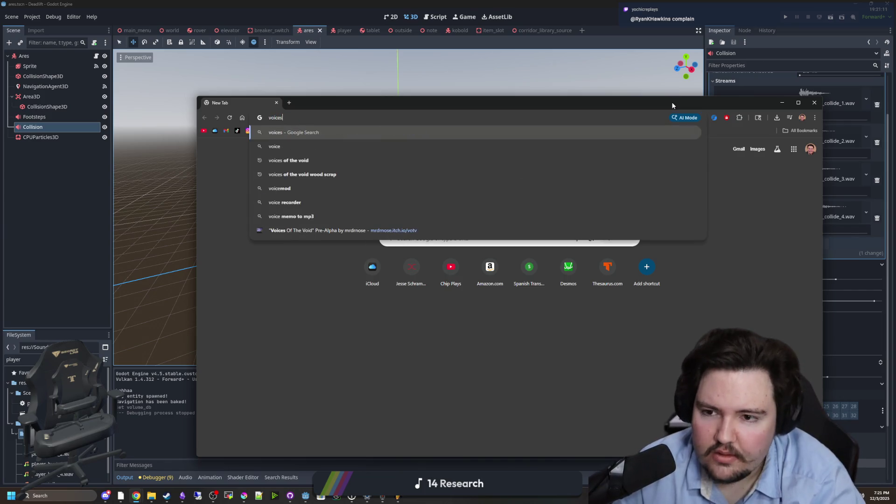
pyautogui.press('Return')
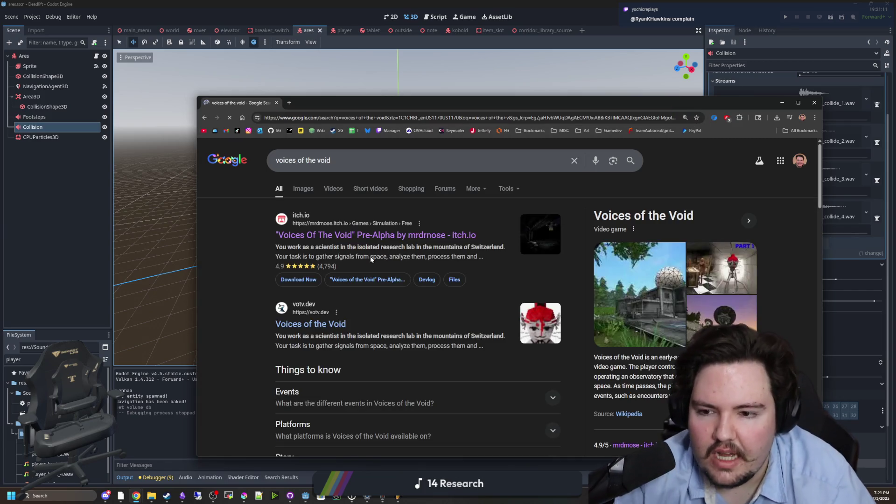
pyautogui.click(404, 236)
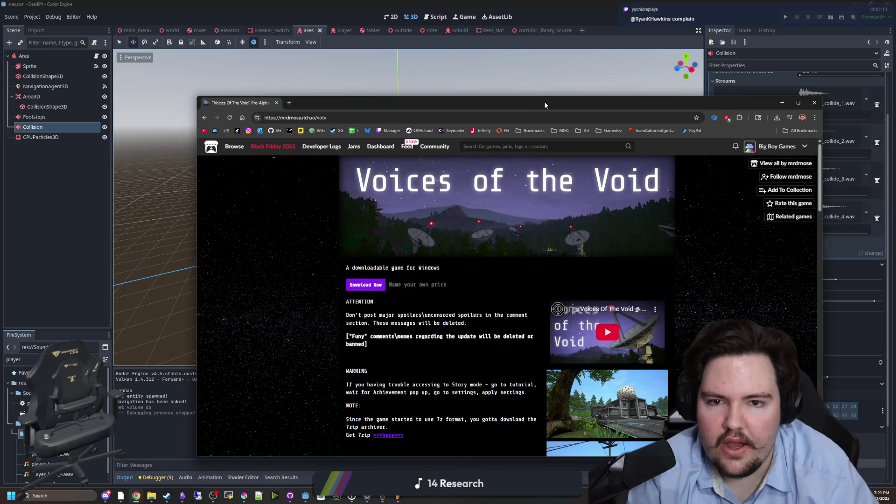
pyautogui.doubleClick(544, 102)
# Step: Scroll down the page and open the '0.9 Bug Reports List (Unofficial)' community topic
pyautogui.scroll(-9, 432, 192)
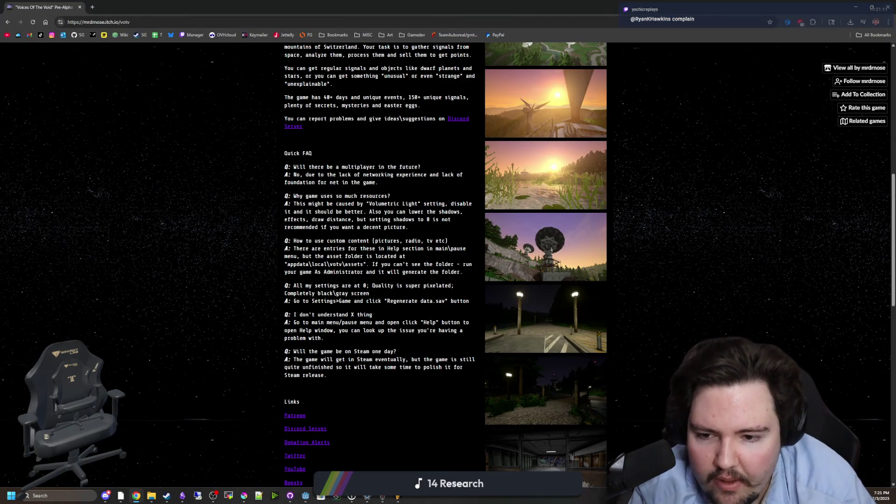
pyautogui.scroll(-7, 383, 252)
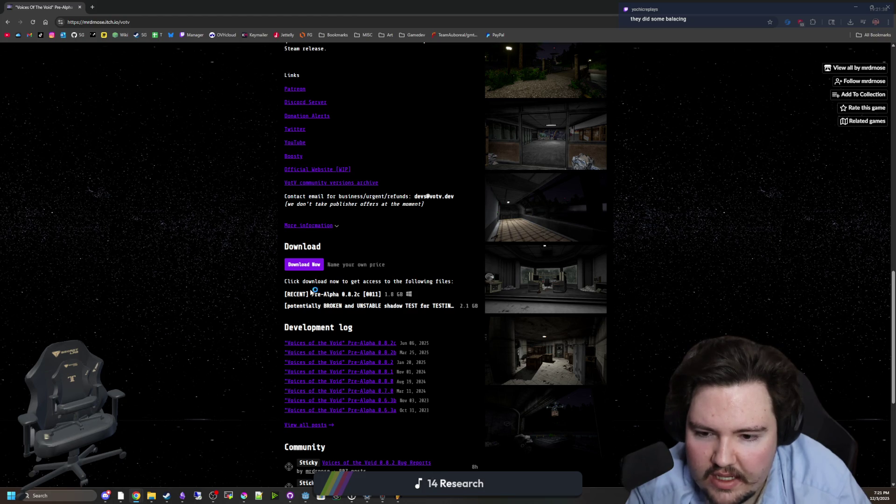
pyautogui.scroll(-2, 337, 348)
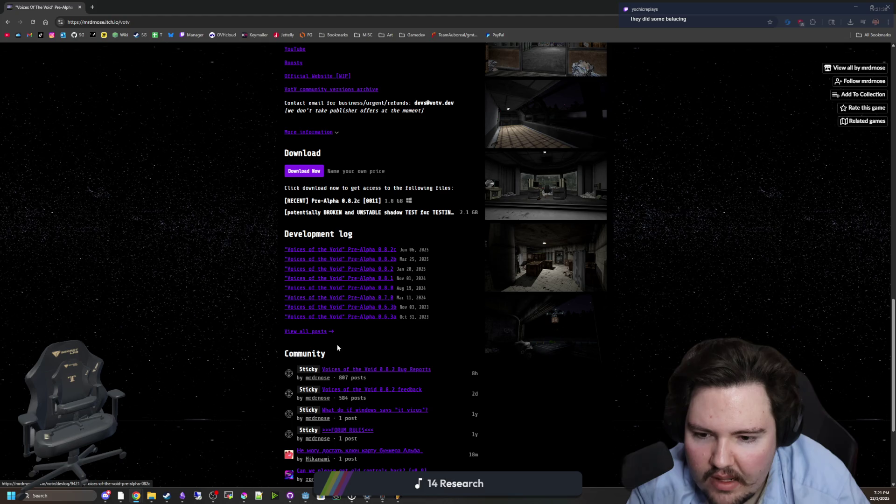
pyautogui.scroll(-2, 338, 348)
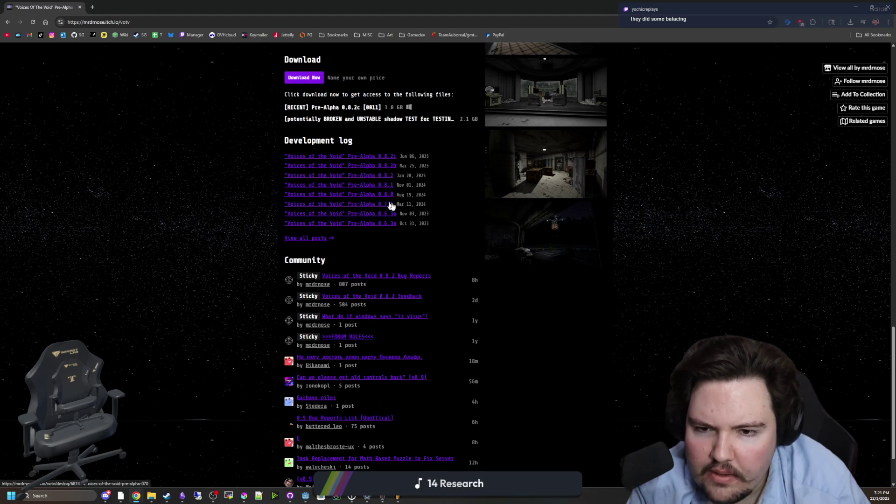
pyautogui.scroll(3, 406, 239)
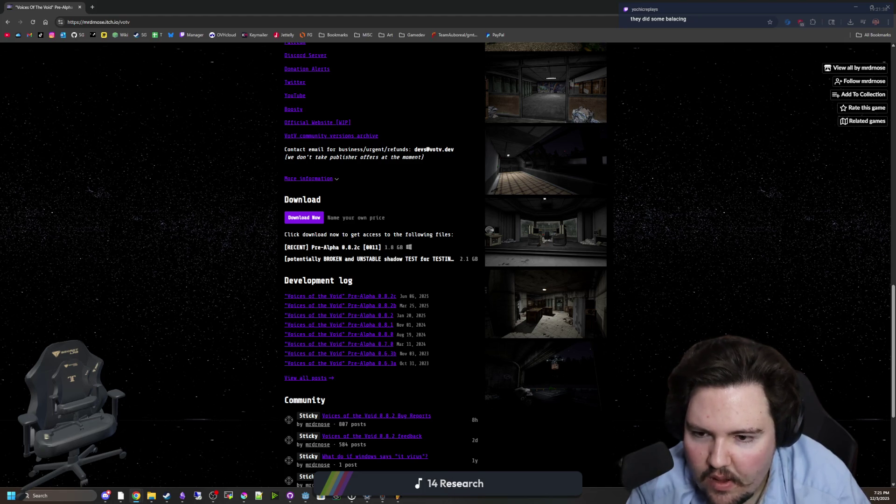
pyautogui.moveTo(356, 259); pyautogui.dragTo(374, 259)
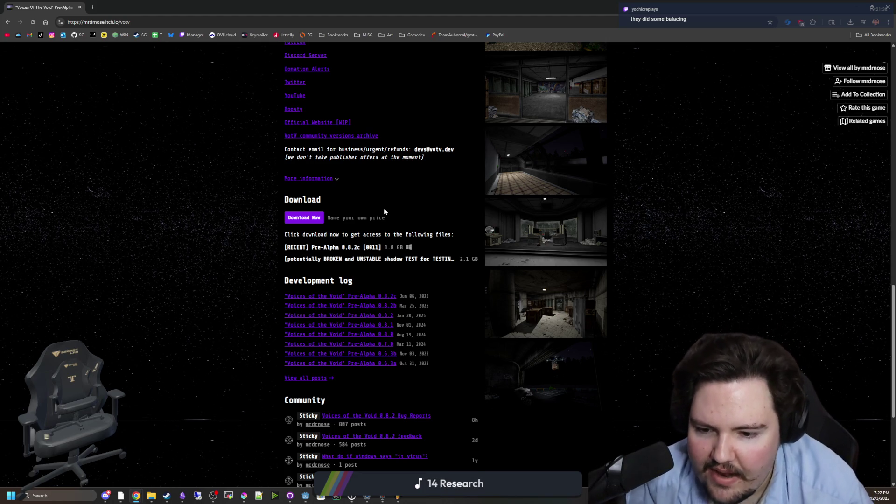
pyautogui.scroll(-3, 435, 237)
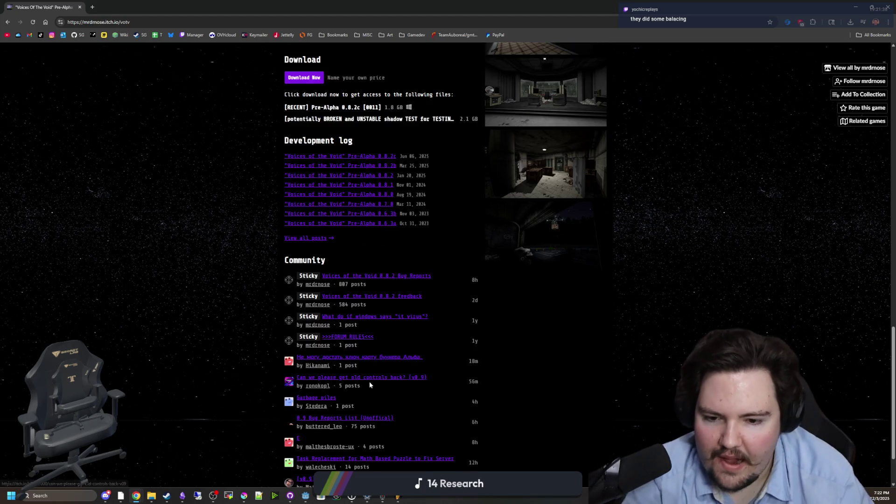
pyautogui.scroll(-1, 384, 374)
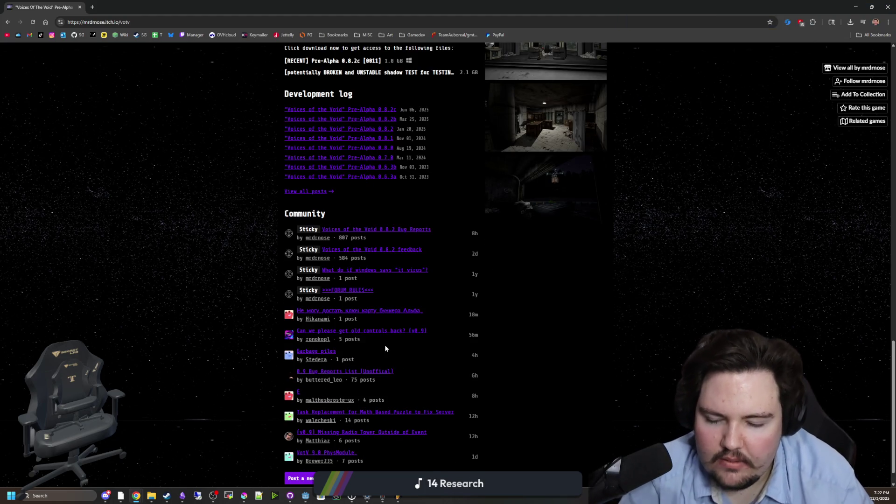
pyautogui.scroll(-1, 385, 346)
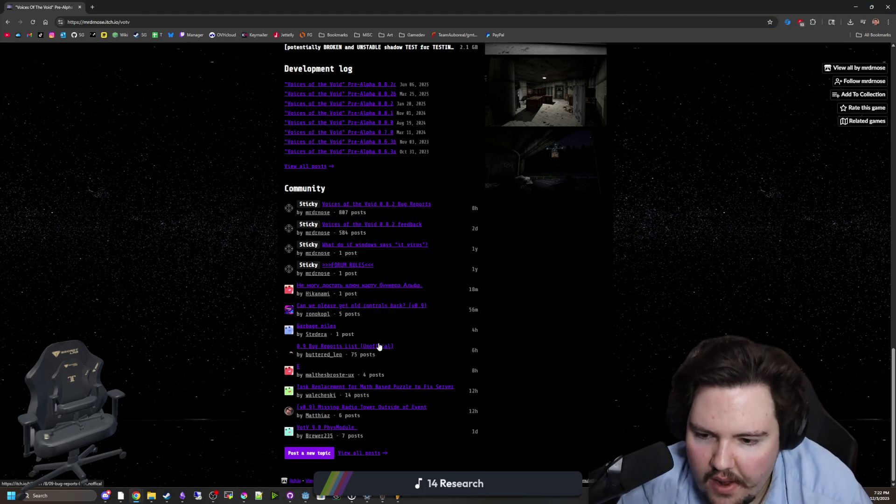
pyautogui.click(378, 346)
pyautogui.scroll(-5, 355, 298)
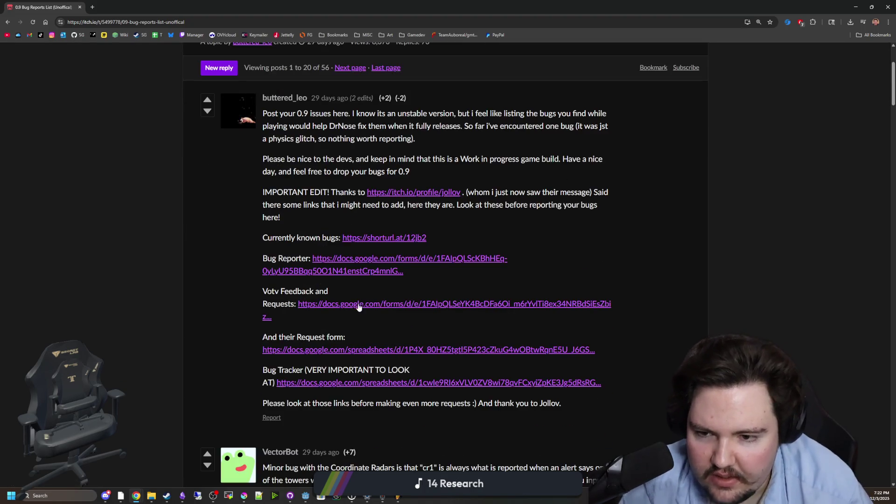
pyautogui.scroll(-20, 351, 273)
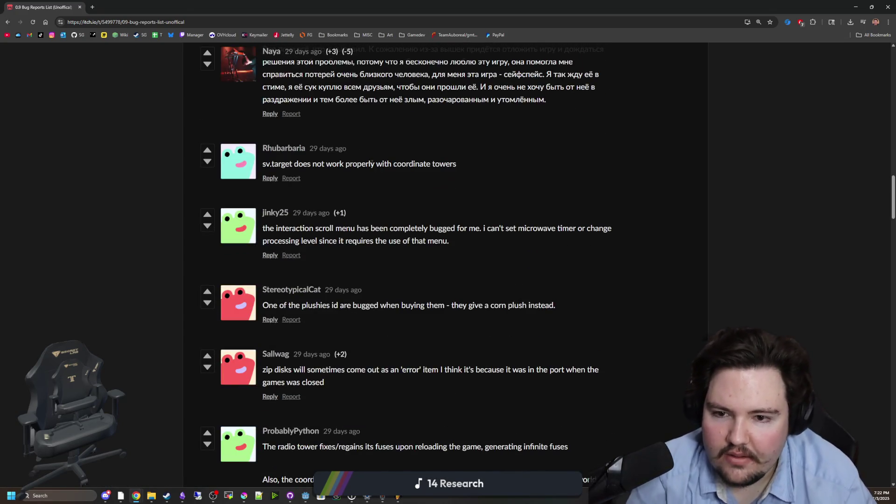
pyautogui.scroll(-10, 371, 163)
pyautogui.scroll(2, 363, 195)
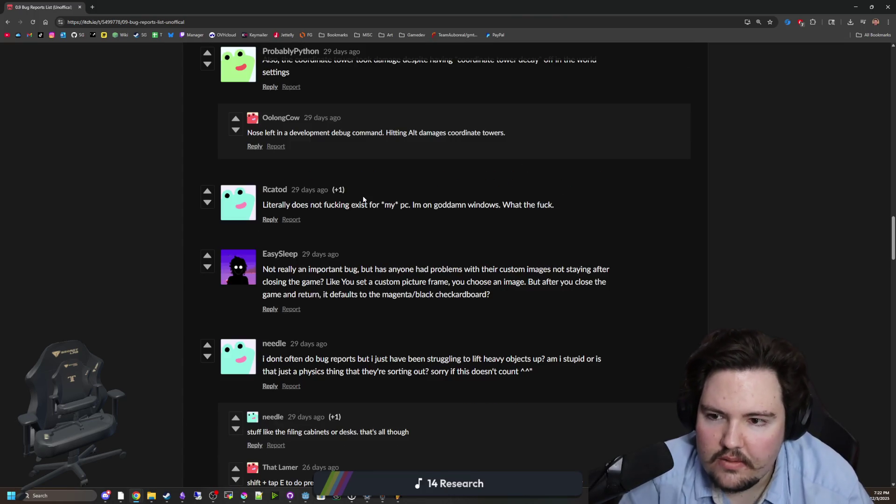
pyautogui.scroll(-10, 393, 212)
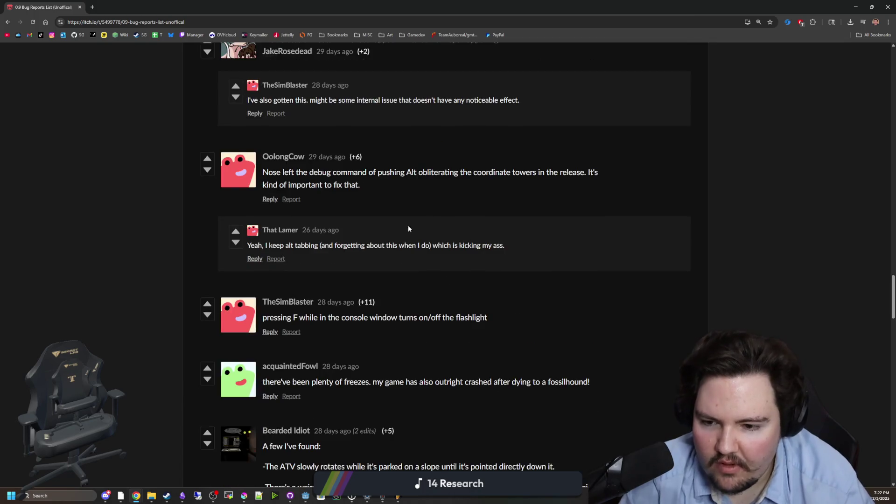
pyautogui.hotkey('alt', 'Left')
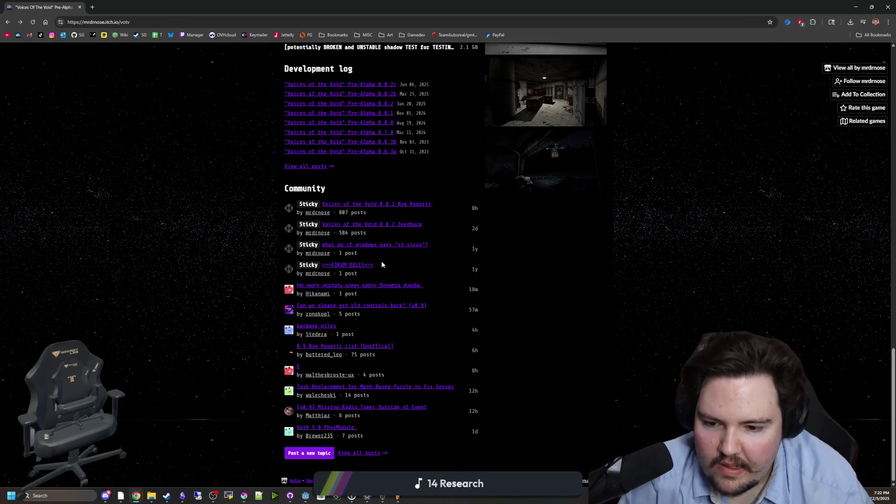
pyautogui.scroll(12, 231, 332)
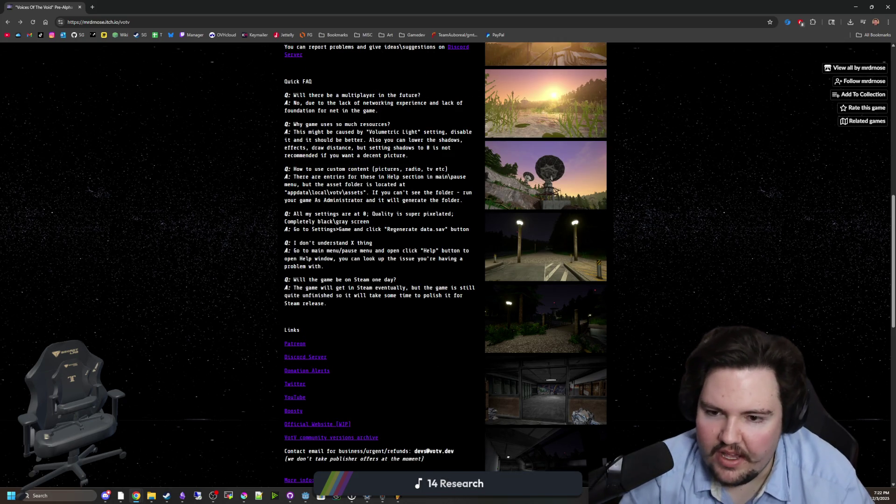
pyautogui.scroll(3, 448, 262)
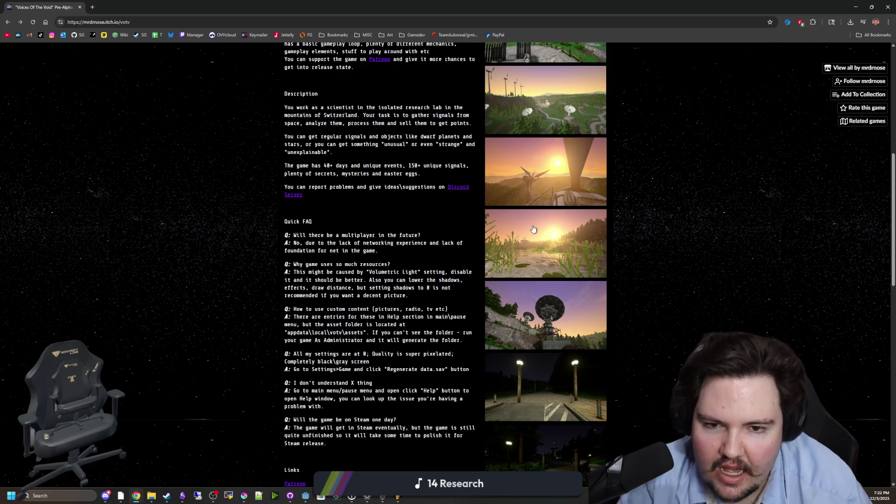
pyautogui.scroll(6, 533, 229)
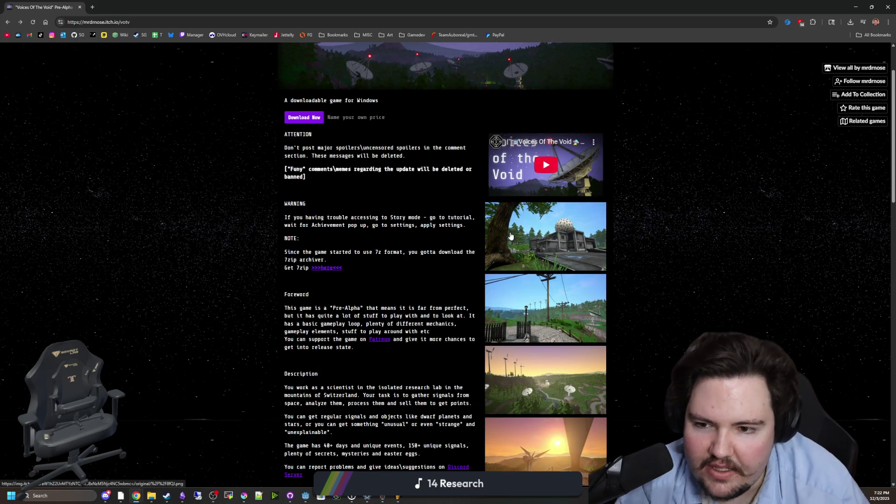